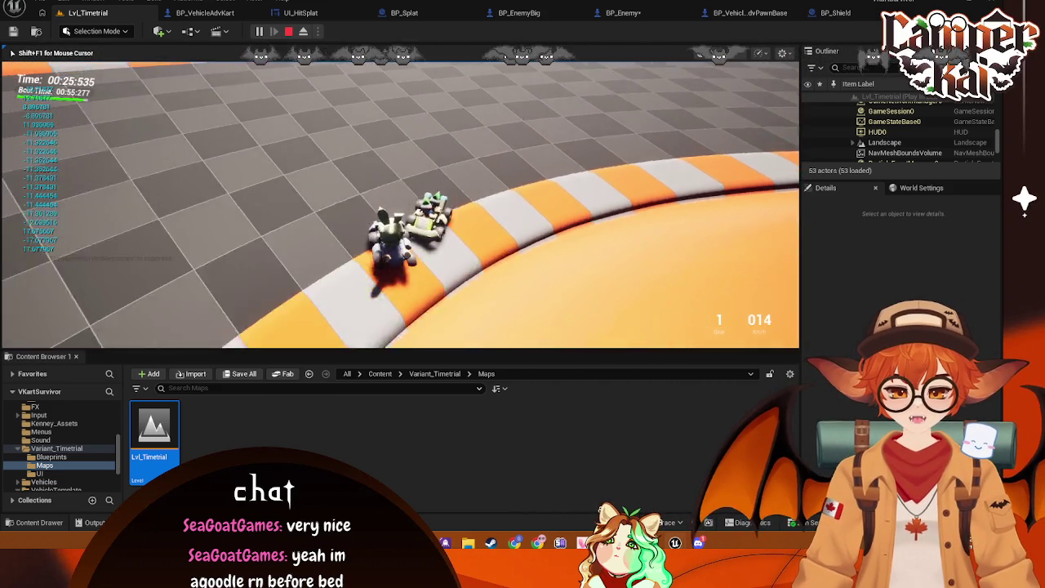
- Drive the kart along the track toward the enemy kart, then stop play and return to BP_VehicleAdvKart
{"action": "key", "text": "w"}
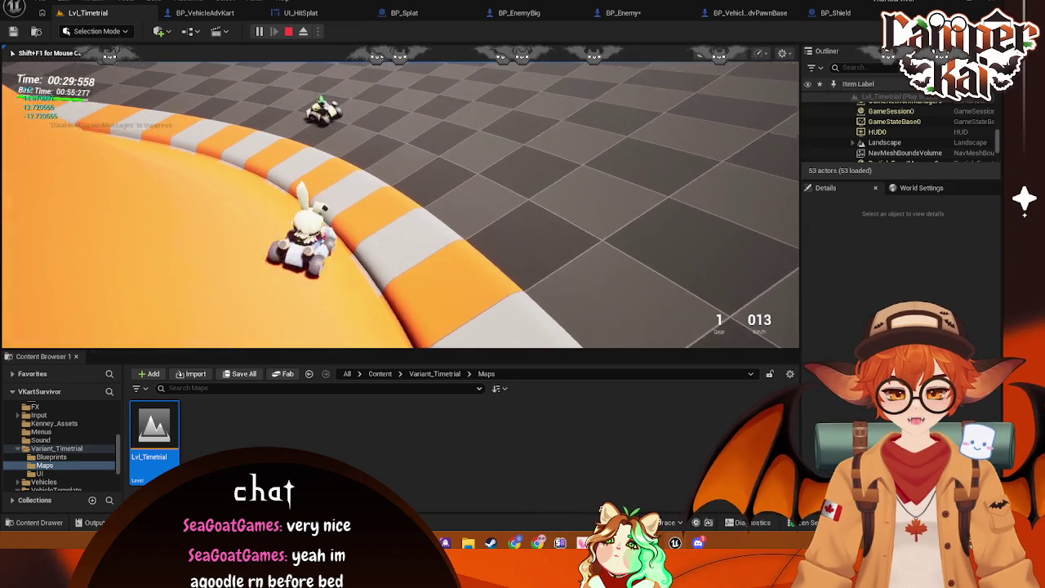
{"action": "key", "text": "d"}
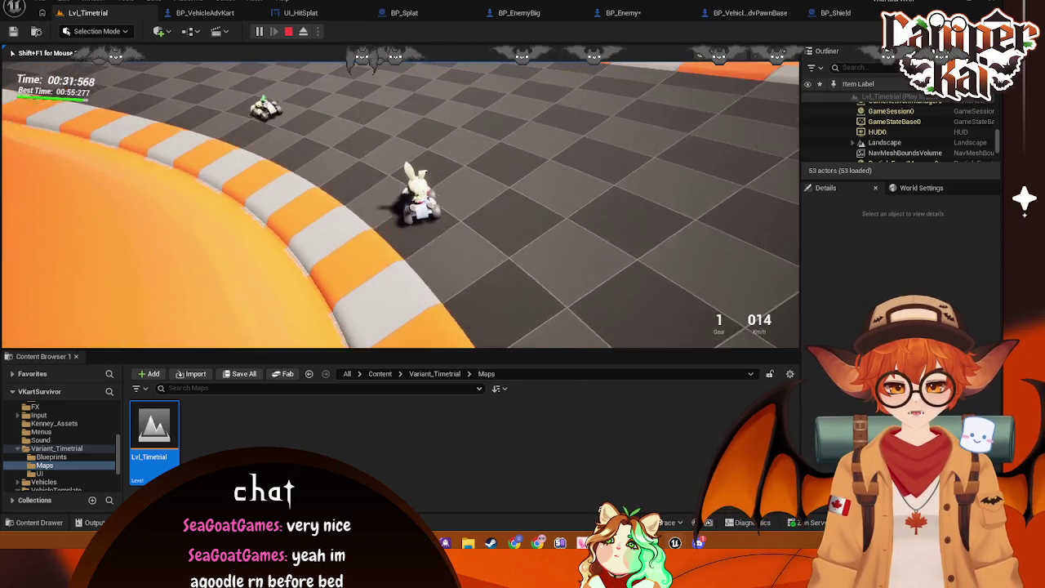
{"action": "key", "text": "w"}
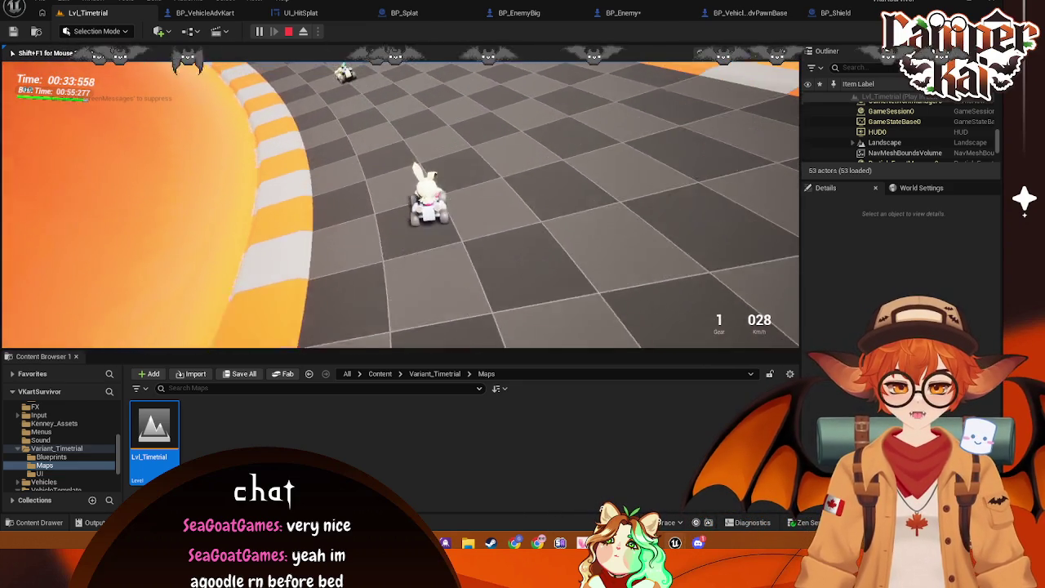
{"action": "key", "text": "w"}
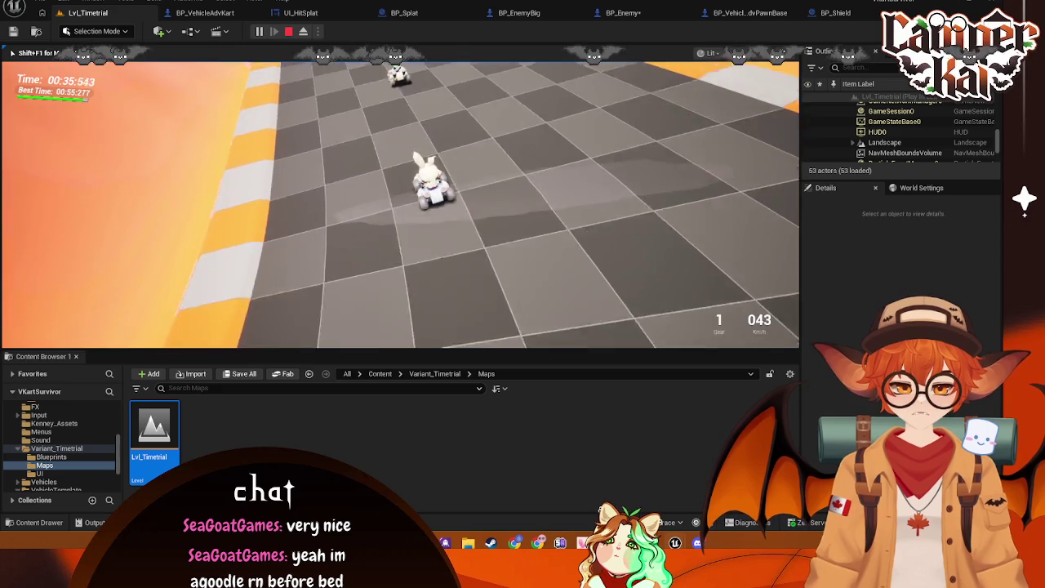
{"action": "key", "text": "a"}
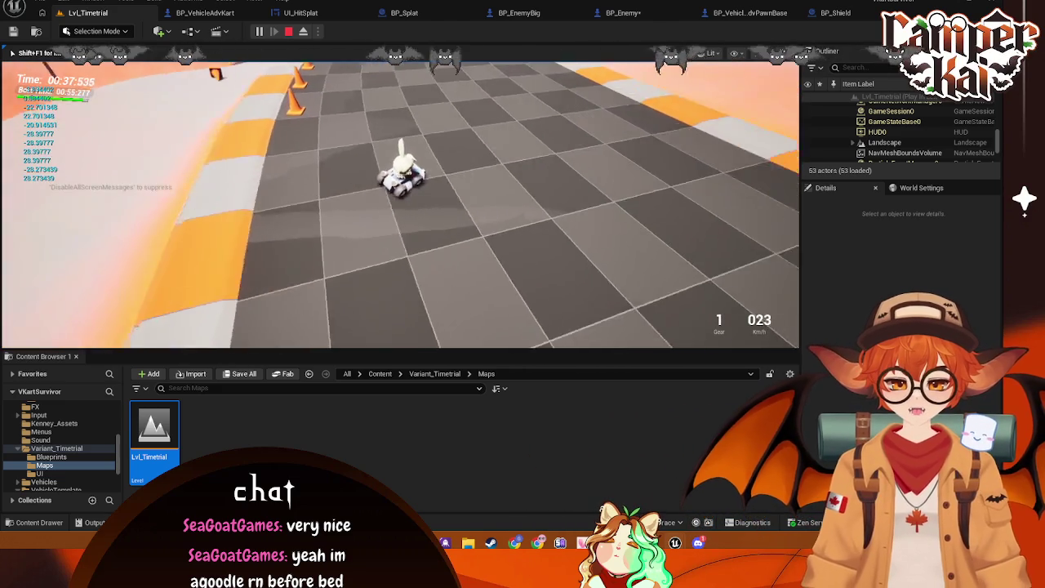
{"action": "key", "text": "Escape"}
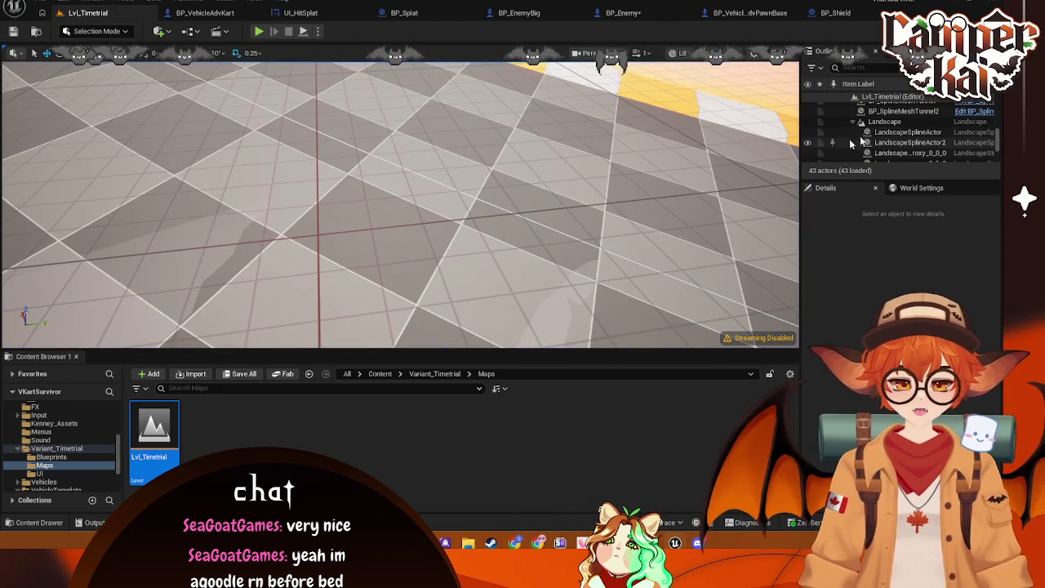
{"action": "left_click", "coordinate": [204, 13]}
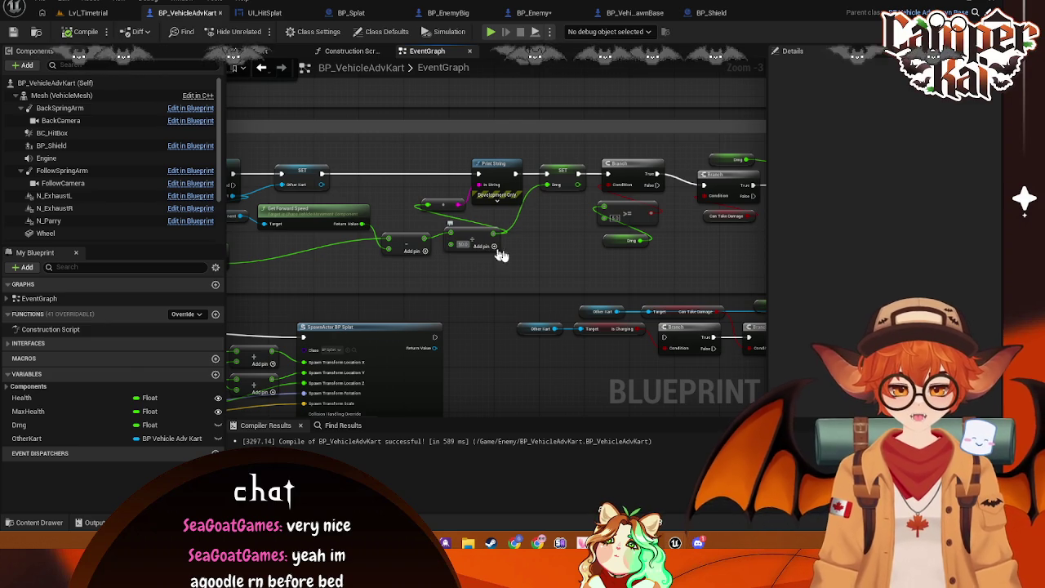
- Delete the Print String and leftover unused node, reconnecting the execution flow past them
{"action": "left_click_drag", "start_coordinate": [524, 260], "coordinate": [451, 252]}
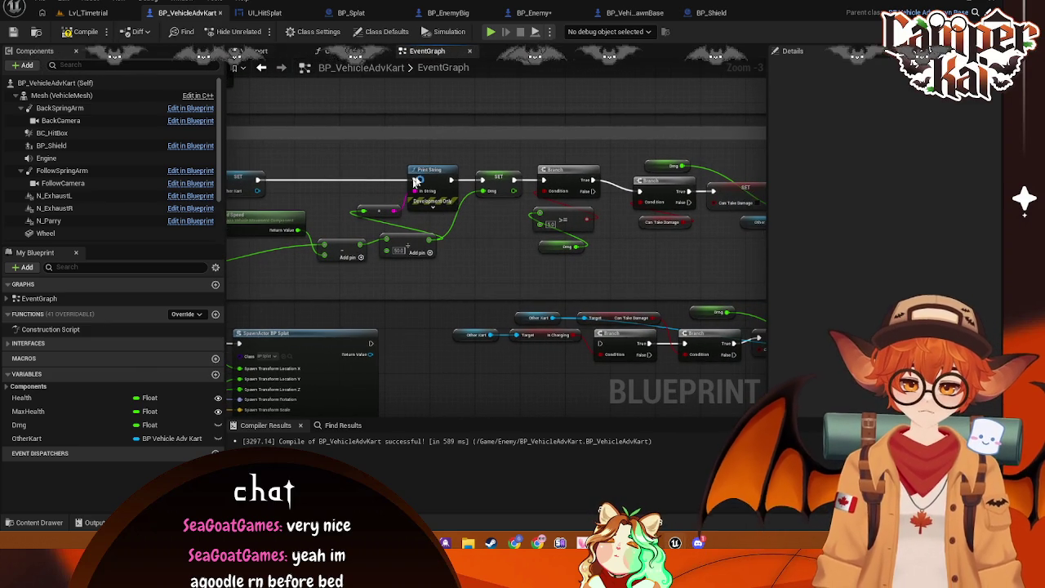
{"action": "left_click", "coordinate": [431, 169]}
{"action": "key", "text": "Delete"}
{"action": "mouse_move", "coordinate": [257, 179]}
{"action": "left_mouse_down"}
{"action": "mouse_move", "coordinate": [539, 176]}
{"action": "mouse_move", "coordinate": [484, 180]}
{"action": "left_mouse_up"}
{"action": "left_click", "coordinate": [384, 211]}
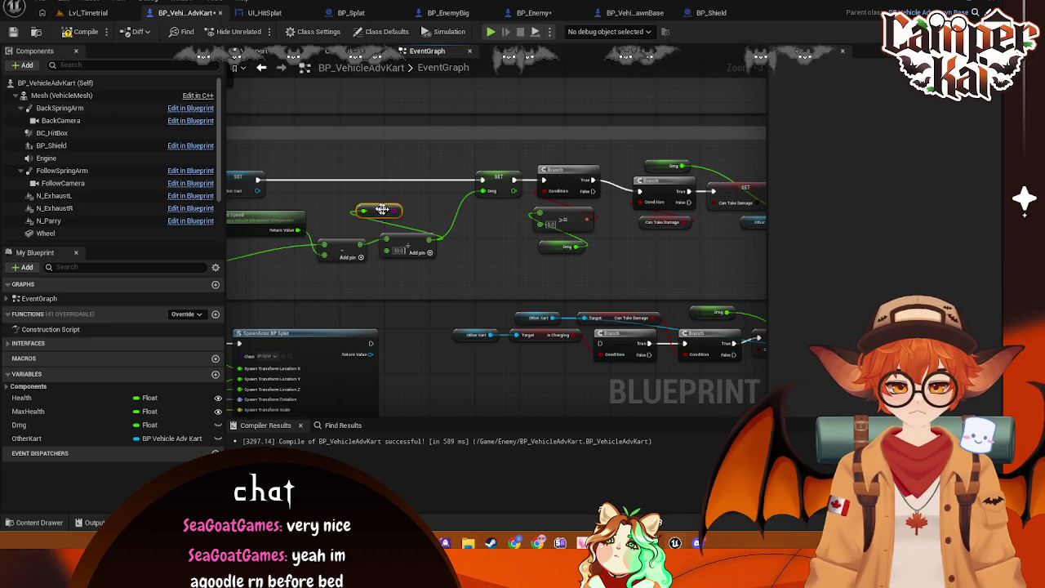
{"action": "key", "text": "Delete"}
- Shift the subtract, 50.0 Add, SET Dmg, Branch and >= nodes left to close the gap
{"action": "left_click_drag", "start_coordinate": [394, 214], "coordinate": [526, 227]}
{"action": "left_click_drag", "start_coordinate": [474, 262], "coordinate": [359, 274]}
{"action": "left_click_drag", "start_coordinate": [527, 258], "coordinate": [413, 275]}
{"action": "left_click_drag", "start_coordinate": [629, 196], "coordinate": [483, 206]}
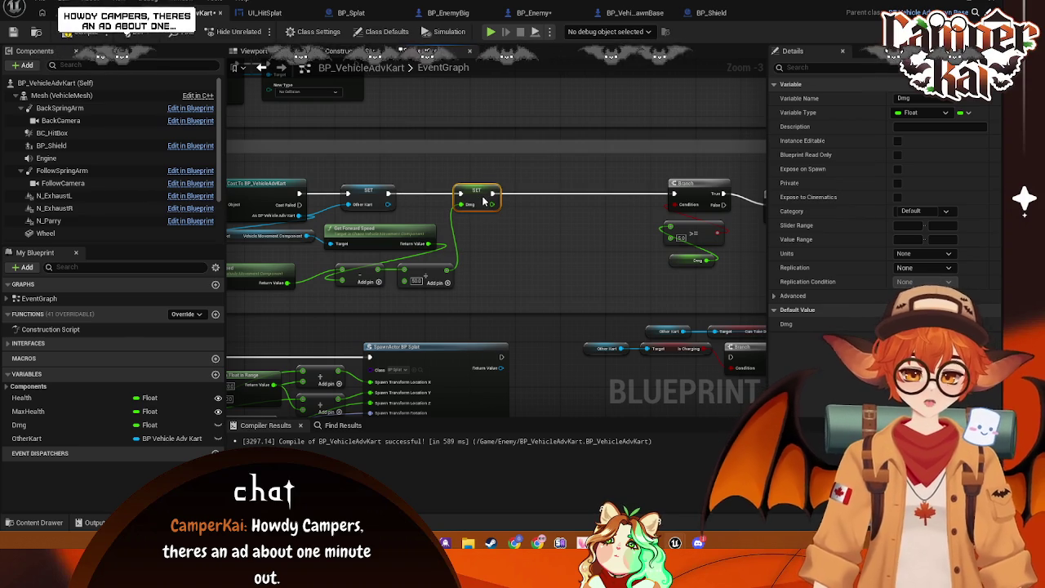
{"action": "left_click_drag", "start_coordinate": [537, 234], "coordinate": [483, 193]}
{"action": "left_click_drag", "start_coordinate": [599, 124], "coordinate": [681, 236]}
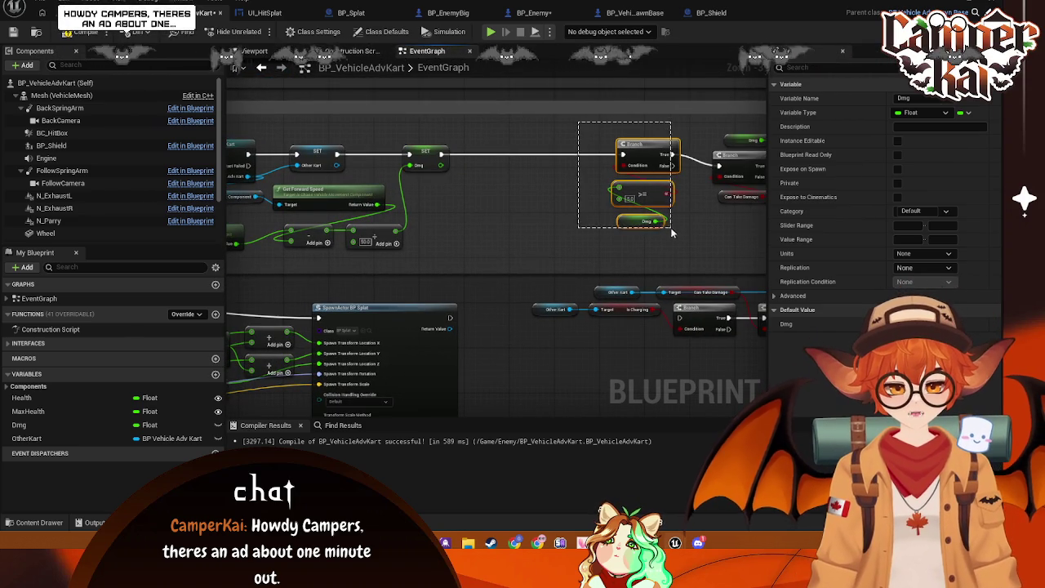
{"action": "mouse_move", "coordinate": [638, 159]}
{"action": "left_mouse_down"}
{"action": "mouse_move", "coordinate": [493, 165]}
{"action": "mouse_move", "coordinate": [480, 153]}
{"action": "left_mouse_up"}
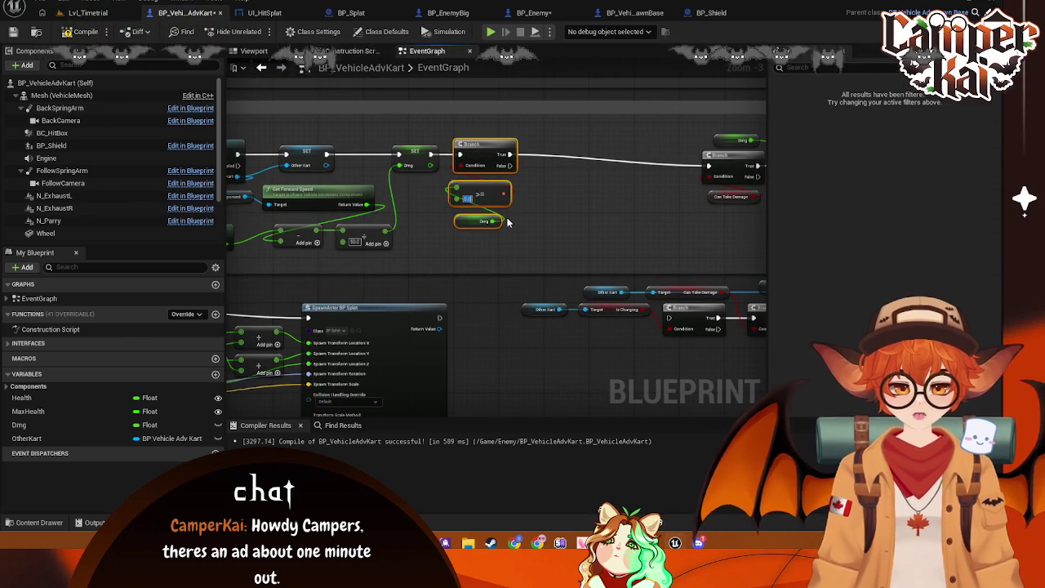
{"action": "left_click", "coordinate": [555, 240]}
- Move the Branch and Take Damage nodes left and save the blueprint
{"action": "mouse_move", "coordinate": [554, 240]}
{"action": "left_mouse_down"}
{"action": "mouse_move", "coordinate": [441, 229]}
{"action": "mouse_move", "coordinate": [523, 142]}
{"action": "mouse_move", "coordinate": [735, 191]}
{"action": "mouse_move", "coordinate": [735, 210]}
{"action": "mouse_move", "coordinate": [609, 199]}
{"action": "left_mouse_up"}
{"action": "mouse_move", "coordinate": [703, 168]}
{"action": "left_mouse_down"}
{"action": "mouse_move", "coordinate": [544, 161]}
{"action": "mouse_move", "coordinate": [715, 181]}
{"action": "left_mouse_up"}
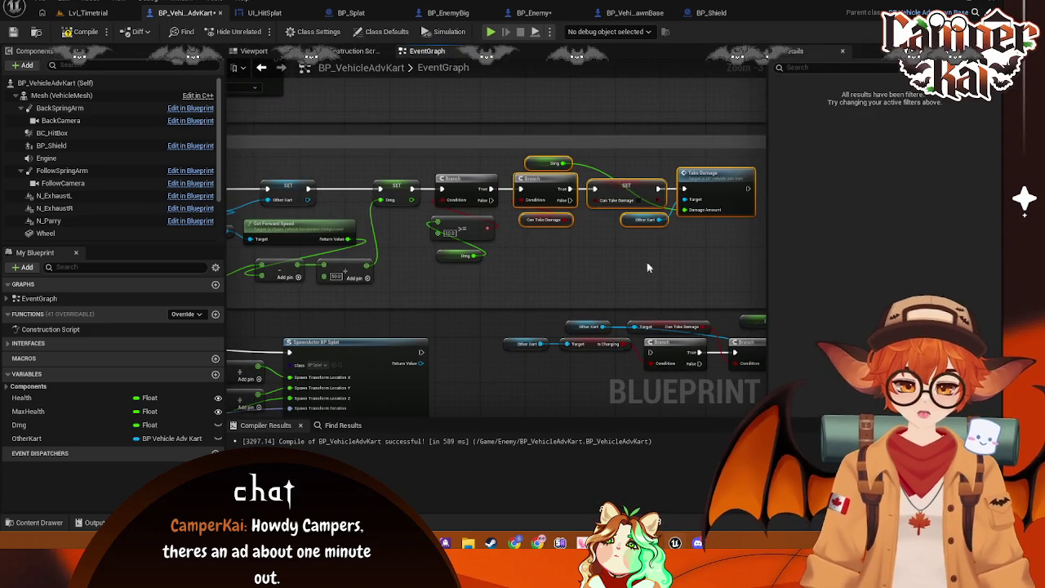
{"action": "key", "text": "ctrl+s"}
{"action": "left_click_drag", "start_coordinate": [546, 271], "coordinate": [532, 233]}
{"action": "mouse_move", "coordinate": [440, 252]}
{"action": "left_mouse_down"}
{"action": "mouse_move", "coordinate": [613, 182]}
{"action": "mouse_move", "coordinate": [506, 334]}
{"action": "left_mouse_up"}
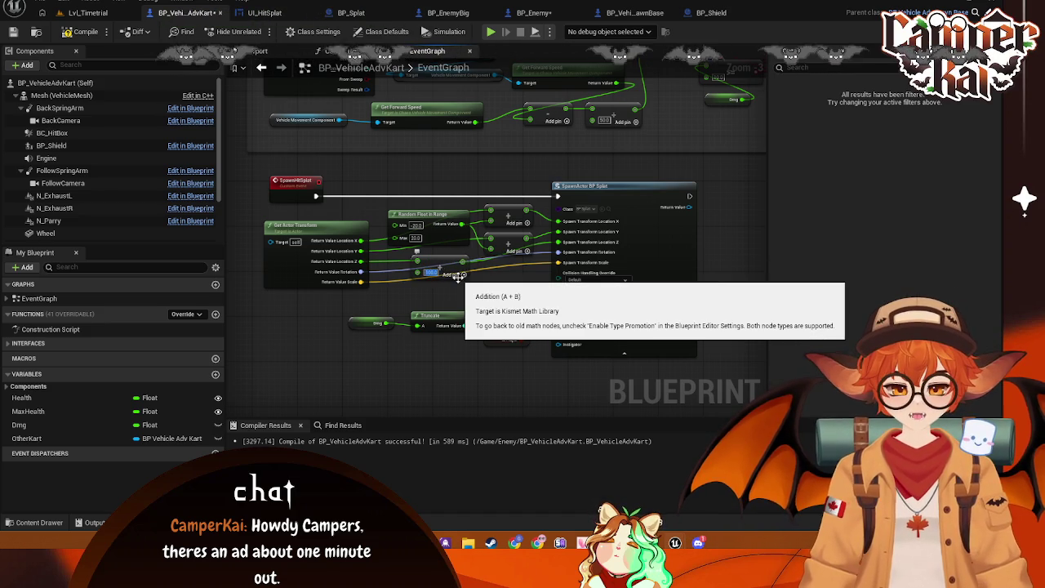
- Start playing Lvl_Timetrial and drive the kart down the track around the curve
{"action": "left_click", "coordinate": [90, 13]}
{"action": "key", "text": "alt+p"}
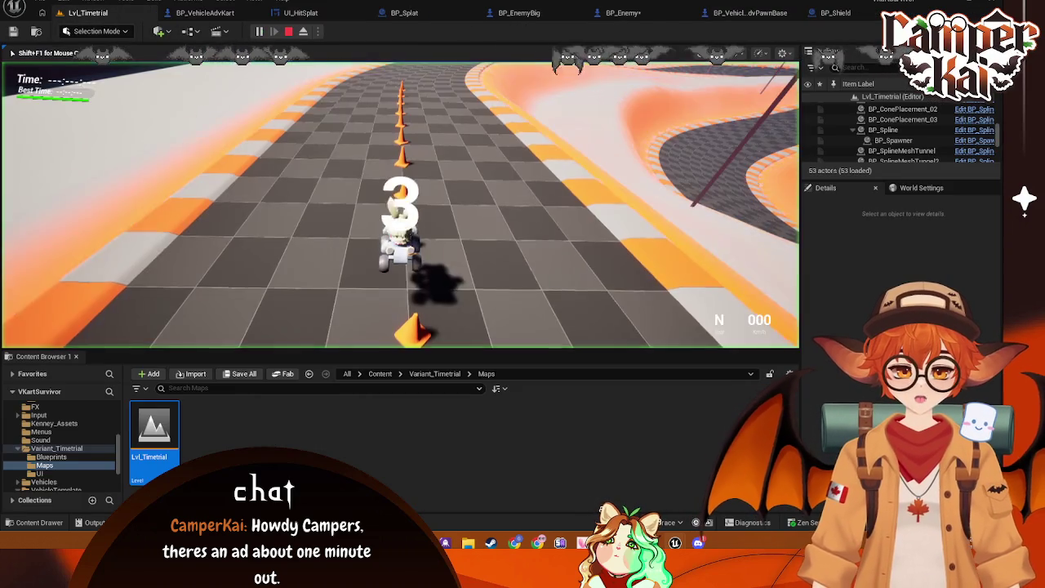
{"action": "key", "text": "w"}
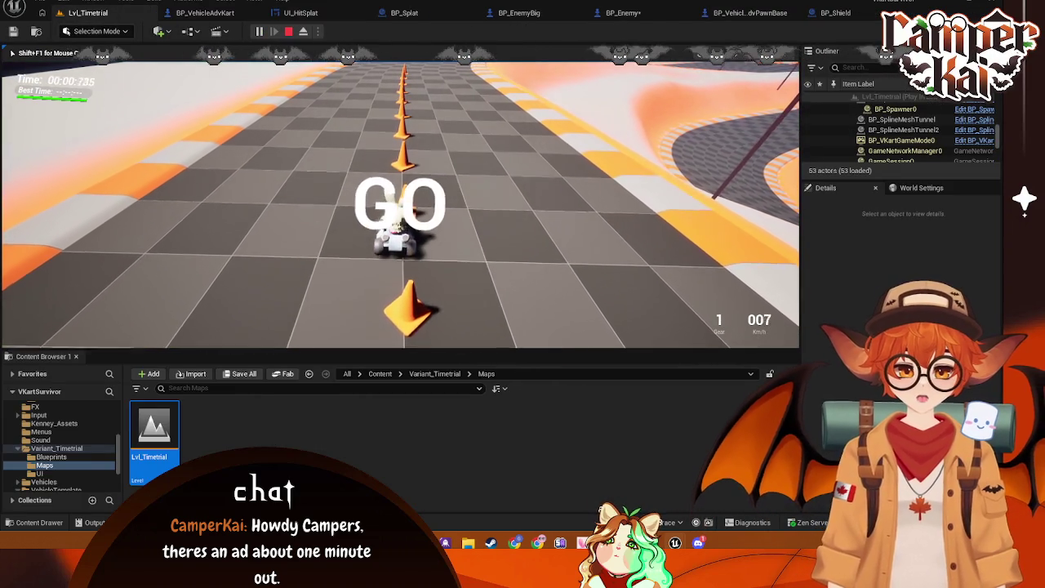
{"action": "key", "text": "w"}
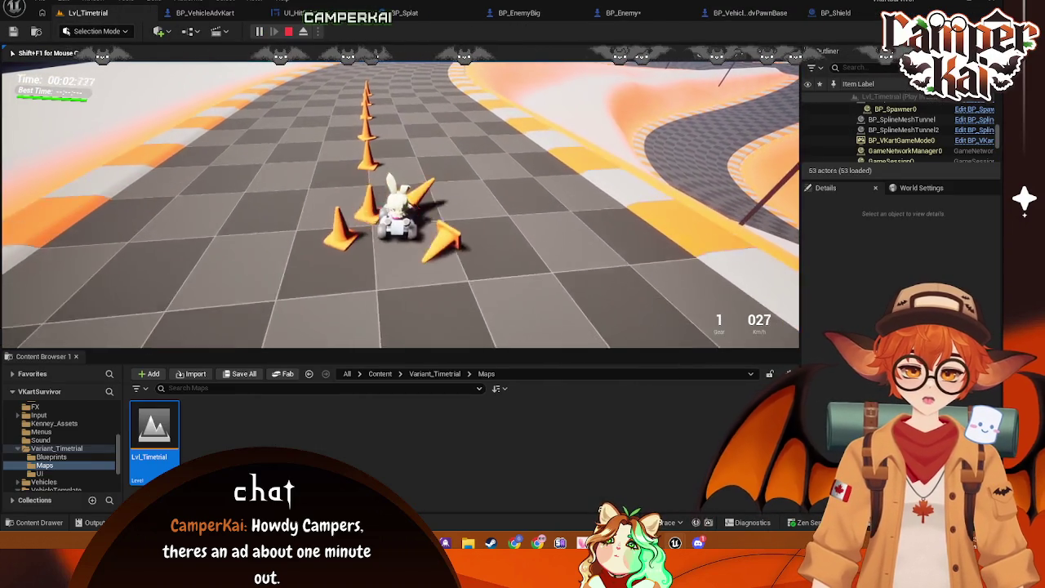
{"action": "key", "text": "w"}
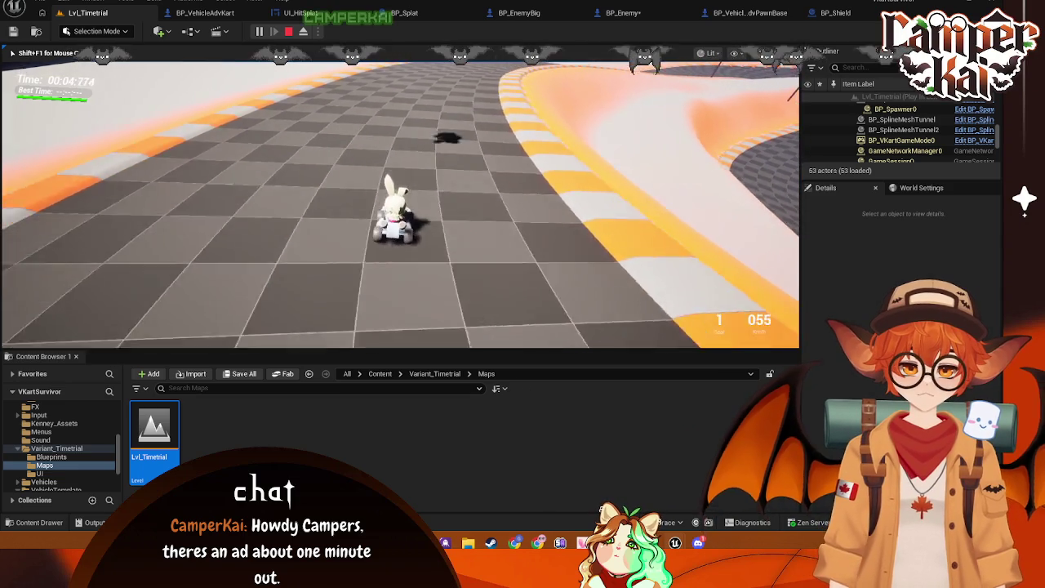
- Maneuver the kart back and forth until it sits beside the enemy kart, then pause
{"action": "key", "text": "s"}
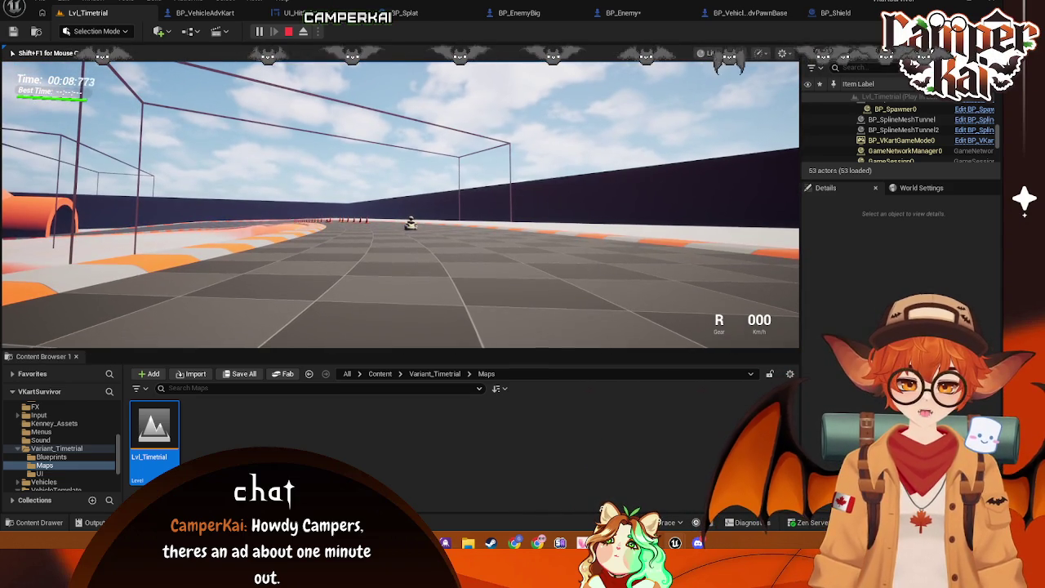
{"action": "key", "text": "s"}
{"action": "key", "text": "w"}
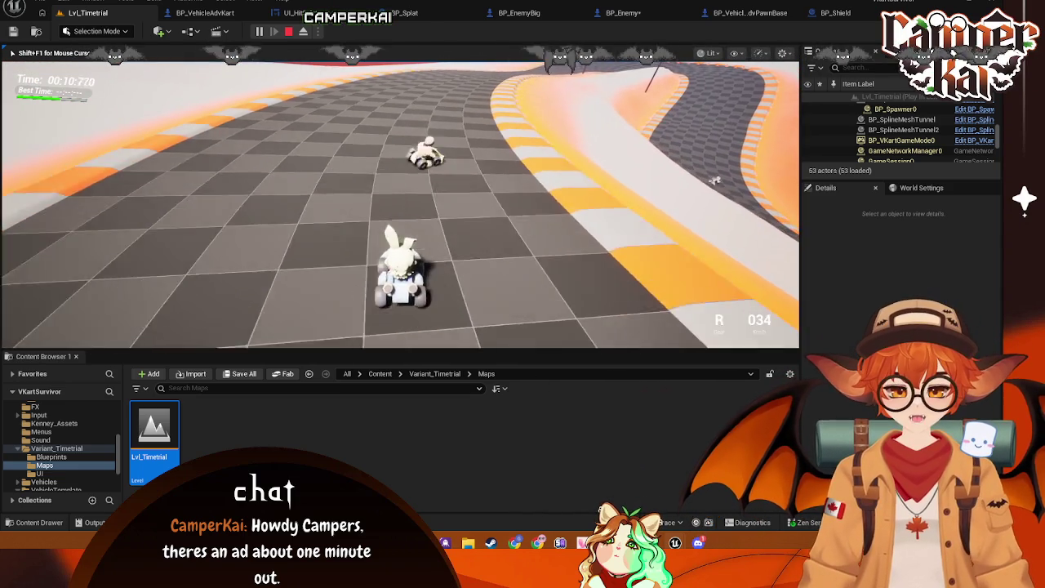
{"action": "key", "text": "s"}
{"action": "key", "text": "w"}
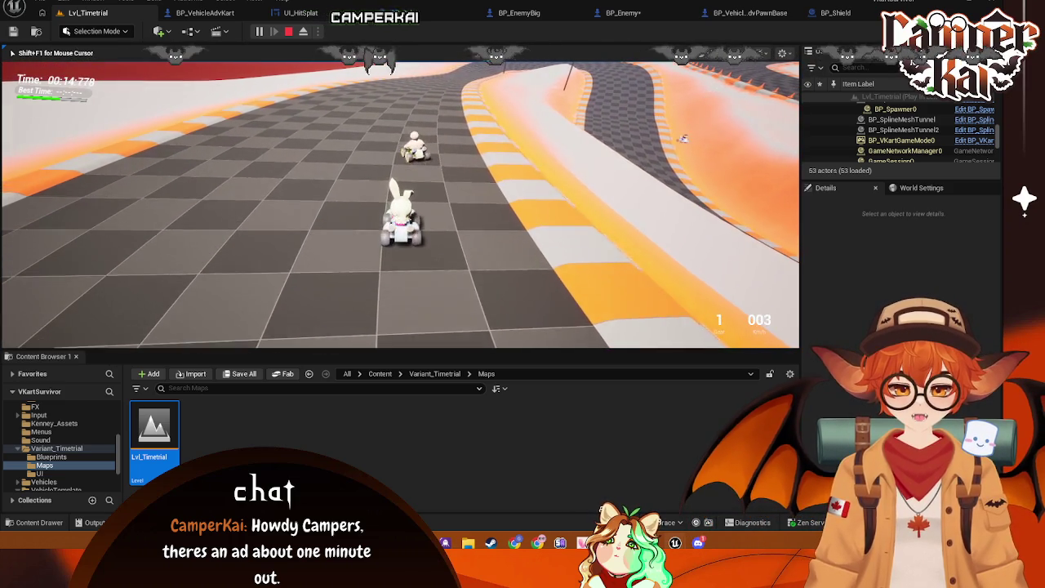
{"action": "key", "text": "s"}
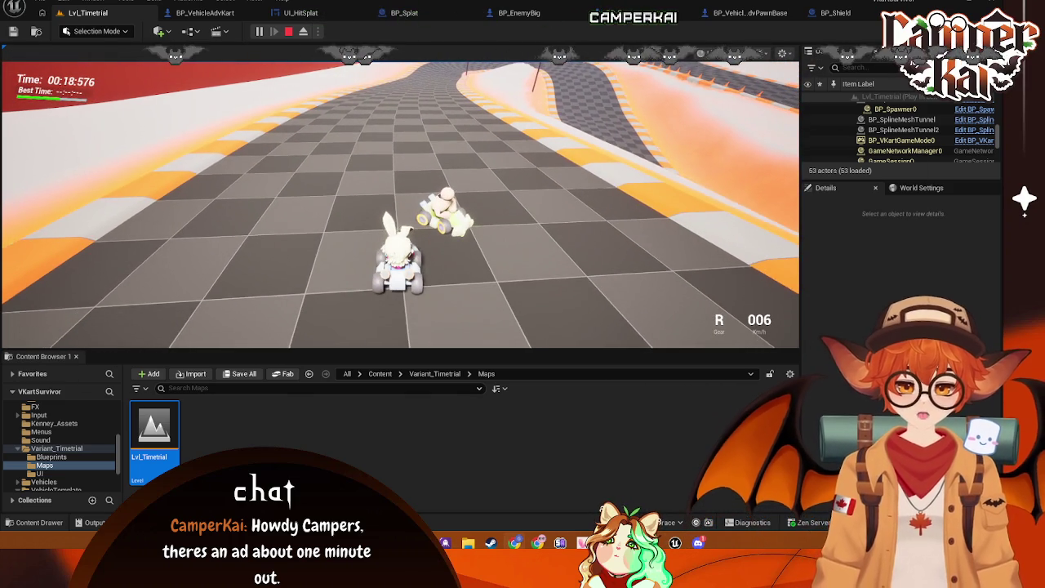
{"action": "key", "text": "Pause"}
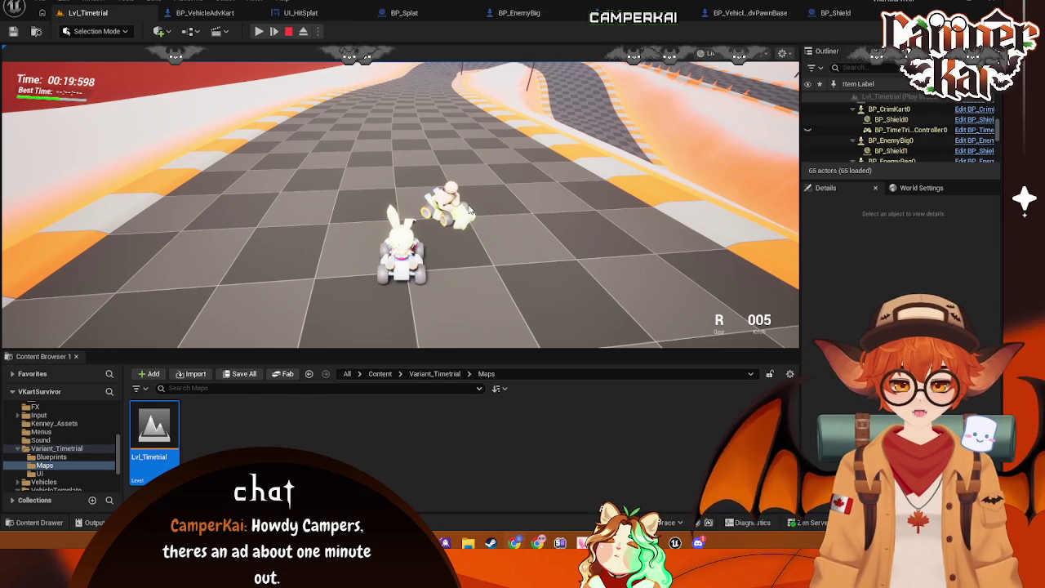
{"action": "left_click", "coordinate": [517, 229]}
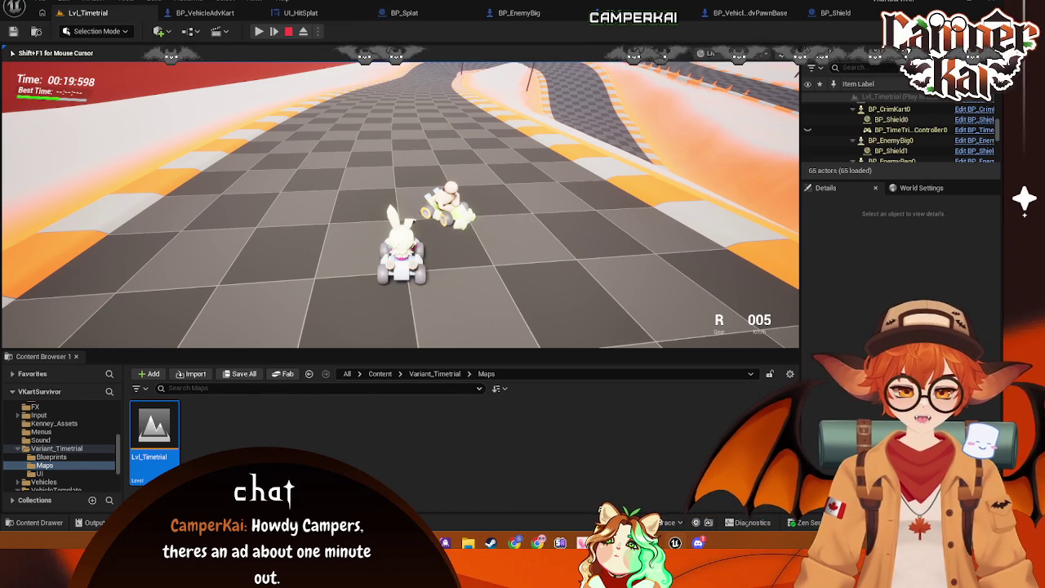
- Eject to the editor, clear the Details search, and select the player's bunny kart BP_CrimKart0
{"action": "key", "text": "alt+Tab"}
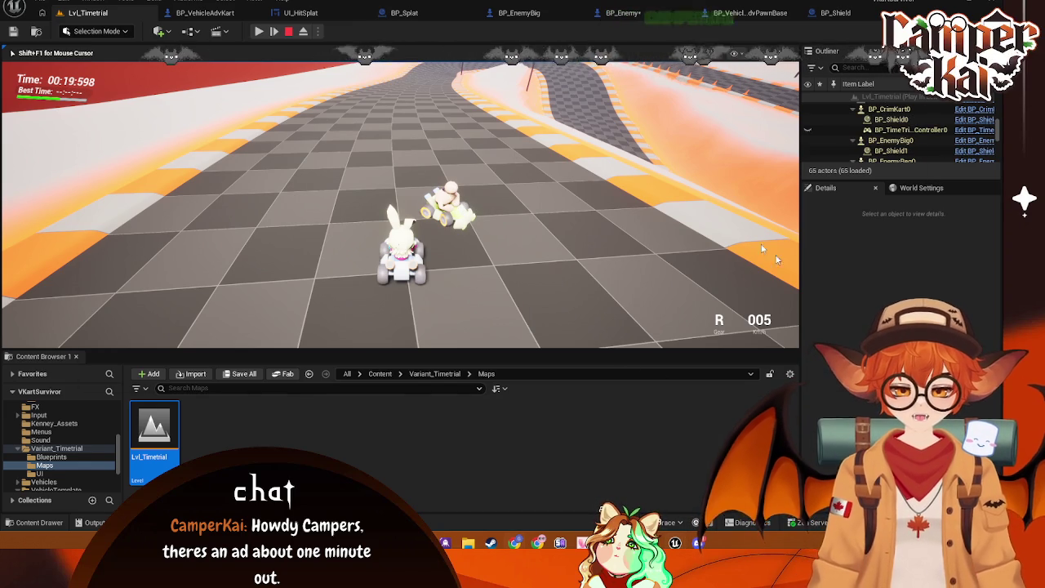
{"action": "key", "text": "F8"}
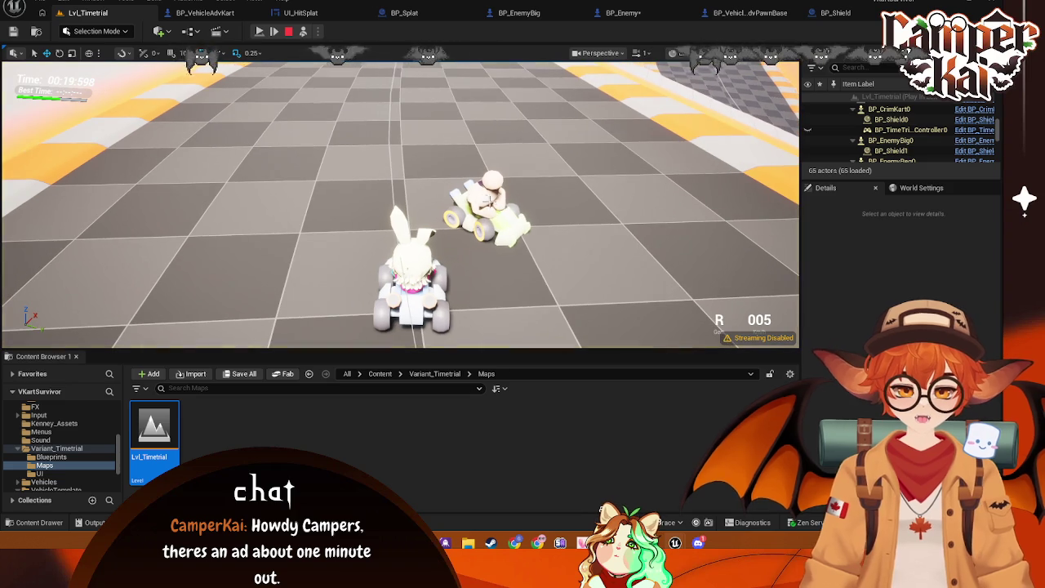
{"action": "left_click", "coordinate": [486, 204]}
{"action": "left_click", "coordinate": [813, 270]}
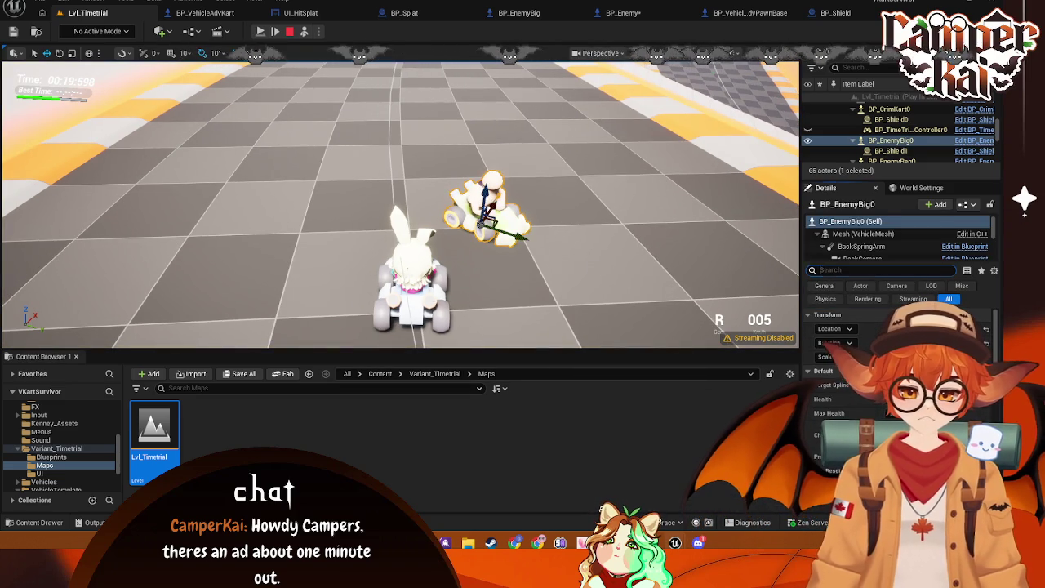
{"action": "left_click", "coordinate": [429, 290]}
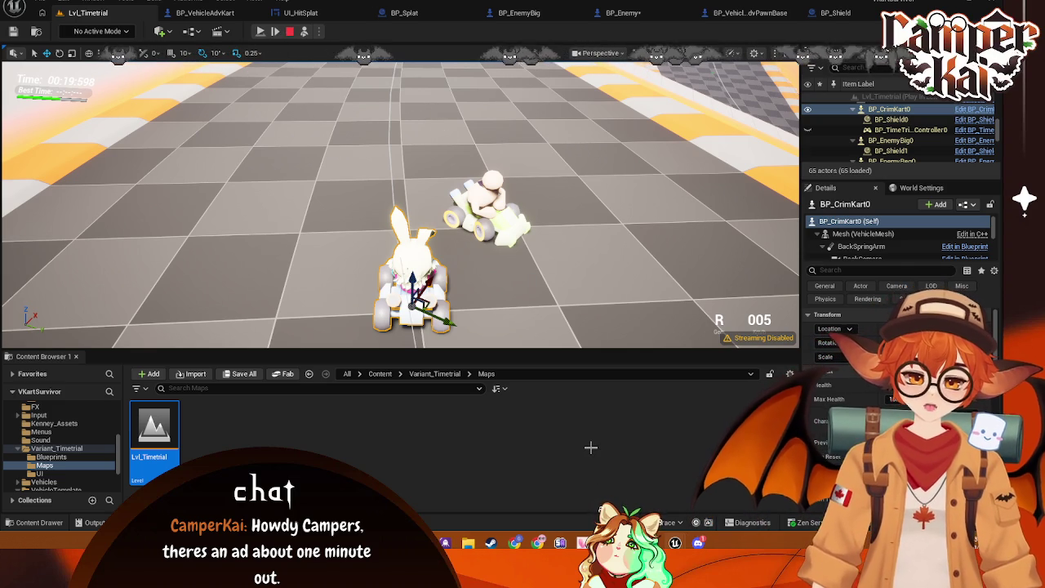
{"action": "mouse_move", "coordinate": [675, 542]}
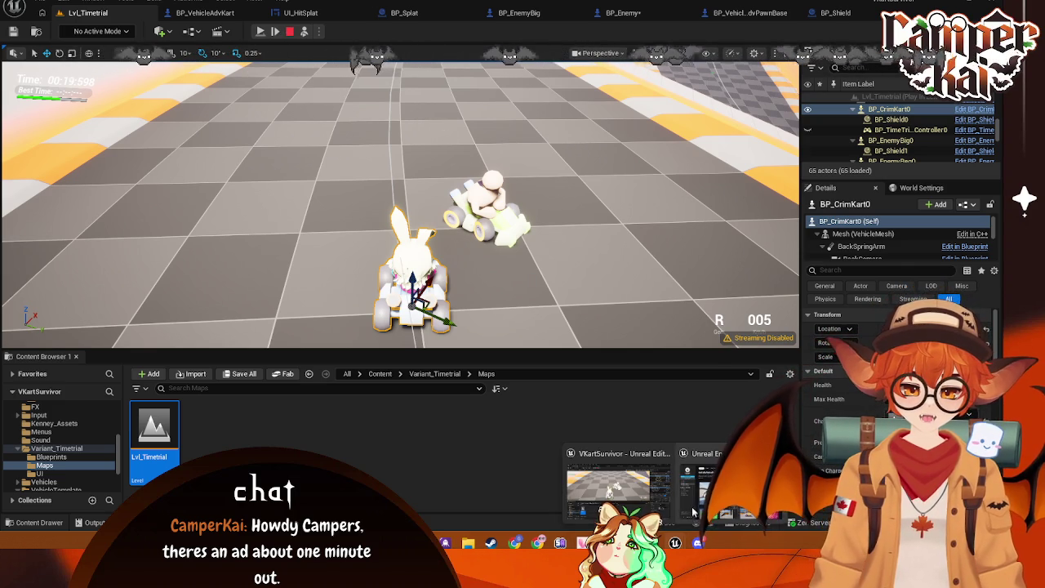
{"action": "left_click", "coordinate": [629, 466]}
{"action": "key", "text": "alt+Tab"}
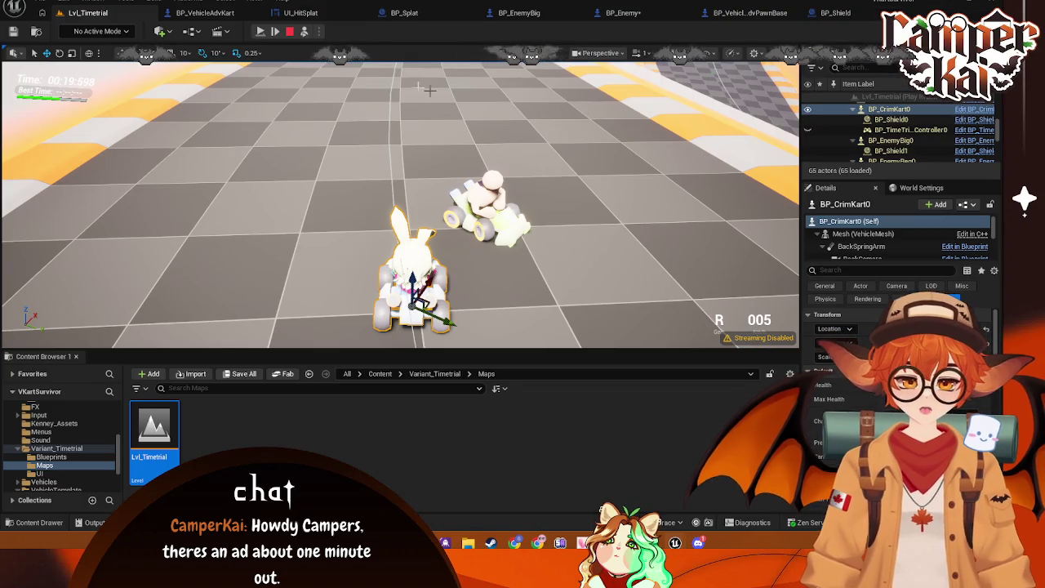
{"action": "key", "text": "alt+Tab"}
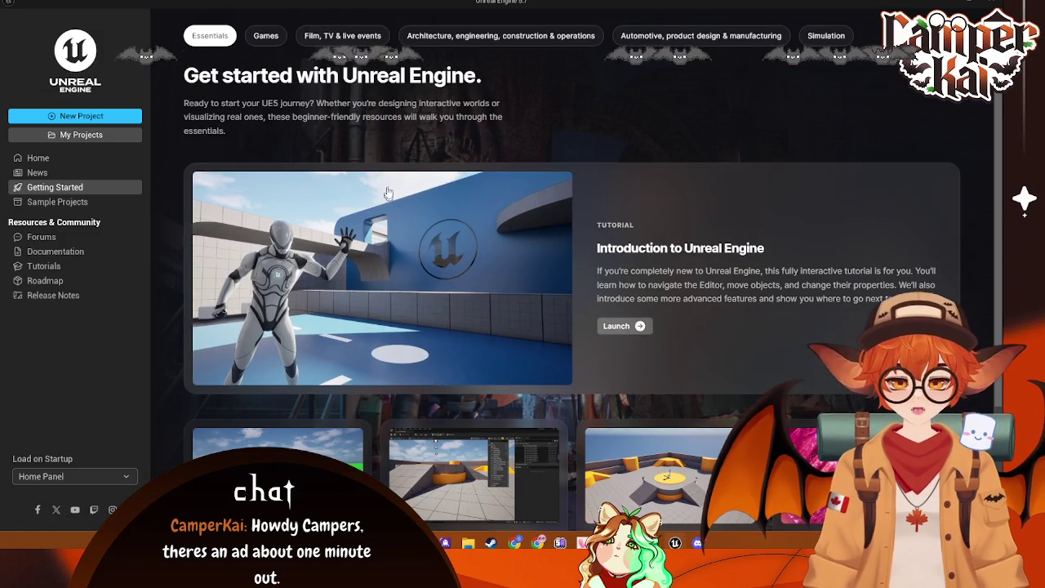
{"action": "left_click", "coordinate": [492, 269]}
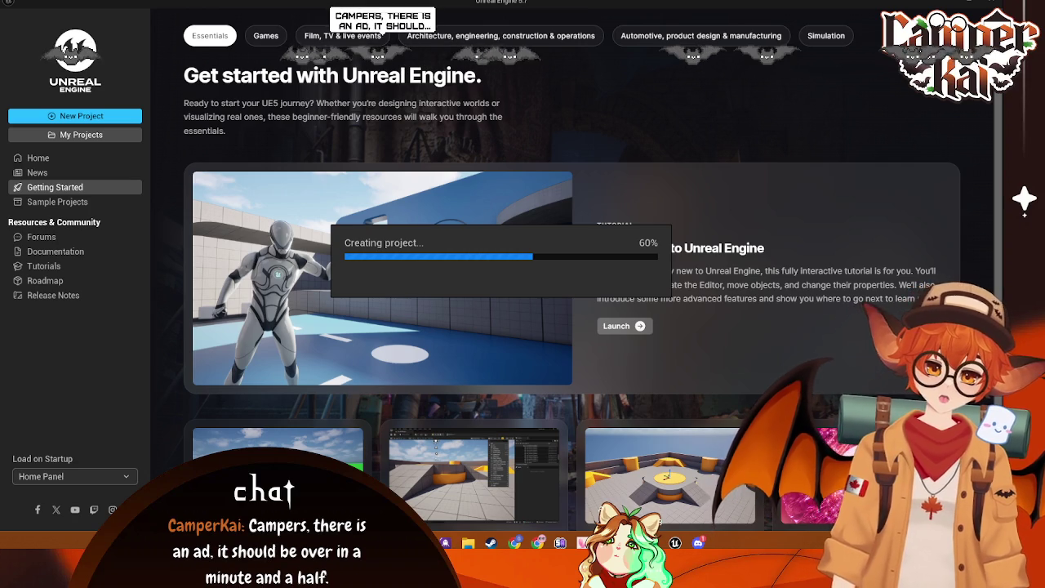
{"action": "mouse_move", "coordinate": [674, 543]}
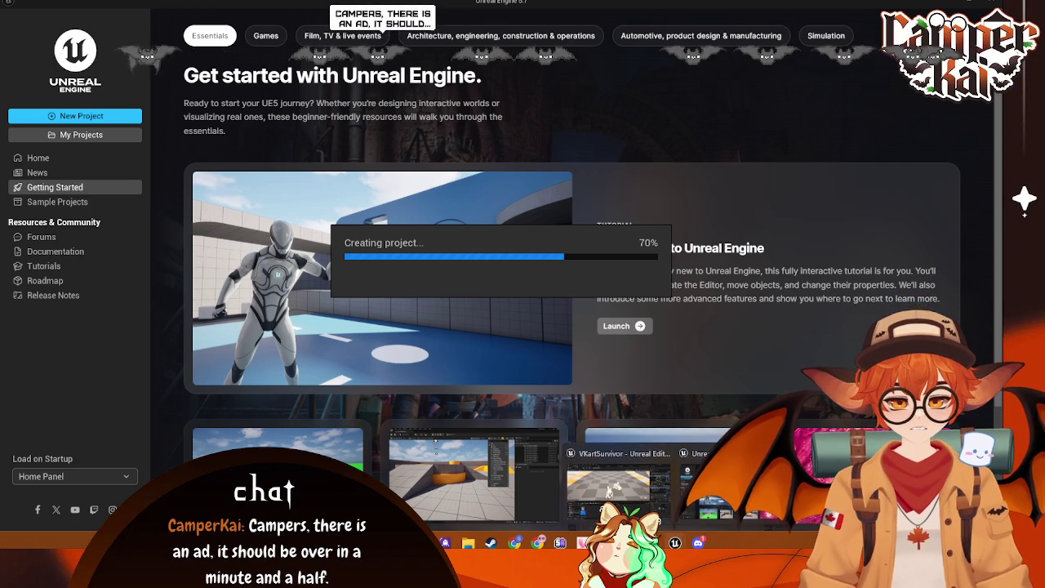
{"action": "left_click", "coordinate": [612, 478]}
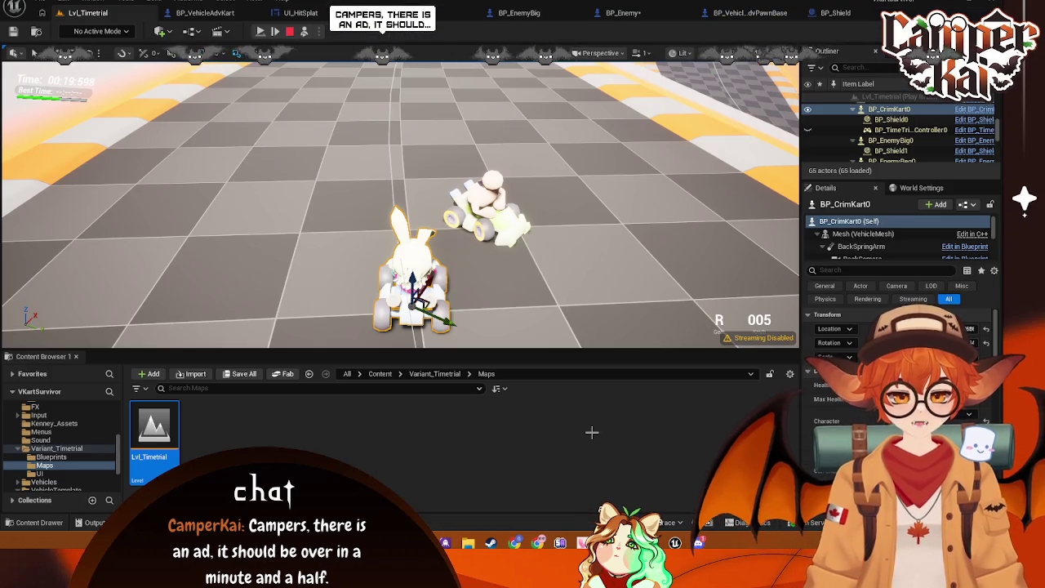
- Make room in BP_VehicleAdvKart's graph by moving the Branch, SET and Take Damage group down
{"action": "mouse_move", "coordinate": [675, 543]}
{"action": "left_click", "coordinate": [654, 474]}
{"action": "left_click", "coordinate": [430, 201]}
{"action": "mouse_move", "coordinate": [436, 145]}
{"action": "left_mouse_down"}
{"action": "mouse_move", "coordinate": [448, 170]}
{"action": "mouse_move", "coordinate": [669, 219]}
{"action": "left_mouse_up"}
{"action": "mouse_move", "coordinate": [502, 169]}
{"action": "left_mouse_down"}
{"action": "mouse_move", "coordinate": [515, 176]}
{"action": "mouse_move", "coordinate": [516, 250]}
{"action": "mouse_move", "coordinate": [506, 237]}
{"action": "left_mouse_up"}
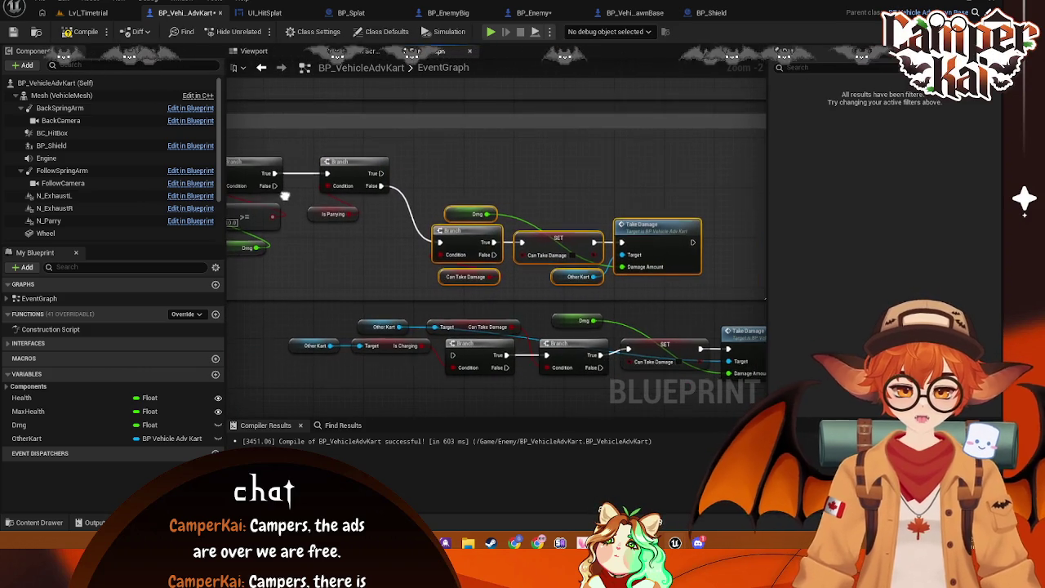
{"action": "left_click_drag", "start_coordinate": [322, 216], "coordinate": [341, 211]}
{"action": "left_click", "coordinate": [482, 160]}
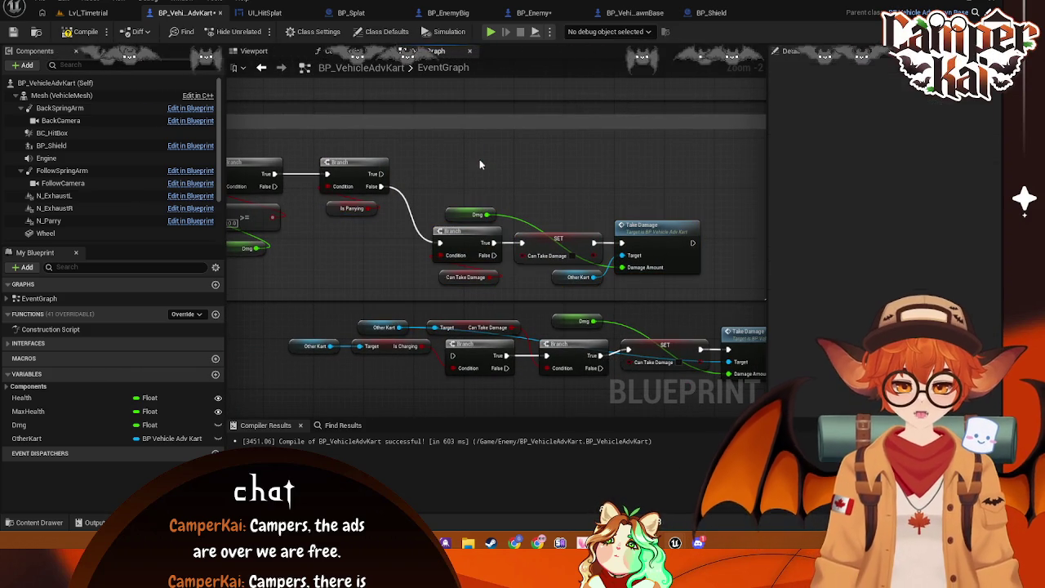
{"action": "left_click_drag", "start_coordinate": [396, 177], "coordinate": [404, 194]}
- Add a new Branch node on the existing Branch's True output
{"action": "left_click_drag", "start_coordinate": [388, 191], "coordinate": [439, 193]}
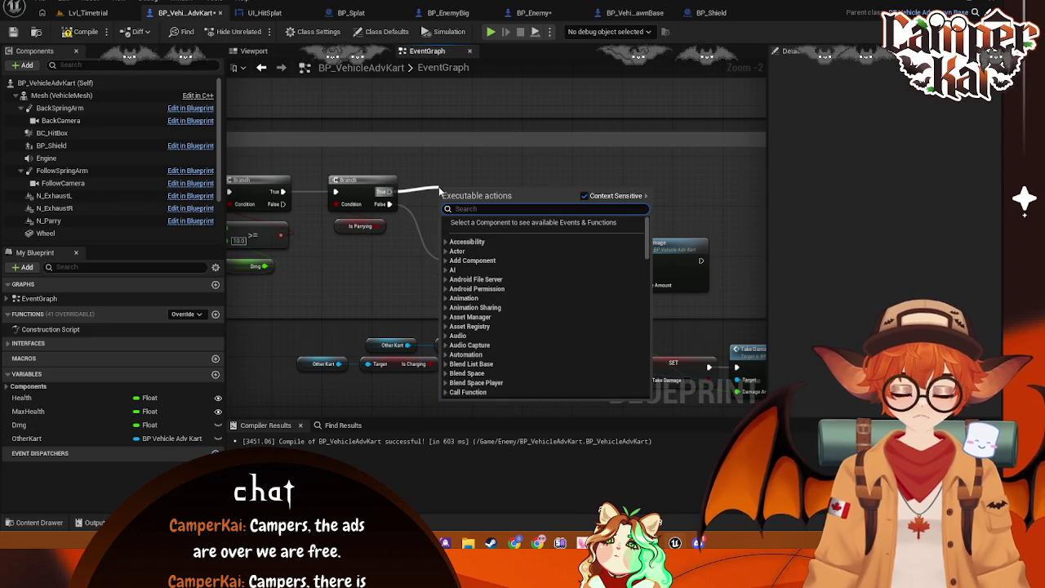
{"action": "type", "text": "branch"}
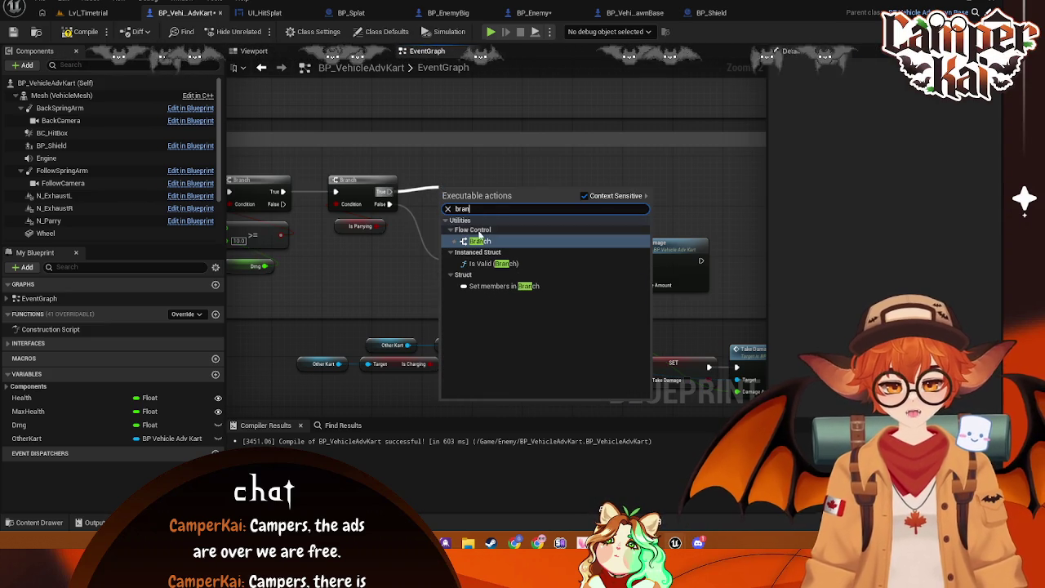
{"action": "left_click", "coordinate": [482, 243]}
{"action": "left_click_drag", "start_coordinate": [463, 192], "coordinate": [463, 174]}
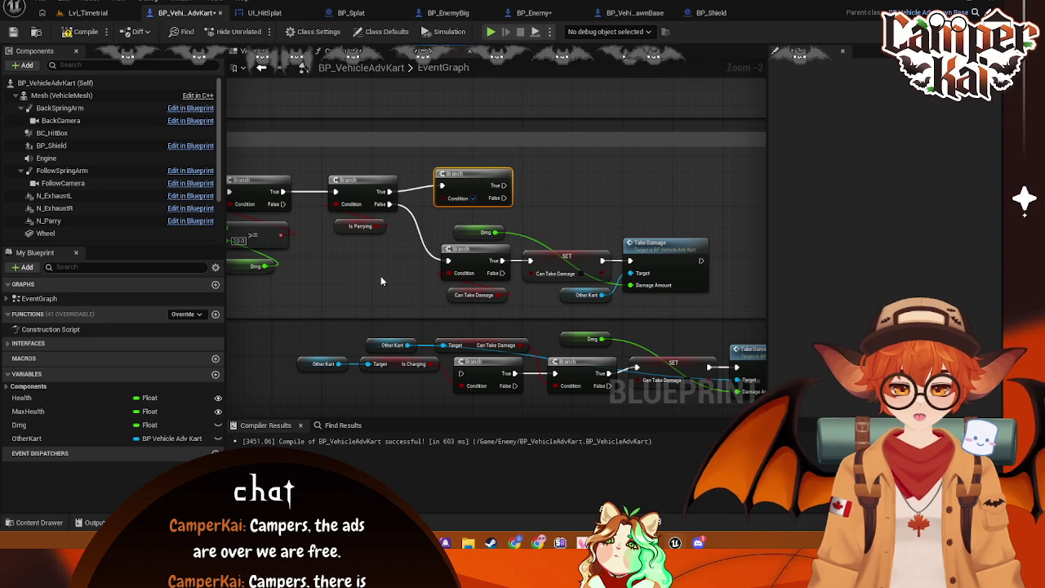
- Add an OtherKart getter and its Is Charging value, wired into the new Branch's Condition
{"action": "left_click_drag", "start_coordinate": [33, 438], "coordinate": [405, 239]}
{"action": "left_click", "coordinate": [361, 290]}
{"action": "type", "text": "get is"}
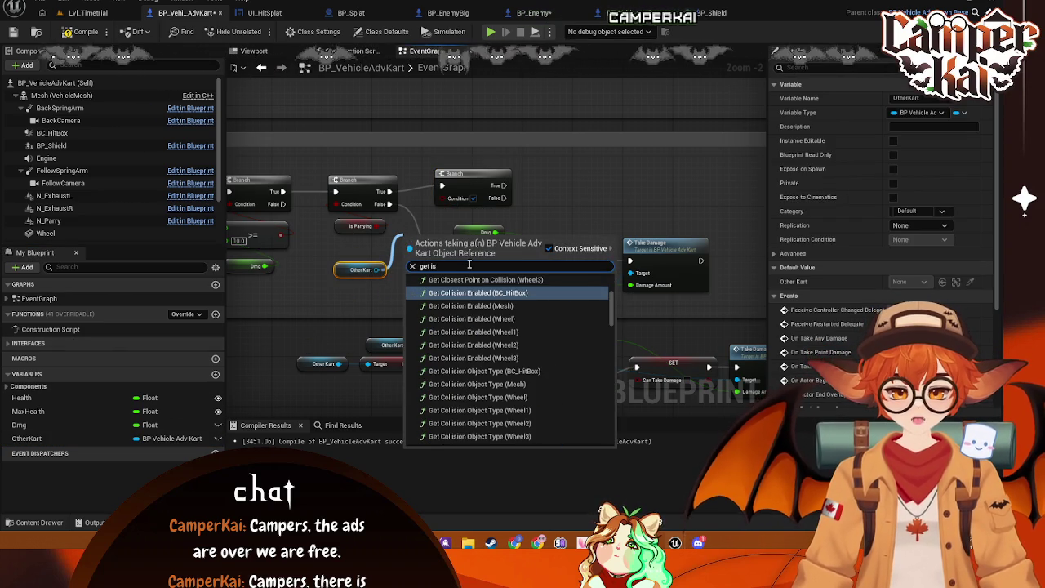
{"action": "type", "text": "char"}
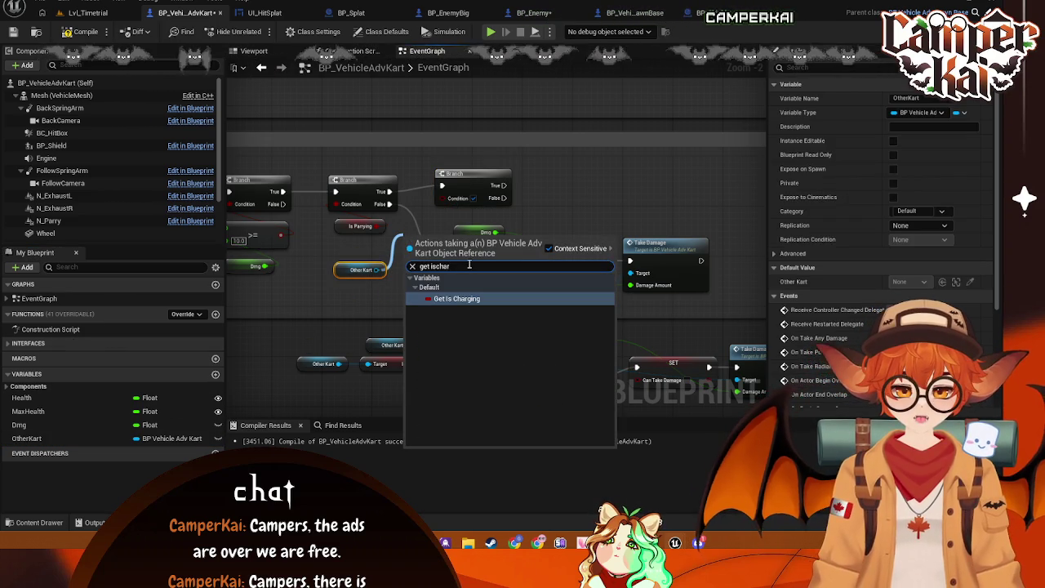
{"action": "left_click", "coordinate": [491, 297]}
{"action": "mouse_move", "coordinate": [432, 238]}
{"action": "left_mouse_down"}
{"action": "mouse_move", "coordinate": [374, 254]}
{"action": "mouse_move", "coordinate": [426, 225]}
{"action": "mouse_move", "coordinate": [443, 198]}
{"action": "left_mouse_up"}
{"action": "left_click_drag", "start_coordinate": [385, 283], "coordinate": [357, 254]}
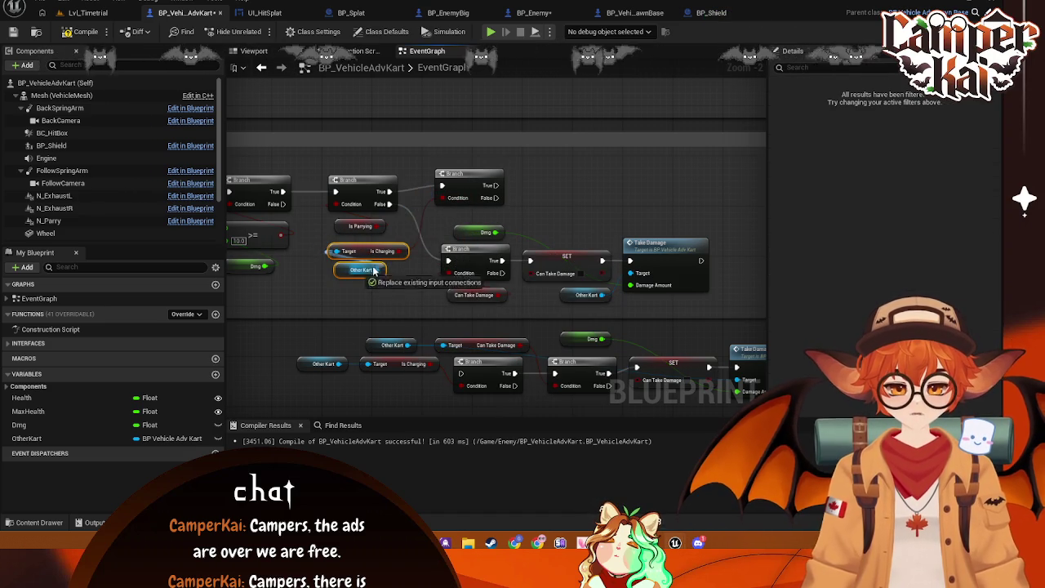
{"action": "left_click_drag", "start_coordinate": [355, 253], "coordinate": [411, 150]}
{"action": "mouse_move", "coordinate": [538, 169]}
{"action": "left_mouse_down"}
{"action": "mouse_move", "coordinate": [473, 180]}
{"action": "mouse_move", "coordinate": [502, 196]}
{"action": "left_mouse_up"}
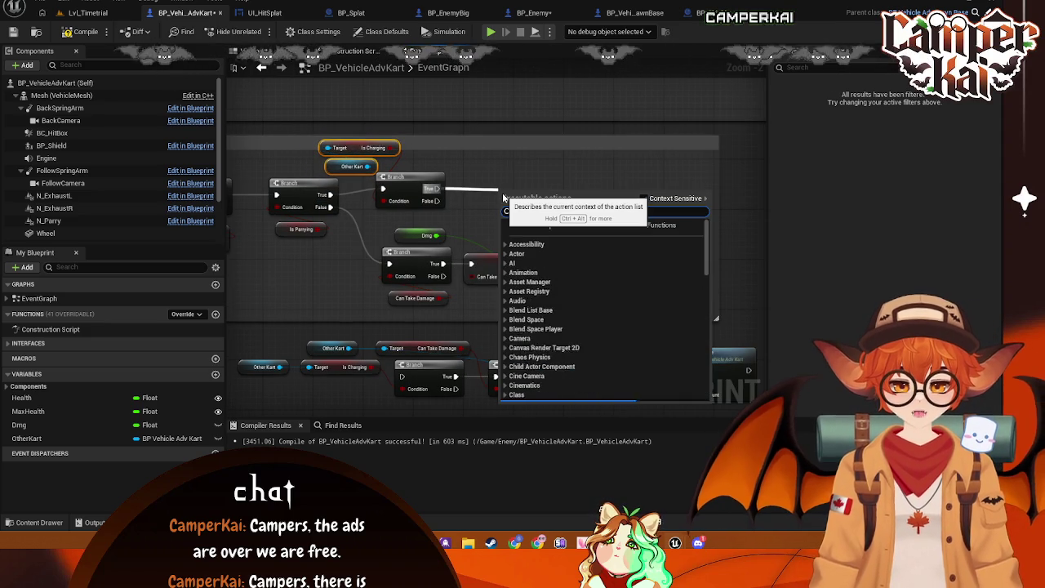
- Start searching for a Take Damage action from the Other Kart output
{"action": "left_click", "coordinate": [490, 186]}
{"action": "left_click_drag", "start_coordinate": [369, 166], "coordinate": [516, 181]}
{"action": "type", "text": "take"}
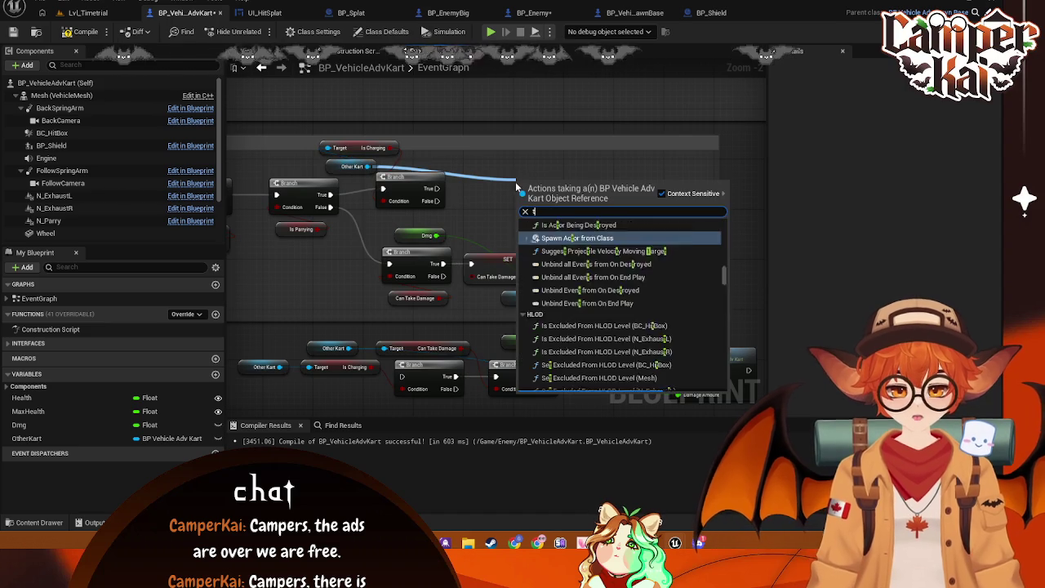
{"action": "left_click", "coordinate": [515, 181]}
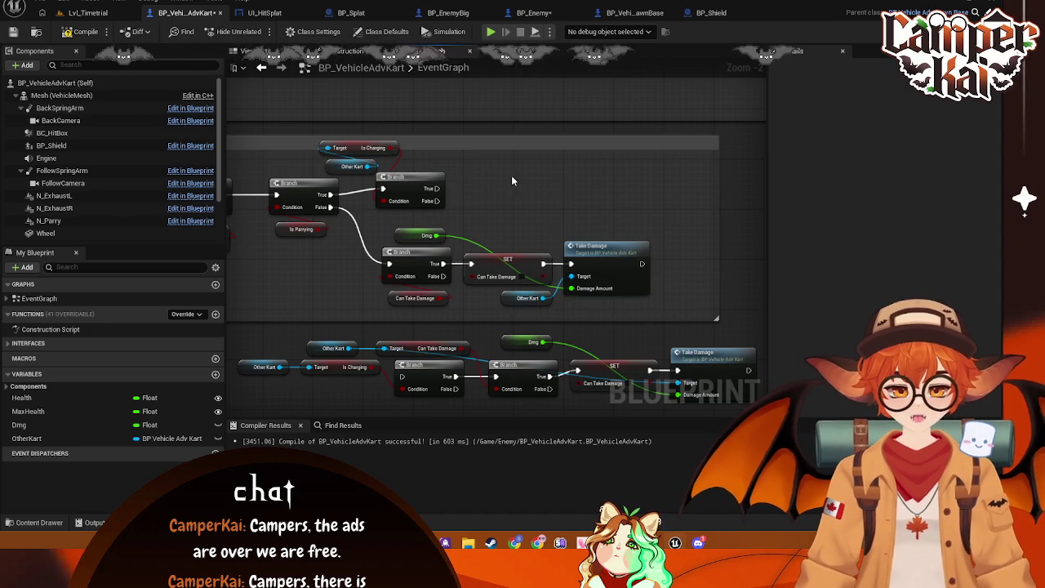
{"action": "right_click", "coordinate": [511, 175]}
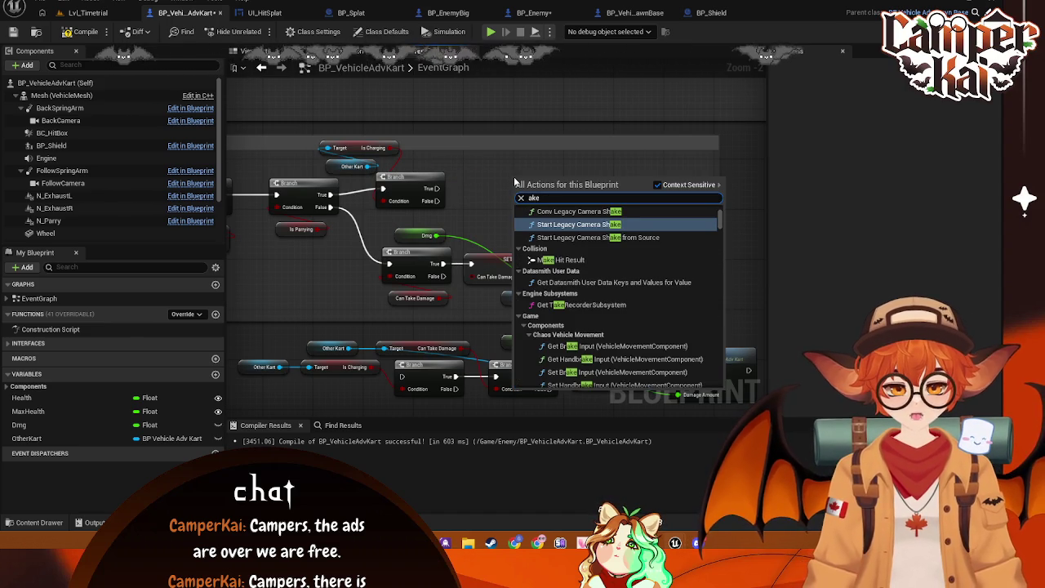
- Add a Take Damage node with Other Kart as its target
{"action": "type", "text": "take dam"}
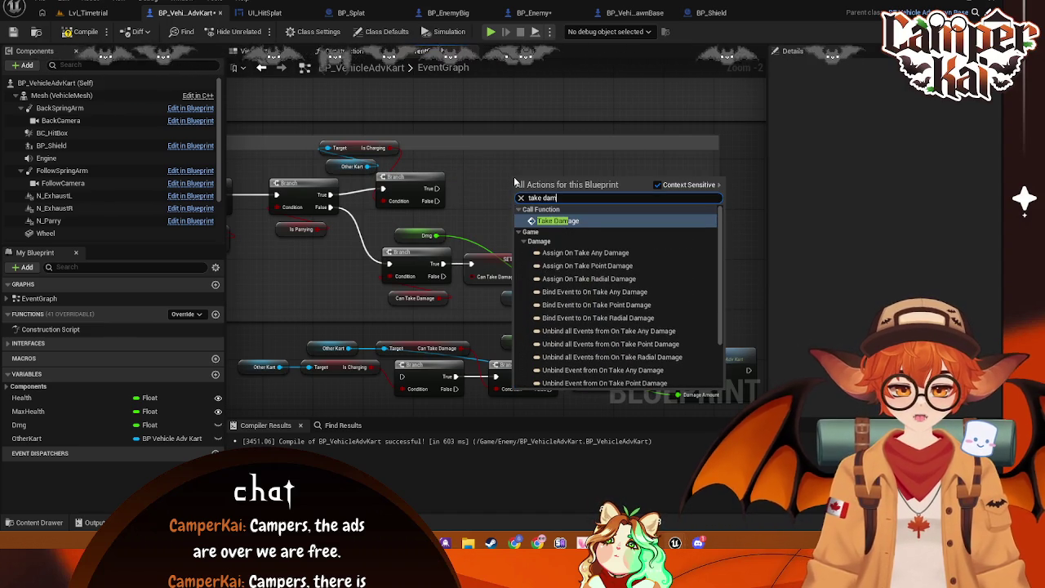
{"action": "left_click", "coordinate": [562, 220]}
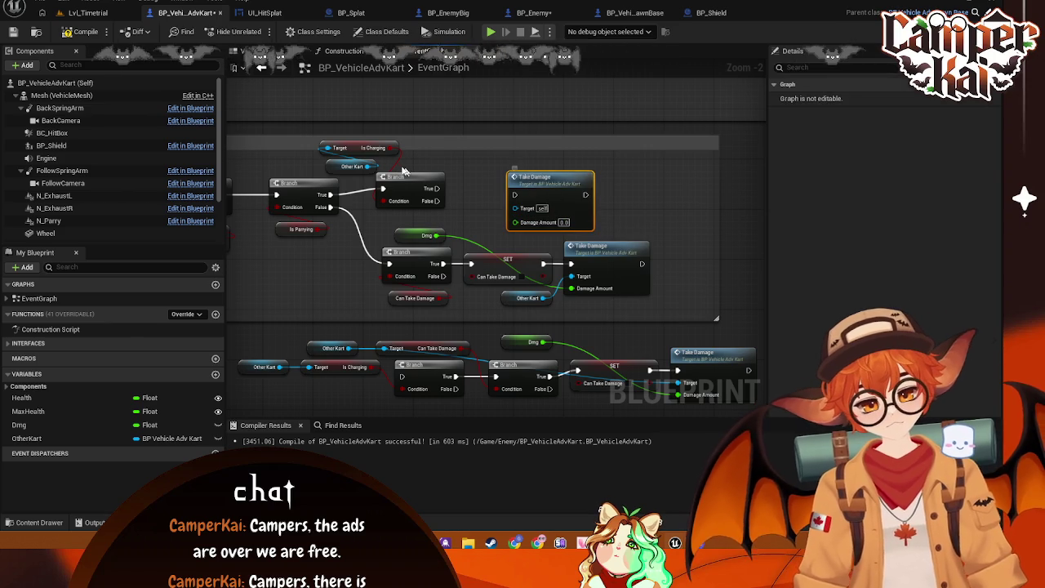
{"action": "left_click_drag", "start_coordinate": [360, 160], "coordinate": [517, 208]}
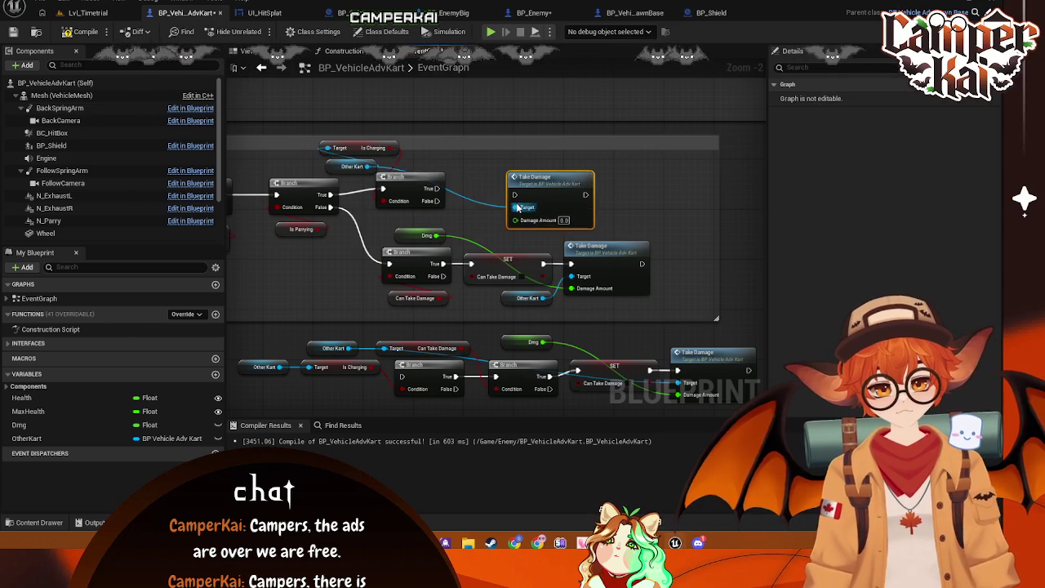
- Rearrange the Is Charging, Other Kart and new Take Damage nodes into a tidy row
{"action": "left_click_drag", "start_coordinate": [389, 149], "coordinate": [494, 161]}
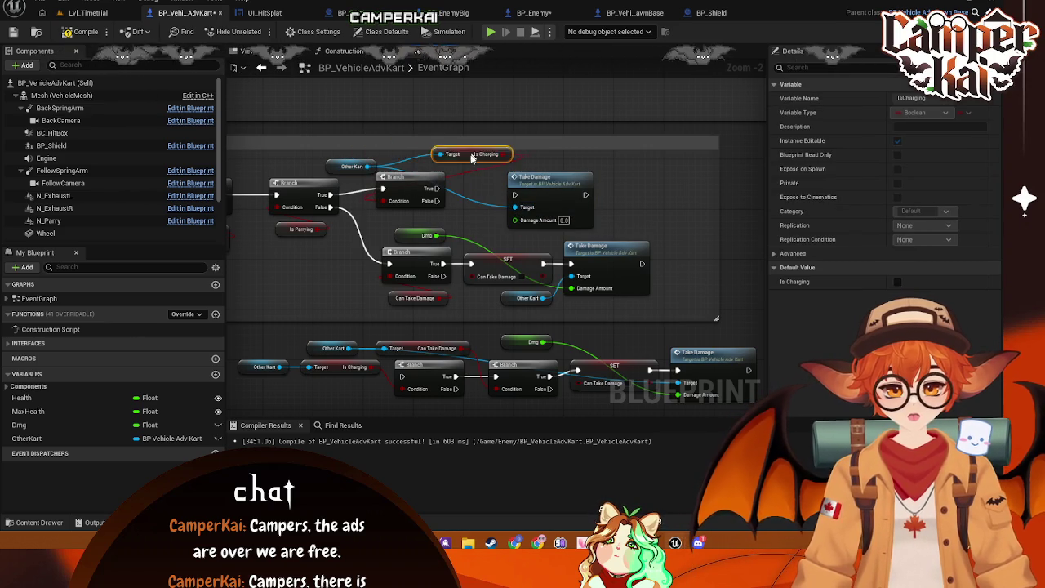
{"action": "left_click_drag", "start_coordinate": [334, 166], "coordinate": [341, 153]}
{"action": "mouse_move", "coordinate": [548, 174]}
{"action": "left_mouse_down"}
{"action": "mouse_move", "coordinate": [597, 169]}
{"action": "mouse_move", "coordinate": [623, 184]}
{"action": "left_mouse_up"}
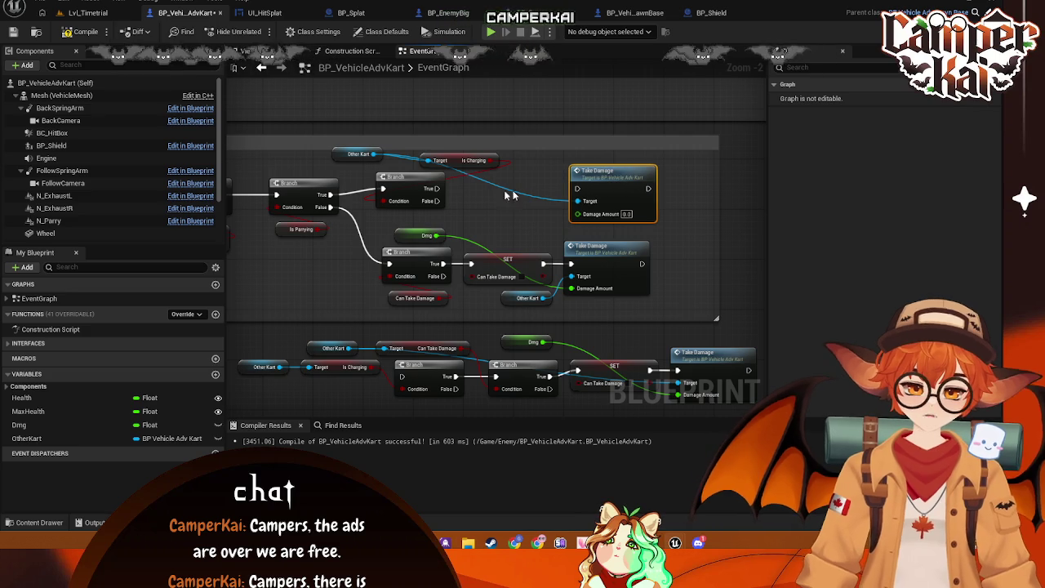
{"action": "left_click_drag", "start_coordinate": [486, 163], "coordinate": [524, 162]}
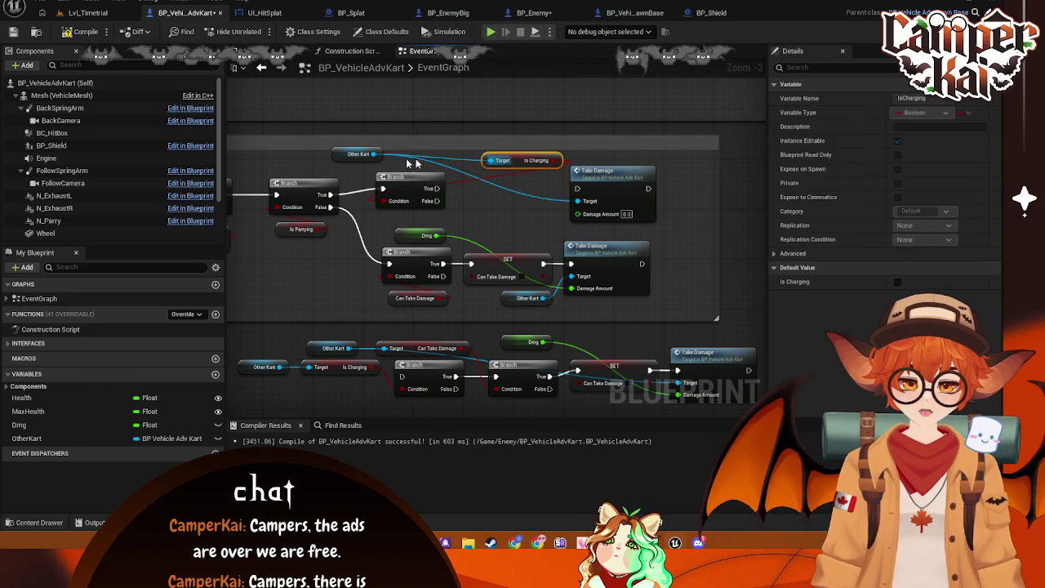
{"action": "left_click_drag", "start_coordinate": [348, 149], "coordinate": [423, 166]}
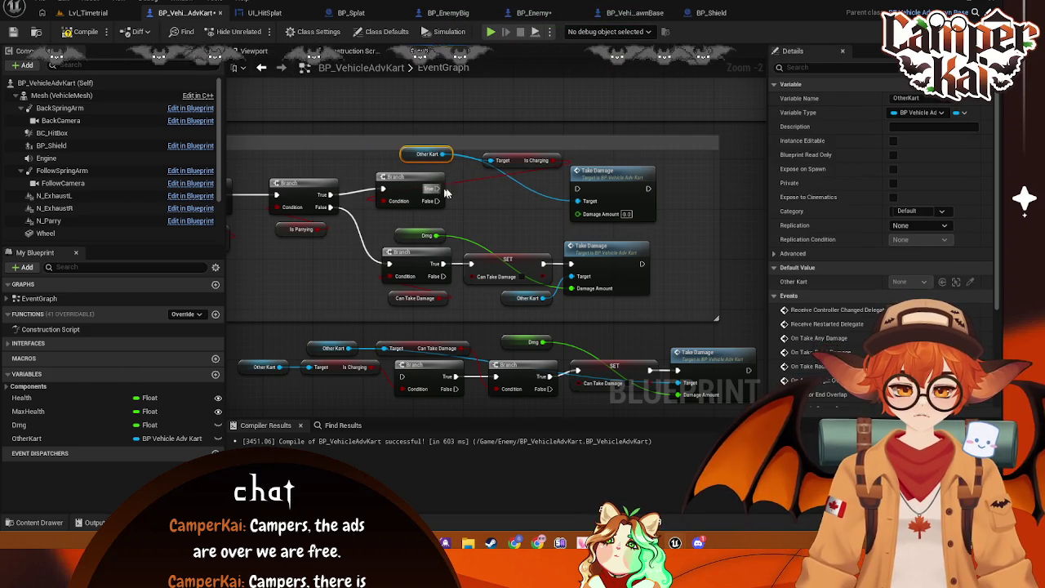
{"action": "left_click", "coordinate": [469, 213]}
{"action": "left_click_drag", "start_coordinate": [469, 213], "coordinate": [525, 220]}
{"action": "left_click_drag", "start_coordinate": [571, 168], "coordinate": [564, 167]}
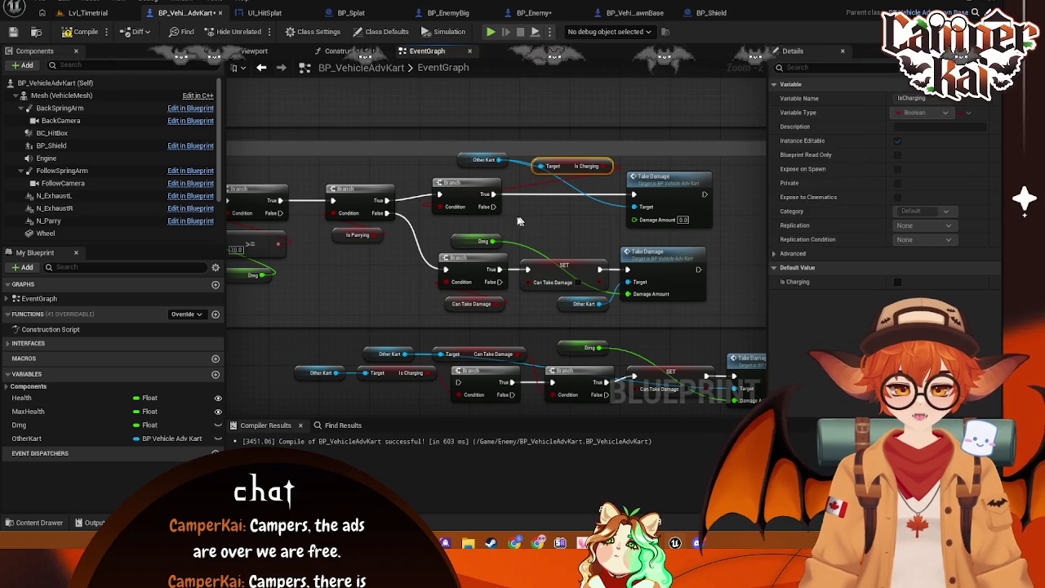
- Connect the charging Branch's False output to the lower Can Take Damage Branch
{"action": "mouse_move", "coordinate": [493, 207]}
{"action": "left_mouse_down"}
{"action": "mouse_move", "coordinate": [500, 244]}
{"action": "mouse_move", "coordinate": [442, 270]}
{"action": "left_mouse_up"}
{"action": "left_click", "coordinate": [548, 213]}
{"action": "scroll", "coordinate": [526, 241], "scroll_direction": "down", "scroll_amount": 1}
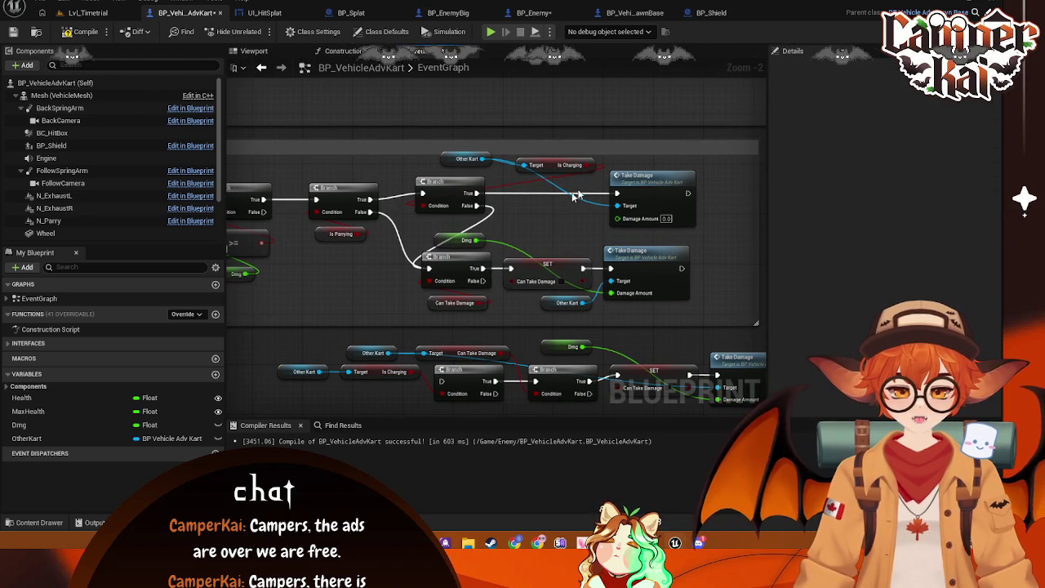
- Duplicate the Branch and SET Can Take Damage nodes and place the copies beside Take Damage
{"action": "left_click", "coordinate": [539, 264], "text": "ctrl"}
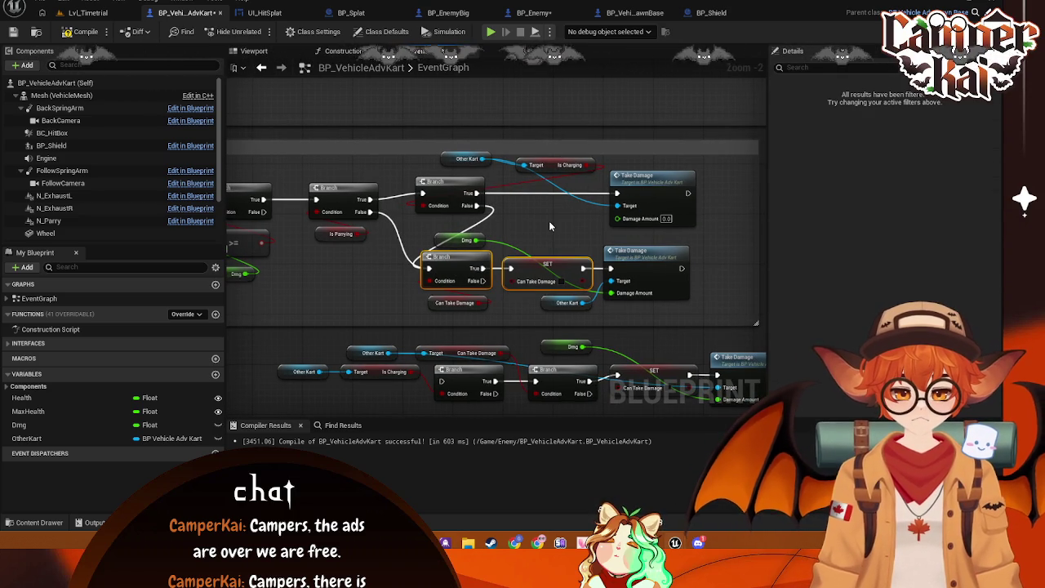
{"action": "key", "text": "ctrl+c"}
{"action": "key", "text": "ctrl+v"}
{"action": "left_click_drag", "start_coordinate": [538, 231], "coordinate": [537, 204]}
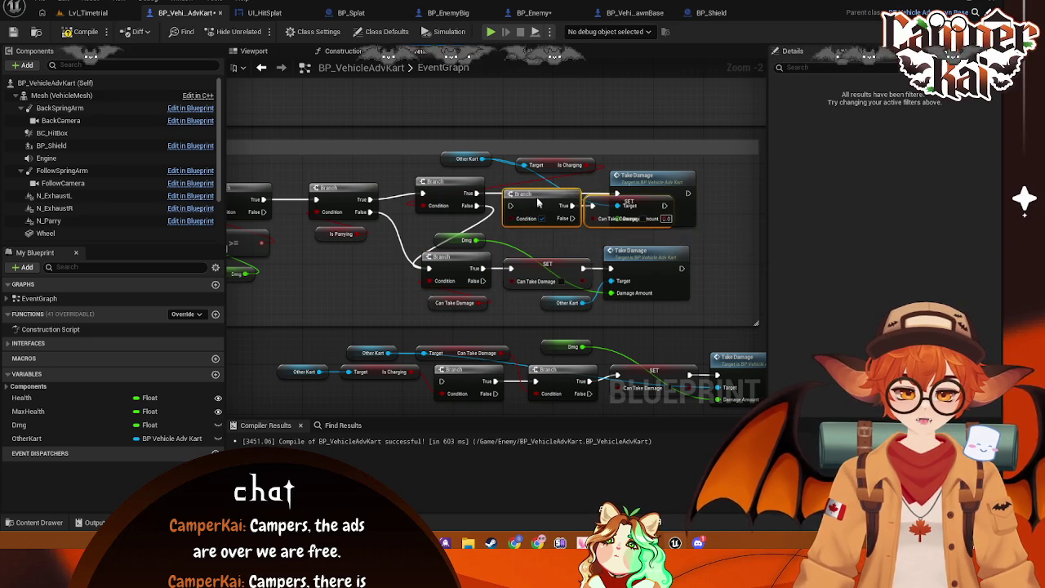
{"action": "mouse_move", "coordinate": [620, 177]}
{"action": "left_mouse_down"}
{"action": "mouse_move", "coordinate": [685, 173]}
{"action": "mouse_move", "coordinate": [650, 174]}
{"action": "left_mouse_up"}
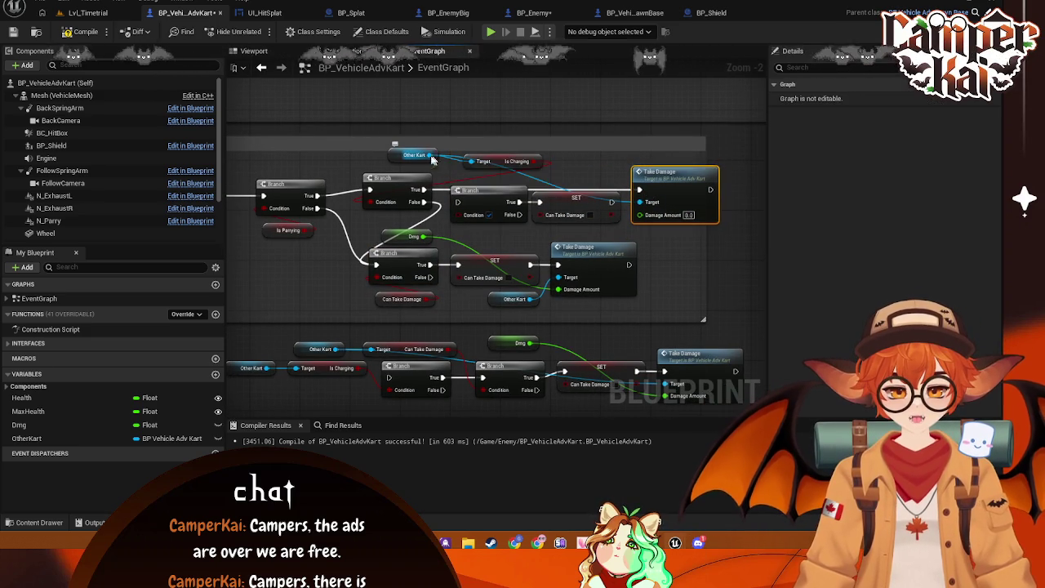
- Feed Other Kart's Can Take Damage into the Branch condition and chain SET into the top Take Damage
{"action": "left_click_drag", "start_coordinate": [431, 154], "coordinate": [452, 185]}
{"action": "type", "text": "get can ta"}
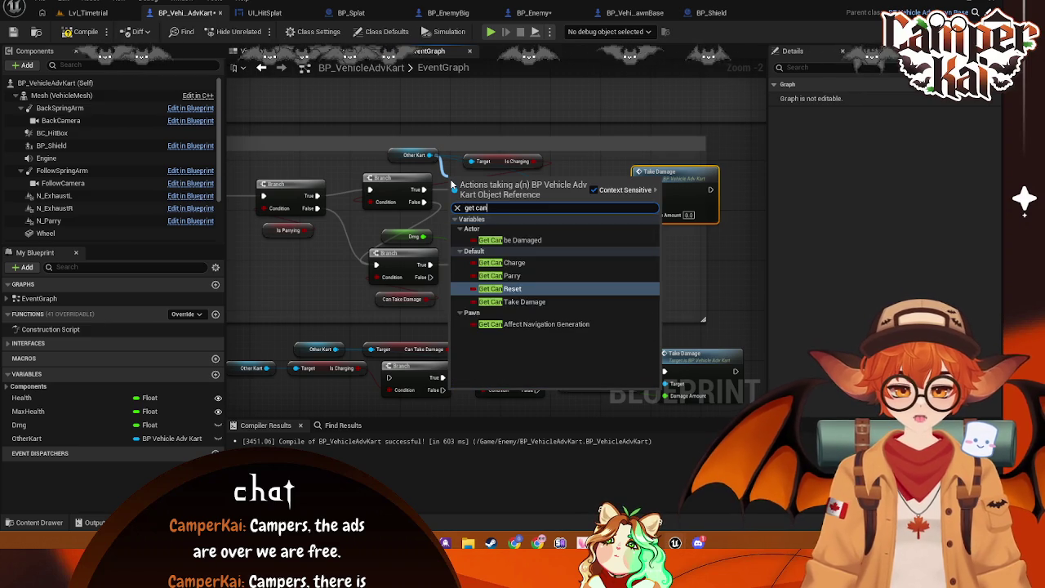
{"action": "key", "text": "Return"}
{"action": "left_click_drag", "start_coordinate": [536, 180], "coordinate": [458, 216]}
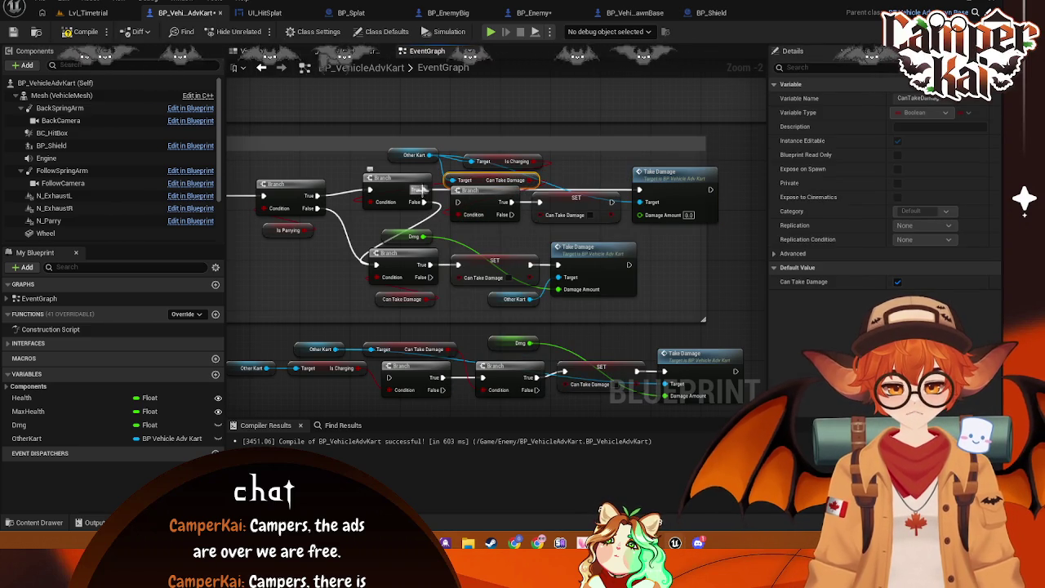
{"action": "left_click_drag", "start_coordinate": [616, 203], "coordinate": [641, 194]}
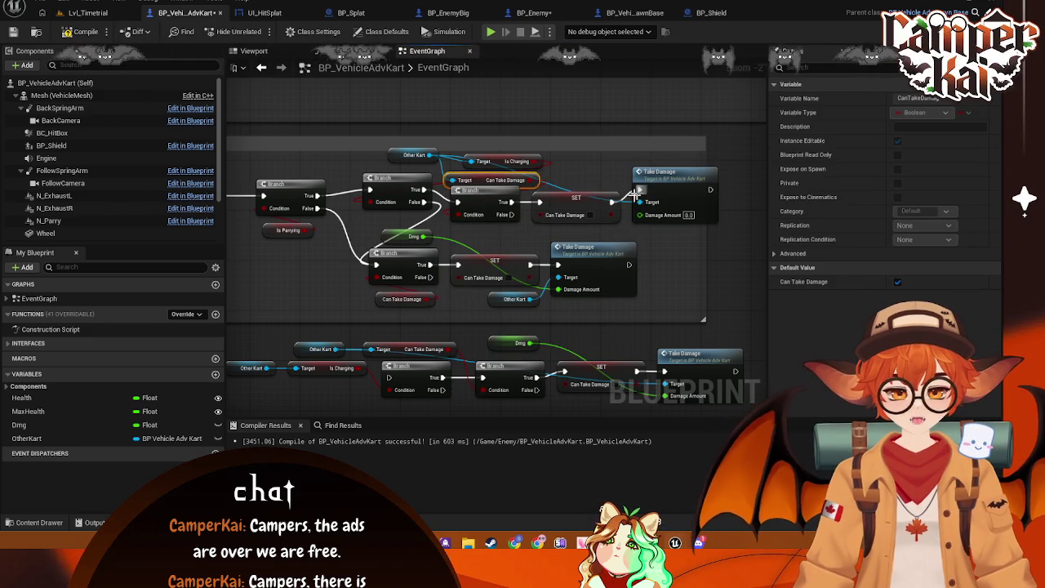
- Reposition the getters, connect Dmg to Take Damage's Damage Amount, and save
{"action": "left_click_drag", "start_coordinate": [402, 158], "coordinate": [376, 163]}
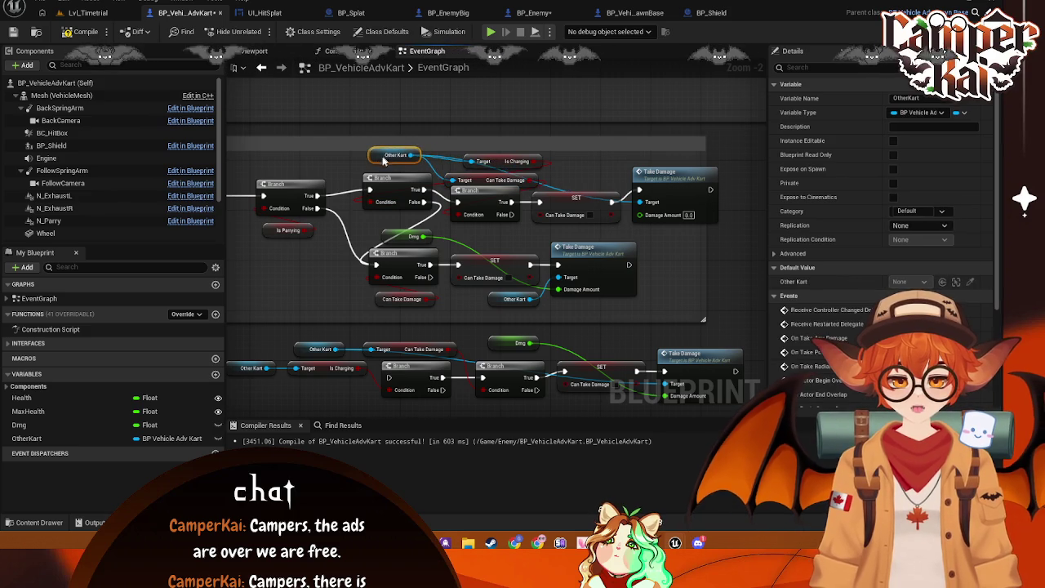
{"action": "left_click_drag", "start_coordinate": [495, 184], "coordinate": [586, 183]}
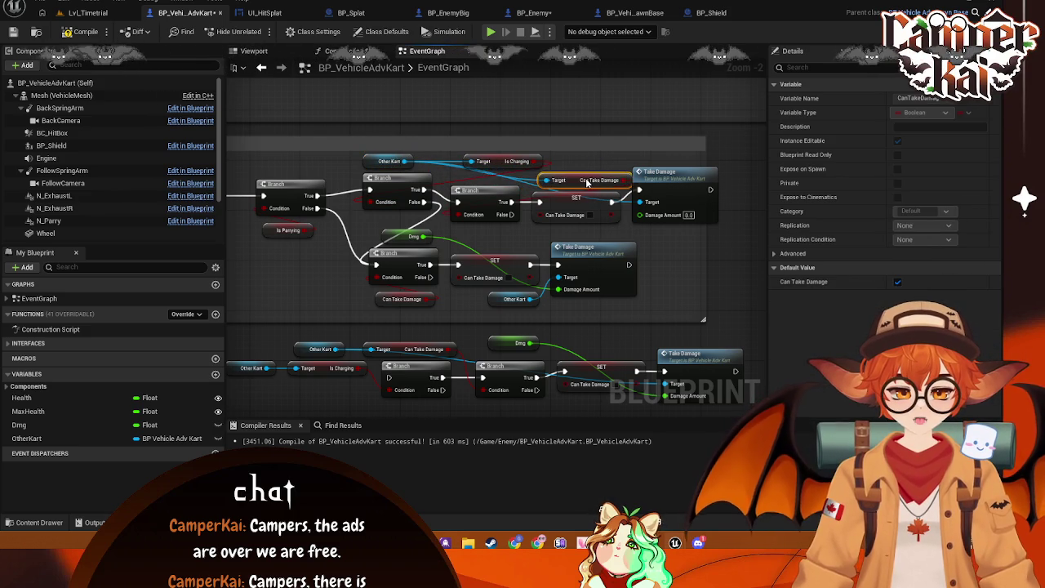
{"action": "left_click_drag", "start_coordinate": [497, 164], "coordinate": [482, 177]}
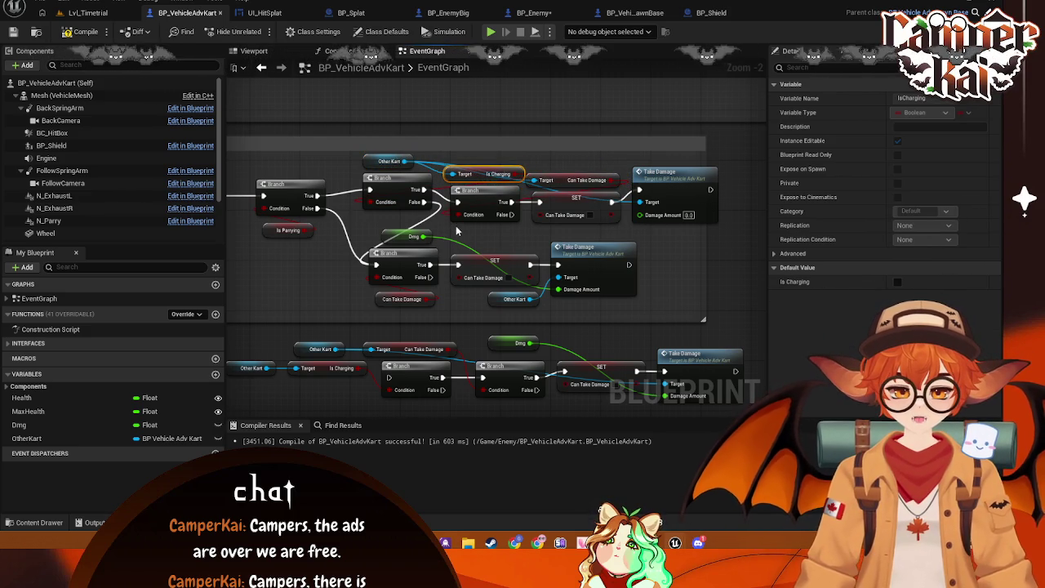
{"action": "left_click_drag", "start_coordinate": [412, 213], "coordinate": [626, 192]}
{"action": "key", "text": "ctrl+s"}
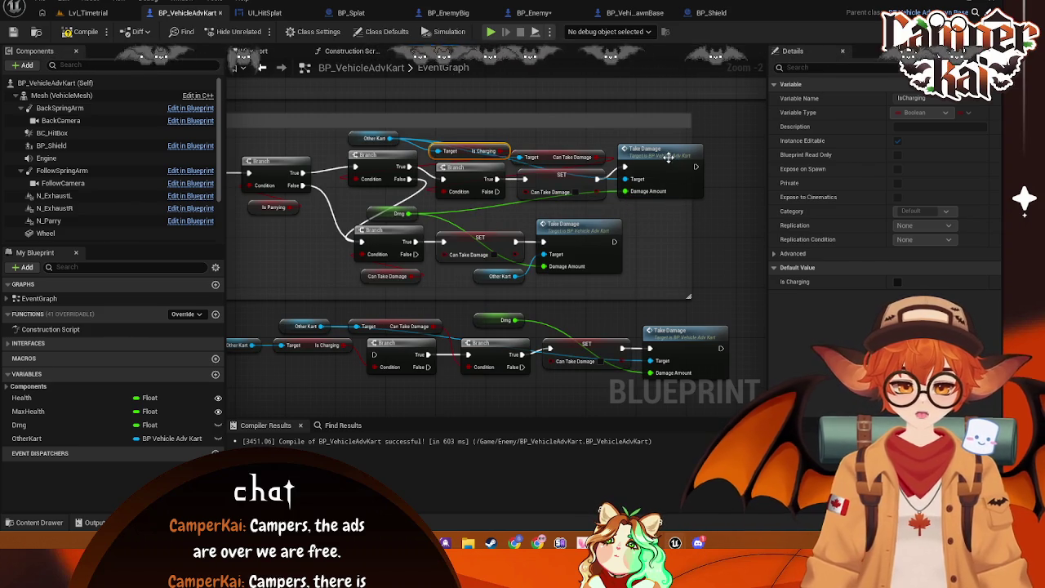
- Widen the comment box and fit the top Take Damage node inside it
{"action": "left_click_drag", "start_coordinate": [670, 160], "coordinate": [661, 159]}
{"action": "left_click", "coordinate": [692, 215]}
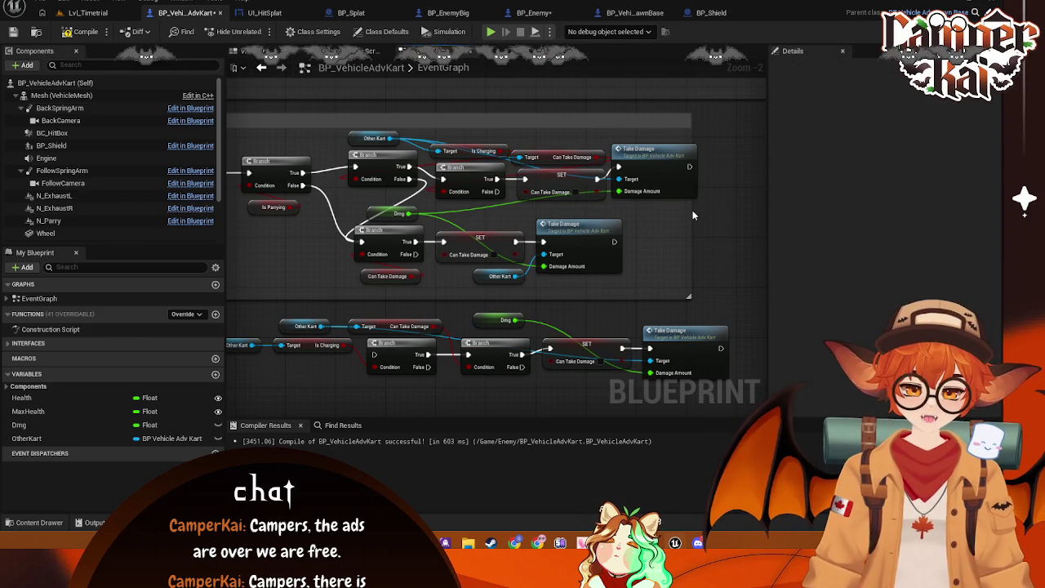
{"action": "left_click_drag", "start_coordinate": [689, 297], "coordinate": [745, 297]}
{"action": "left_click_drag", "start_coordinate": [639, 161], "coordinate": [663, 161]}
{"action": "left_click", "coordinate": [374, 138]}
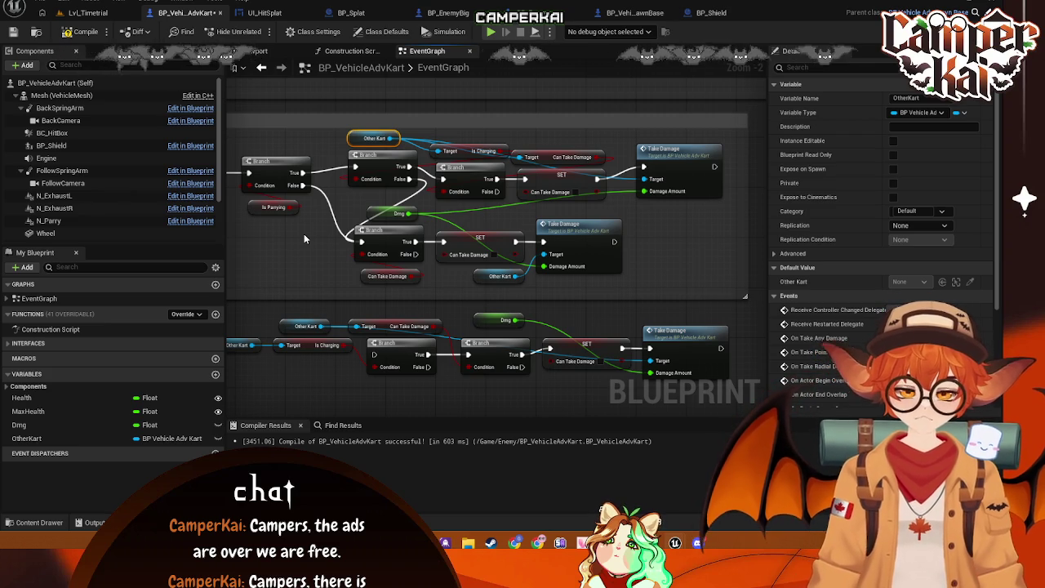
{"action": "left_click_drag", "start_coordinate": [345, 234], "coordinate": [382, 236]}
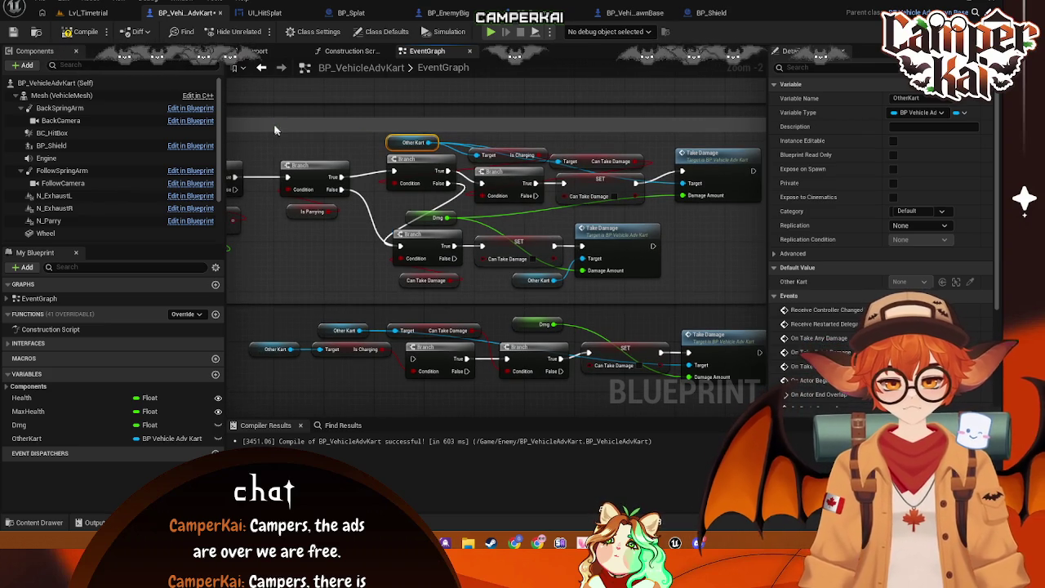
{"action": "mouse_move", "coordinate": [270, 120]}
{"action": "left_mouse_down"}
{"action": "mouse_move", "coordinate": [668, 325]}
{"action": "mouse_move", "coordinate": [764, 300]}
{"action": "left_mouse_up"}
{"action": "left_click", "coordinate": [395, 318]}
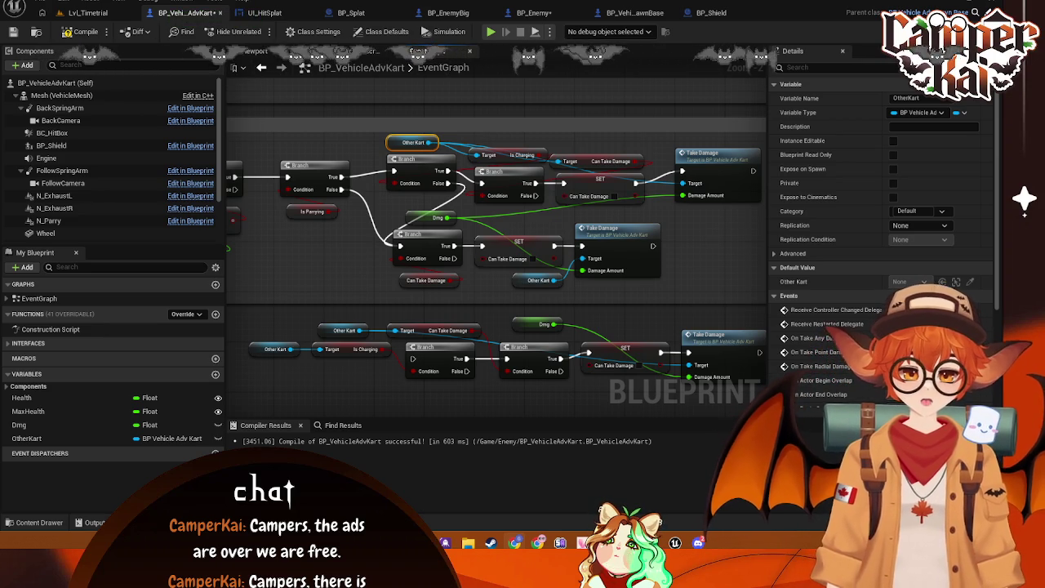
{"action": "left_click_drag", "start_coordinate": [730, 207], "coordinate": [393, 145]}
{"action": "key", "text": "Delete"}
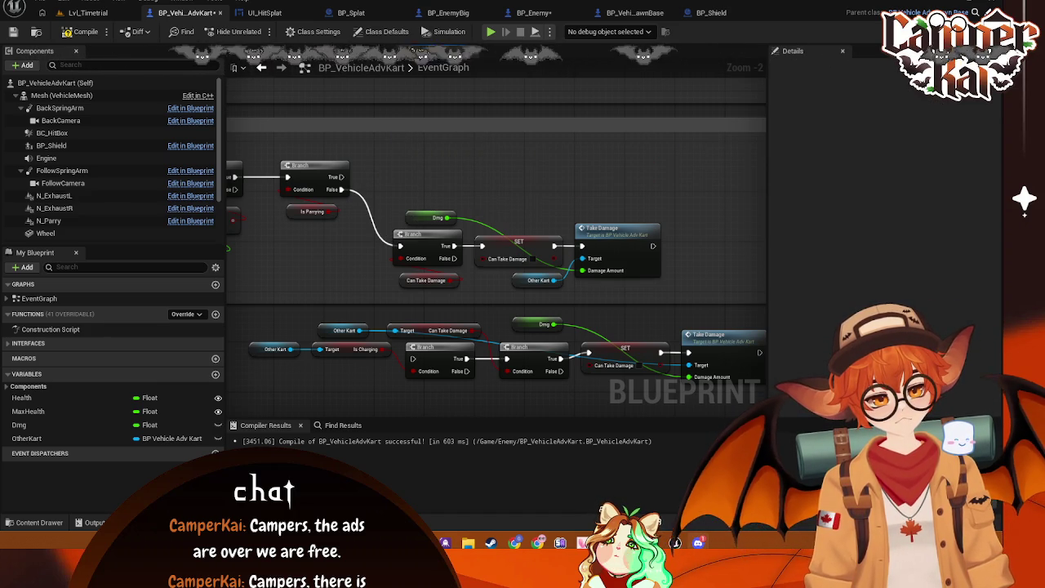
- Move the remaining Branch, SET and Take Damage group up beside the Is Parrying branch and save
{"action": "mouse_move", "coordinate": [681, 207]}
{"action": "left_mouse_down"}
{"action": "mouse_move", "coordinate": [472, 290]}
{"action": "mouse_move", "coordinate": [391, 299]}
{"action": "left_mouse_up"}
{"action": "left_click_drag", "start_coordinate": [431, 248], "coordinate": [423, 189]}
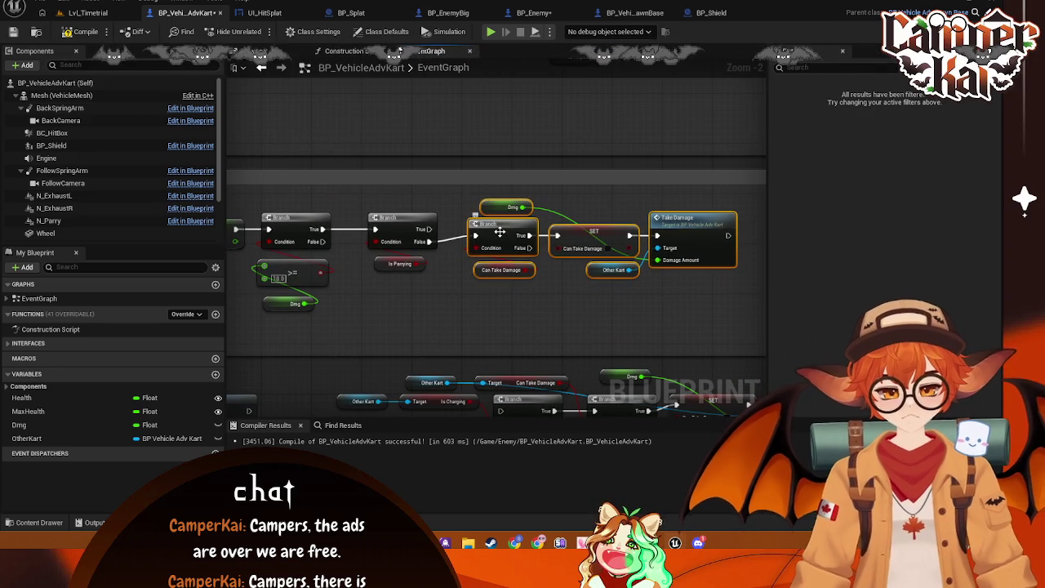
{"action": "left_click_drag", "start_coordinate": [502, 235], "coordinate": [502, 249]}
{"action": "key", "text": "f"}
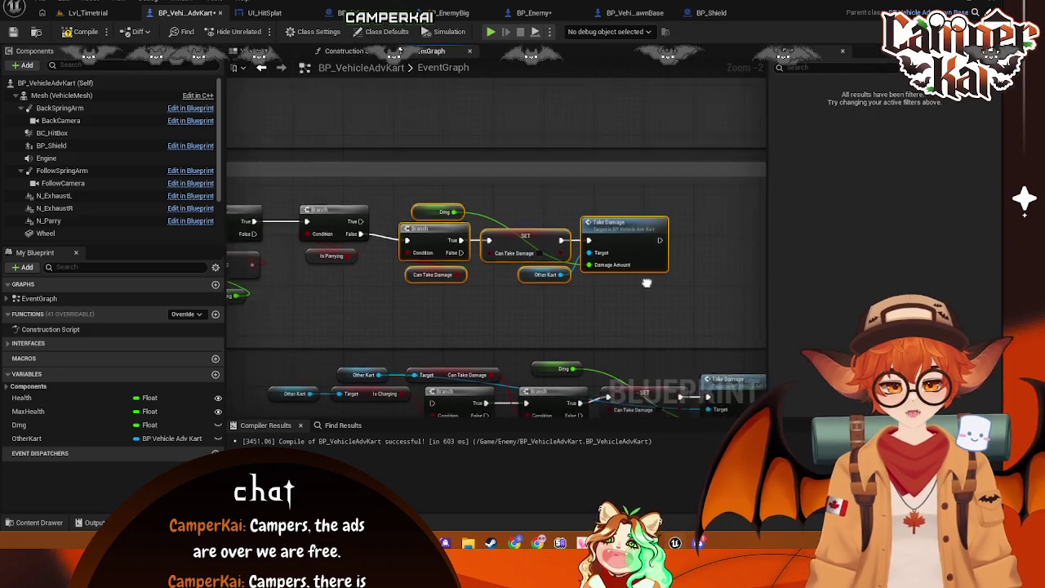
{"action": "left_click_drag", "start_coordinate": [242, 286], "coordinate": [433, 307]}
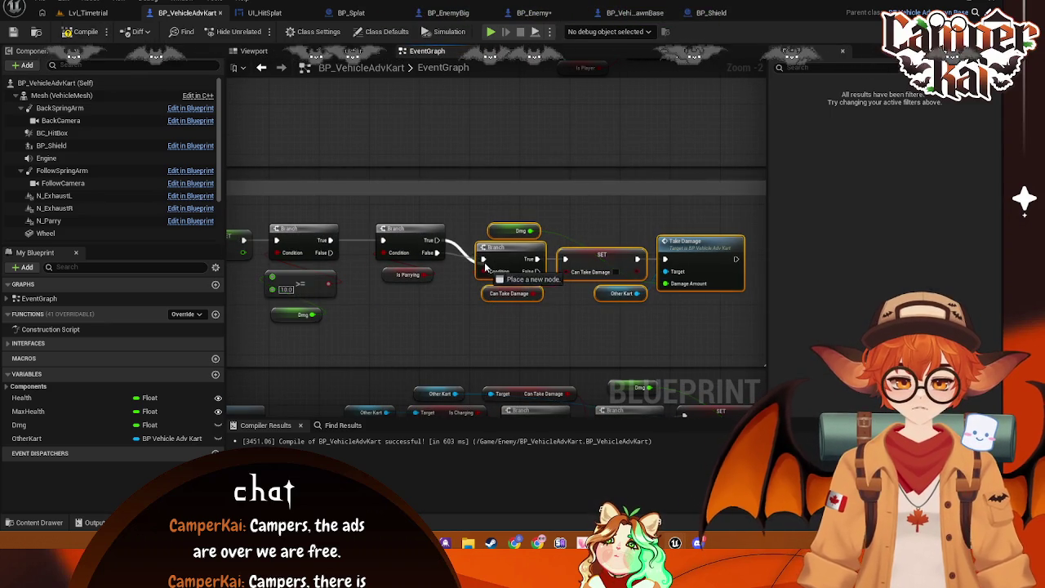
{"action": "key", "text": "ctrl+s"}
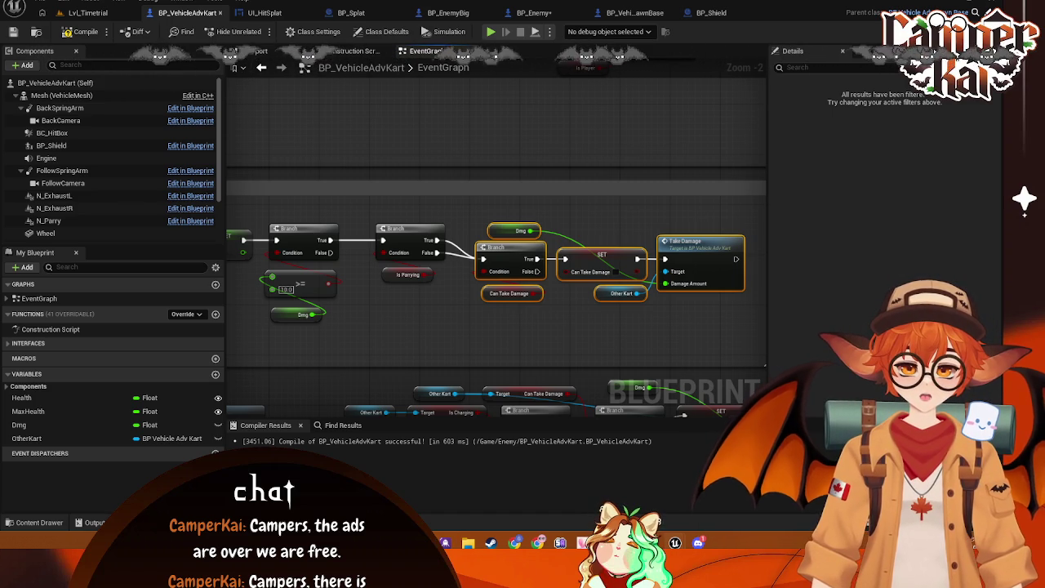
- Select the Is Parrying getter node feeding the parry Branch
{"action": "left_click_drag", "start_coordinate": [377, 260], "coordinate": [389, 254]}
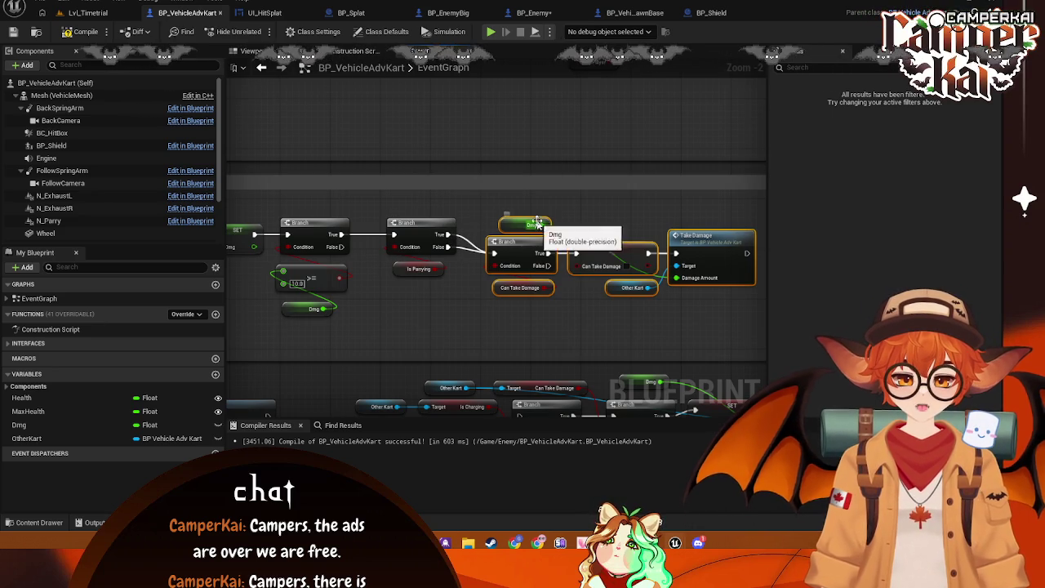
{"action": "left_click_drag", "start_coordinate": [618, 215], "coordinate": [602, 216]}
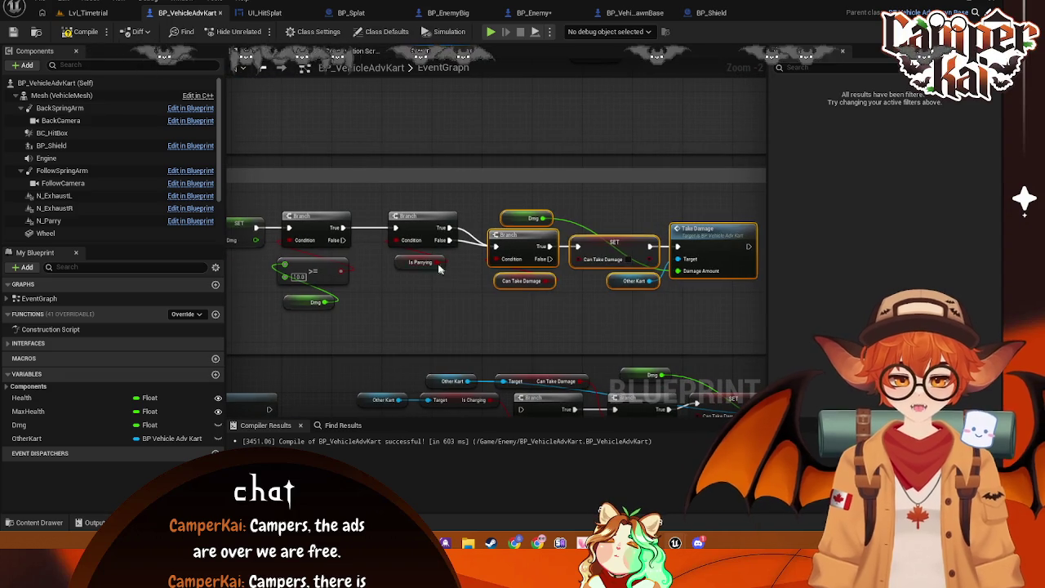
{"action": "right_click", "coordinate": [450, 275]}
{"action": "left_click", "coordinate": [367, 285]}
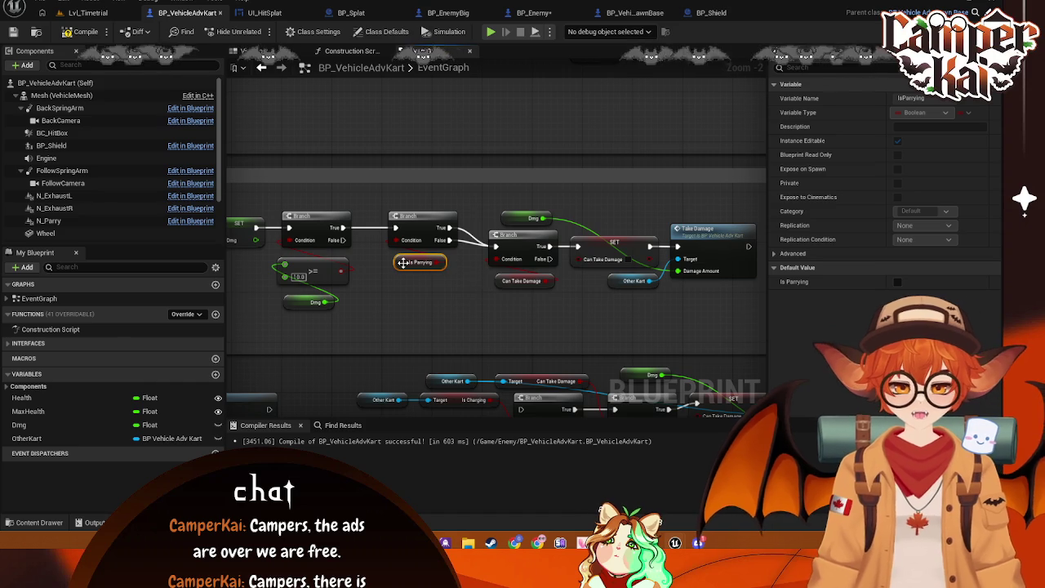
- Replace the Is Parrying getter with an OtherKart getter and its Is Parrying value
{"action": "key", "text": "Delete"}
{"action": "left_click", "coordinate": [150, 441]}
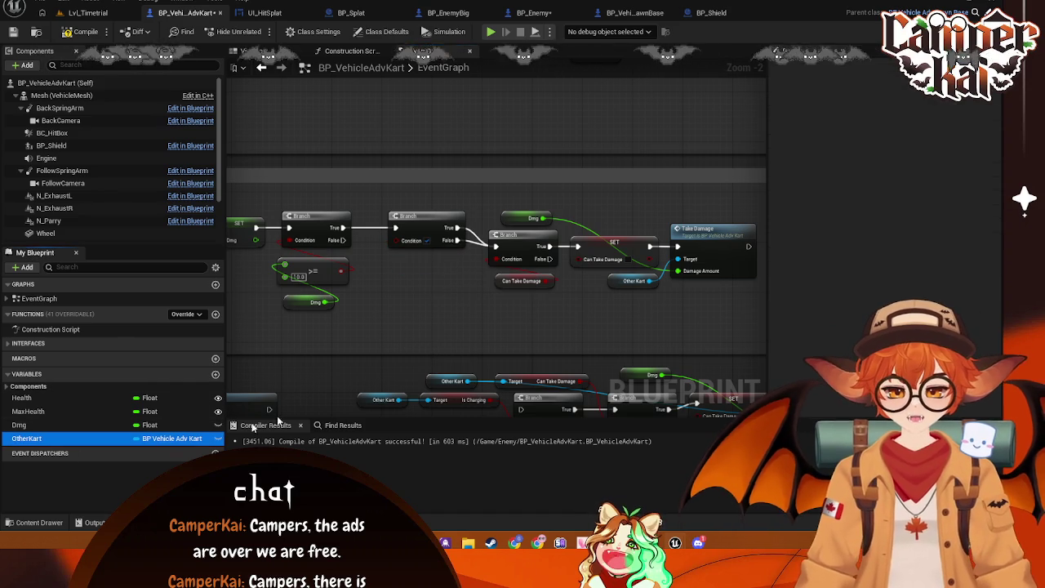
{"action": "left_click_drag", "start_coordinate": [150, 441], "coordinate": [378, 304]}
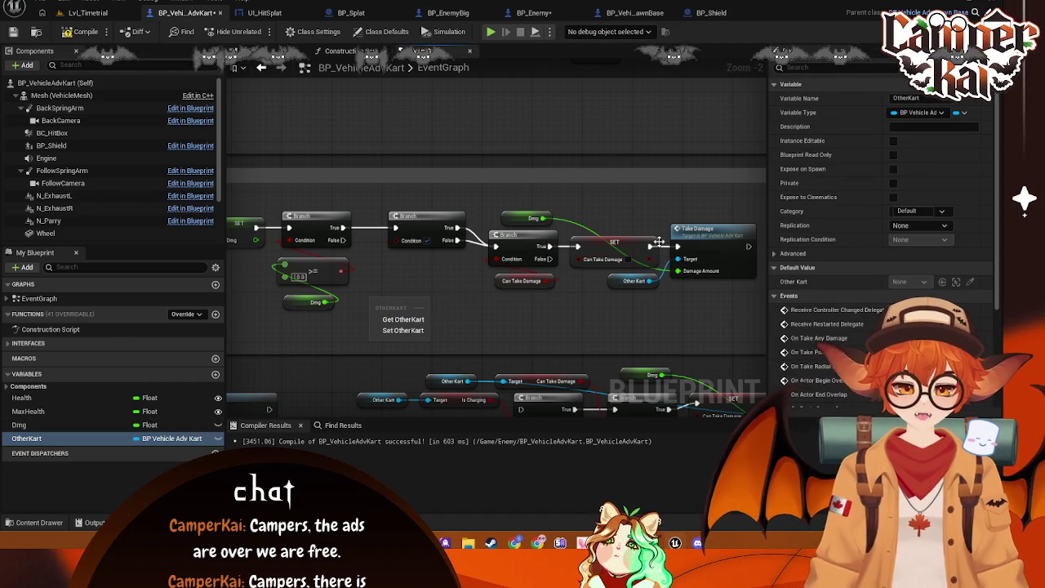
{"action": "left_click", "coordinate": [405, 320]}
{"action": "left_click_drag", "start_coordinate": [398, 300], "coordinate": [403, 273]}
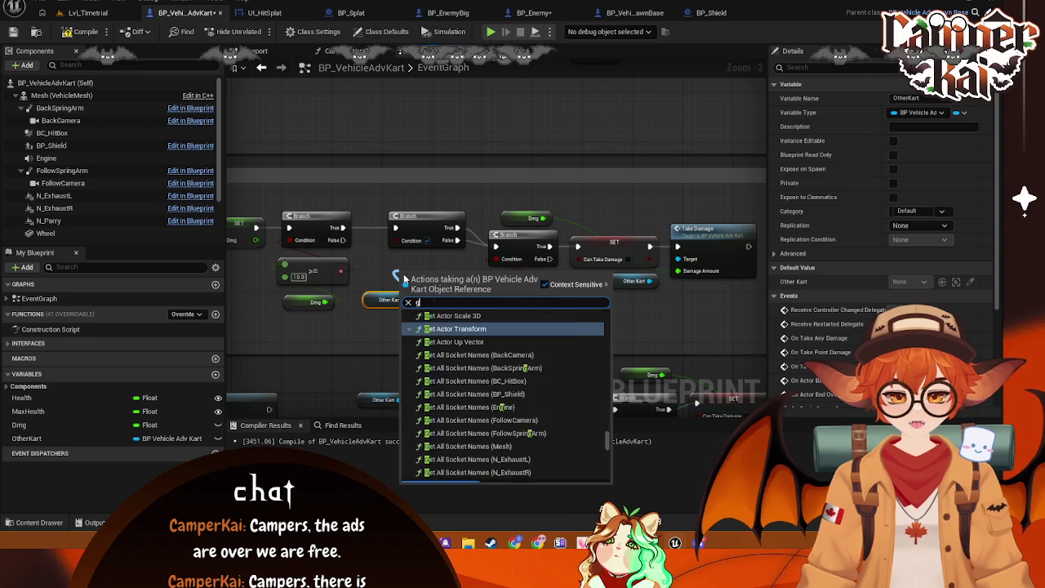
{"action": "type", "text": "get ispar"}
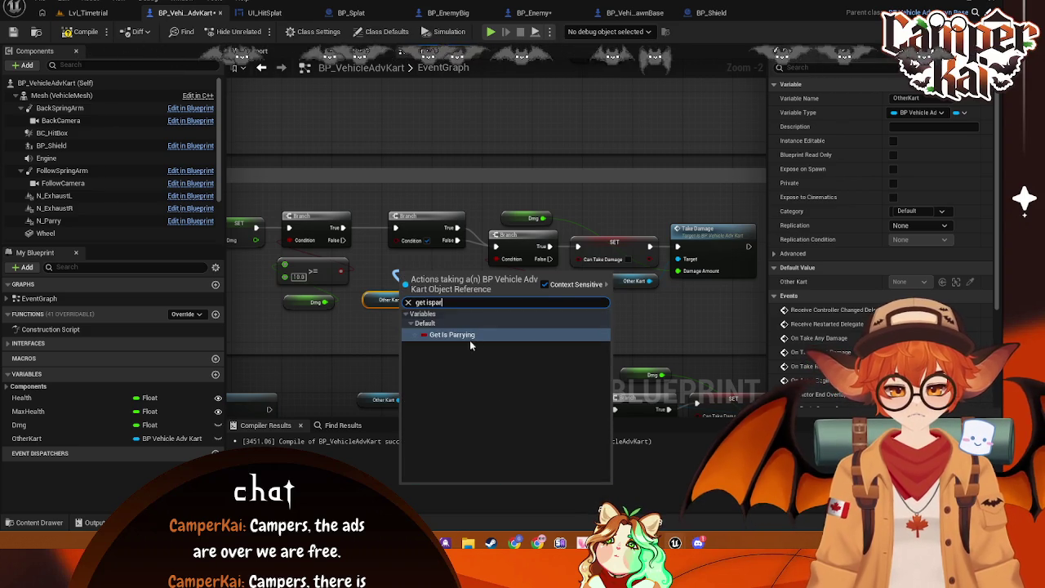
{"action": "left_click", "coordinate": [470, 343]}
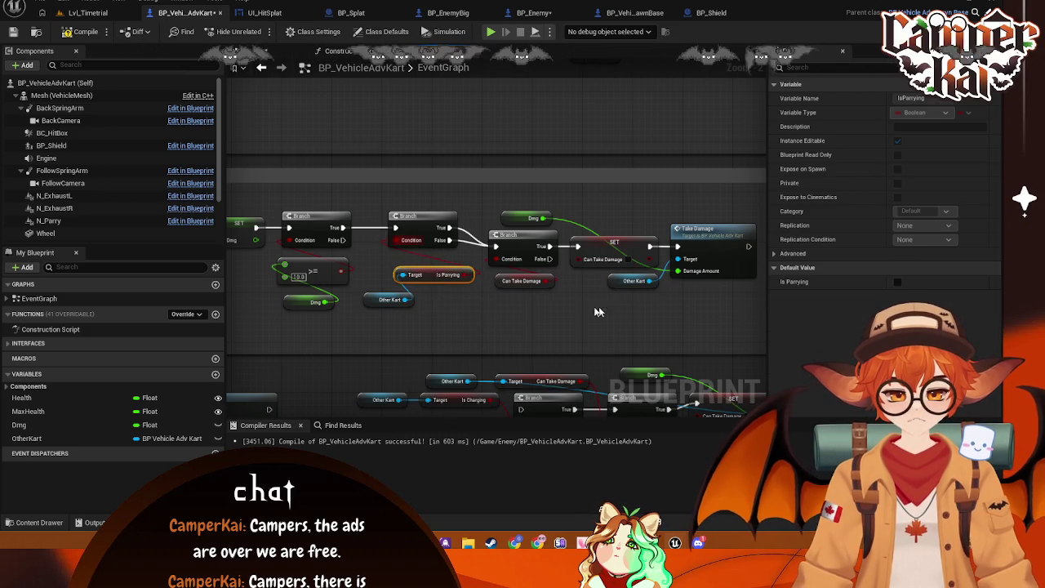
- Lower the damage nodes in the comment and align Other Kart beside Is Parrying
{"action": "left_click_drag", "start_coordinate": [491, 205], "coordinate": [432, 181]}
{"action": "left_click", "coordinate": [388, 209]}
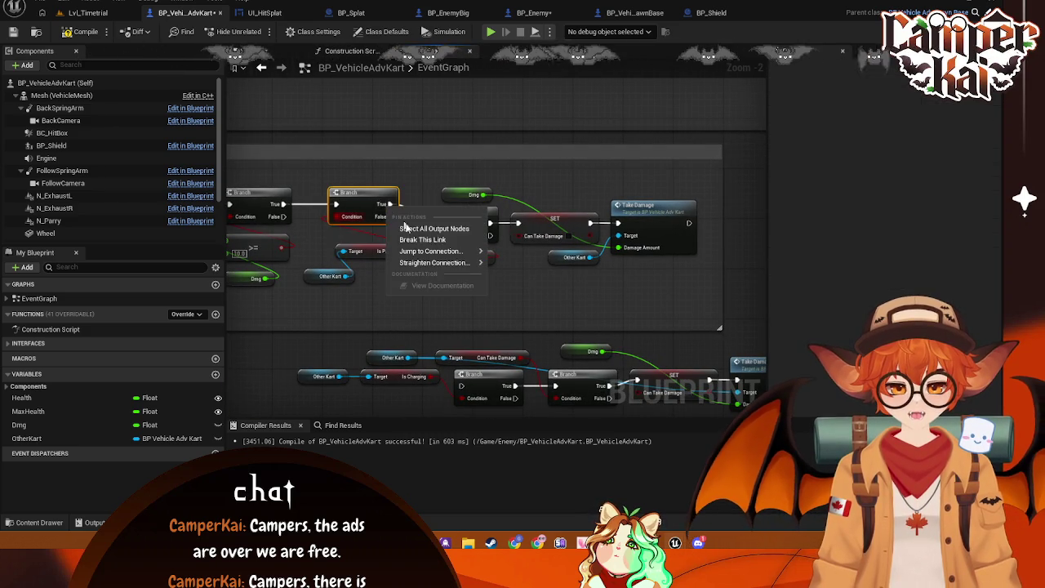
{"action": "left_click_drag", "start_coordinate": [462, 235], "coordinate": [671, 285]}
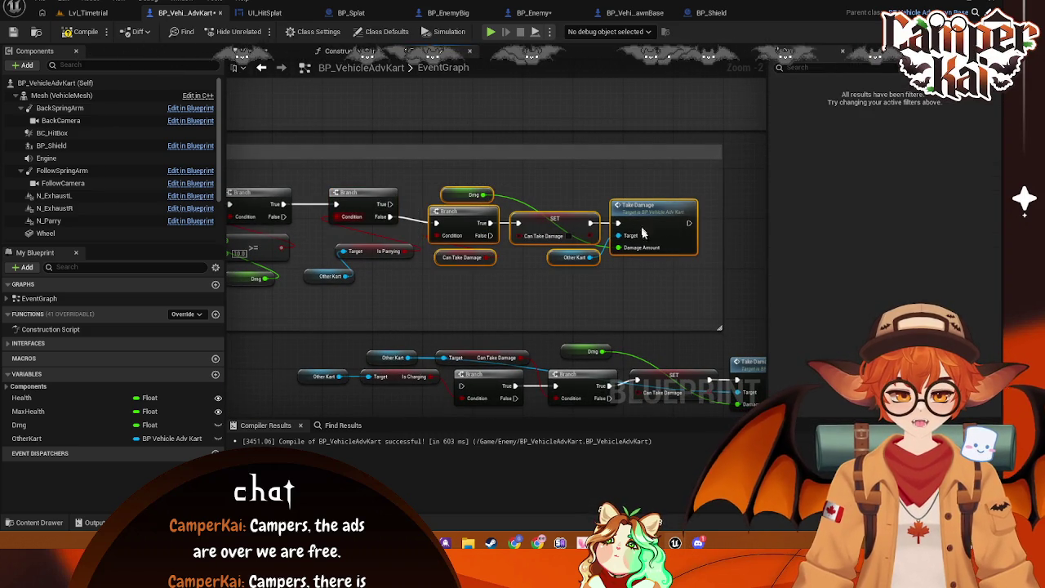
{"action": "left_click_drag", "start_coordinate": [645, 230], "coordinate": [651, 280]}
{"action": "left_click_drag", "start_coordinate": [368, 260], "coordinate": [358, 248]}
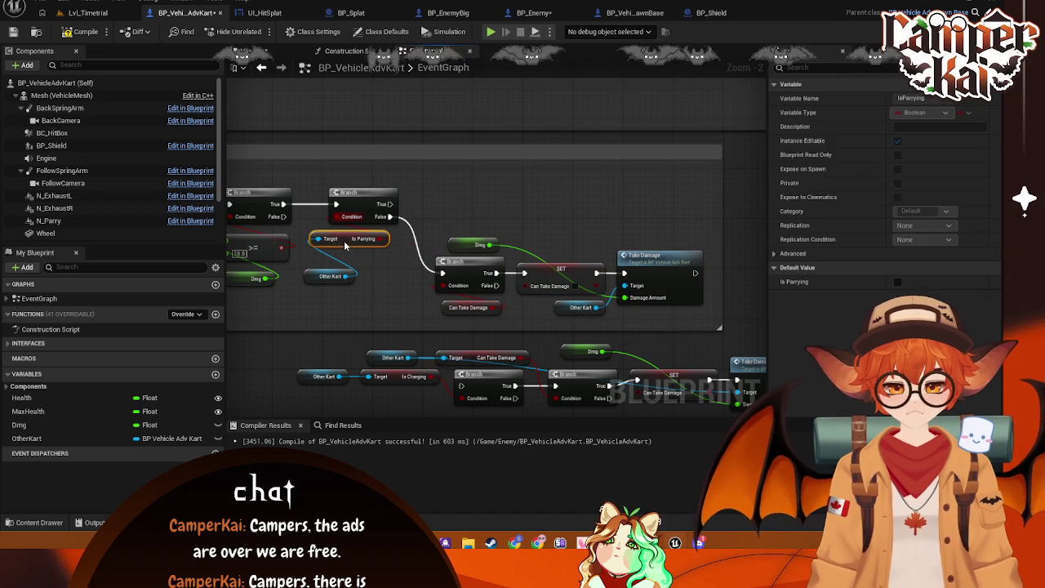
{"action": "left_click_drag", "start_coordinate": [314, 281], "coordinate": [356, 268]}
{"action": "mouse_move", "coordinate": [418, 228]}
{"action": "left_mouse_down"}
{"action": "mouse_move", "coordinate": [449, 238]}
{"action": "mouse_move", "coordinate": [470, 220]}
{"action": "left_mouse_up"}
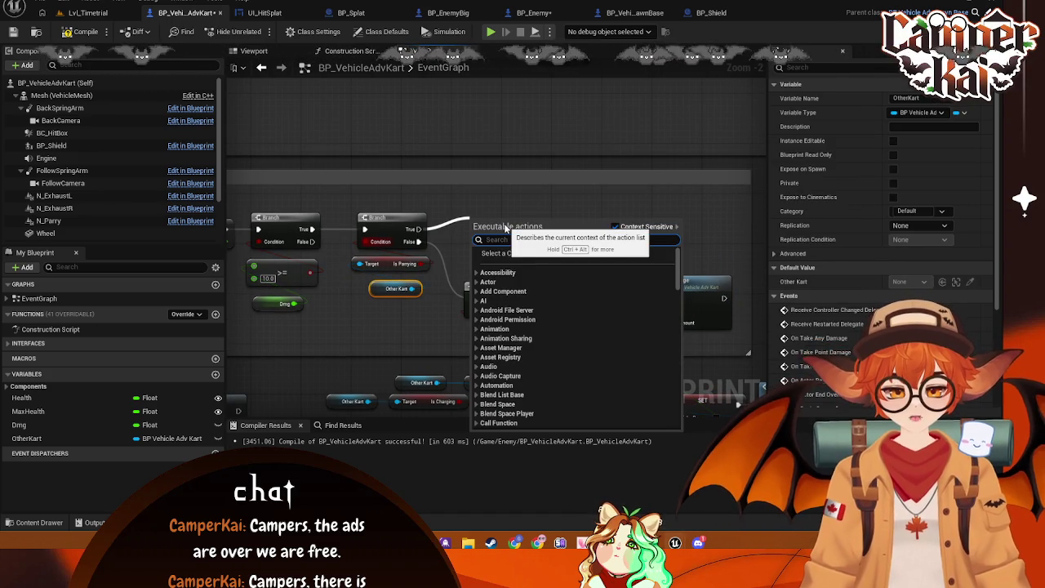
- Add a Get Is Charging node and a Branch that checks it
{"action": "left_click", "coordinate": [534, 206]}
{"action": "right_click", "coordinate": [509, 206]}
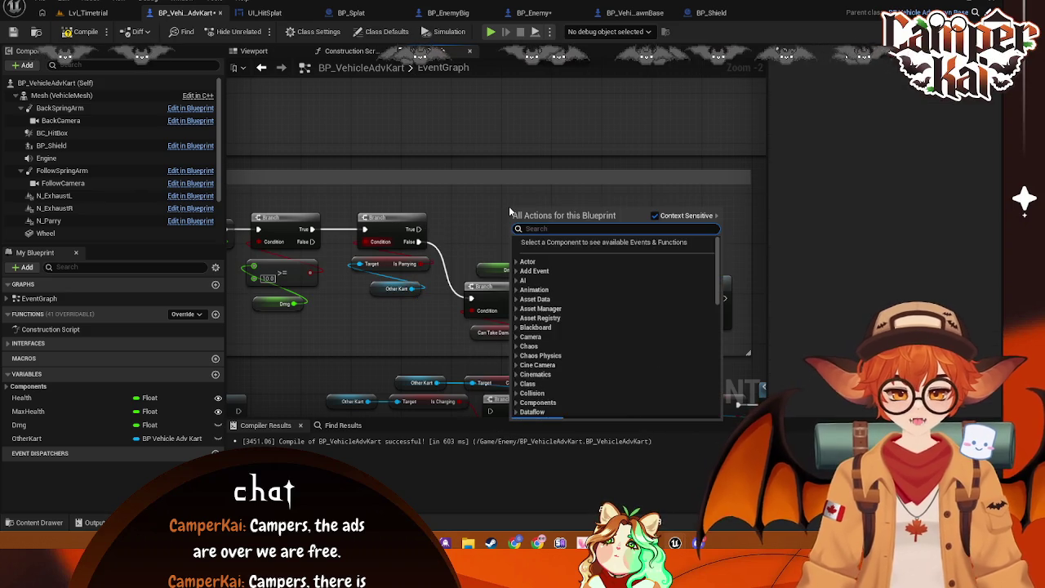
{"action": "type", "text": "get ischar"}
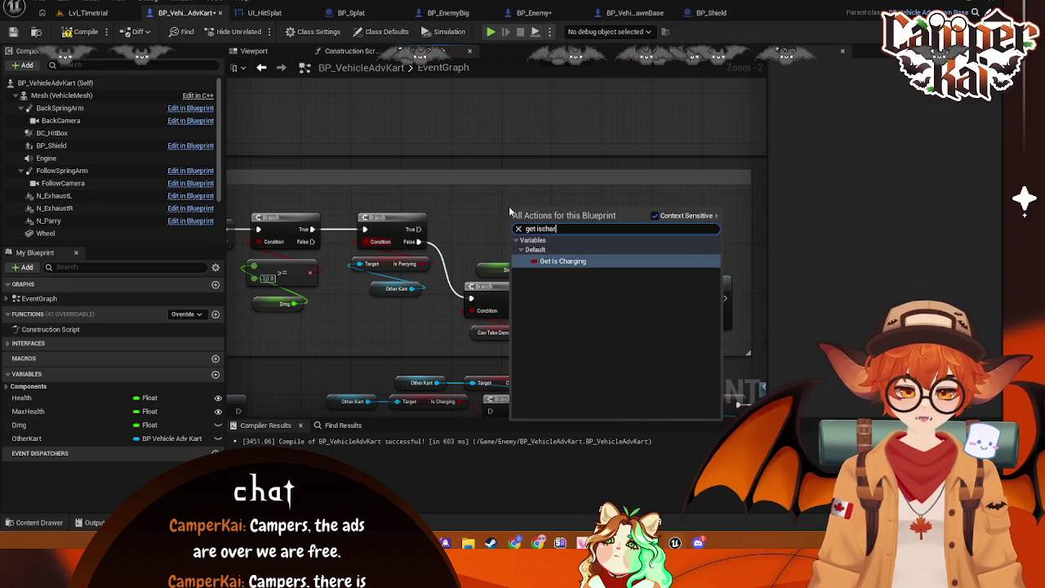
{"action": "left_click", "coordinate": [541, 253]}
{"action": "mouse_move", "coordinate": [527, 219]}
{"action": "left_mouse_down"}
{"action": "mouse_move", "coordinate": [484, 232]}
{"action": "mouse_move", "coordinate": [487, 241]}
{"action": "mouse_move", "coordinate": [436, 202]}
{"action": "mouse_move", "coordinate": [486, 237]}
{"action": "mouse_move", "coordinate": [507, 217]}
{"action": "mouse_move", "coordinate": [441, 197]}
{"action": "mouse_move", "coordinate": [447, 238]}
{"action": "mouse_move", "coordinate": [249, 221]}
{"action": "left_mouse_up"}
{"action": "type", "text": "set is"}
{"action": "key", "text": "Escape"}
{"action": "left_click", "coordinate": [547, 266]}
{"action": "left_click_drag", "start_coordinate": [413, 209], "coordinate": [478, 209]}
{"action": "left_click", "coordinate": [462, 241]}
- Paste a copy of the Dmg/Branch/SET/Take Damage chain onto the True pin, without Other Kart
{"action": "left_click_drag", "start_coordinate": [500, 317], "coordinate": [441, 274]}
{"action": "mouse_move", "coordinate": [563, 330]}
{"action": "left_mouse_down"}
{"action": "mouse_move", "coordinate": [388, 255]}
{"action": "mouse_move", "coordinate": [321, 245]}
{"action": "left_mouse_up"}
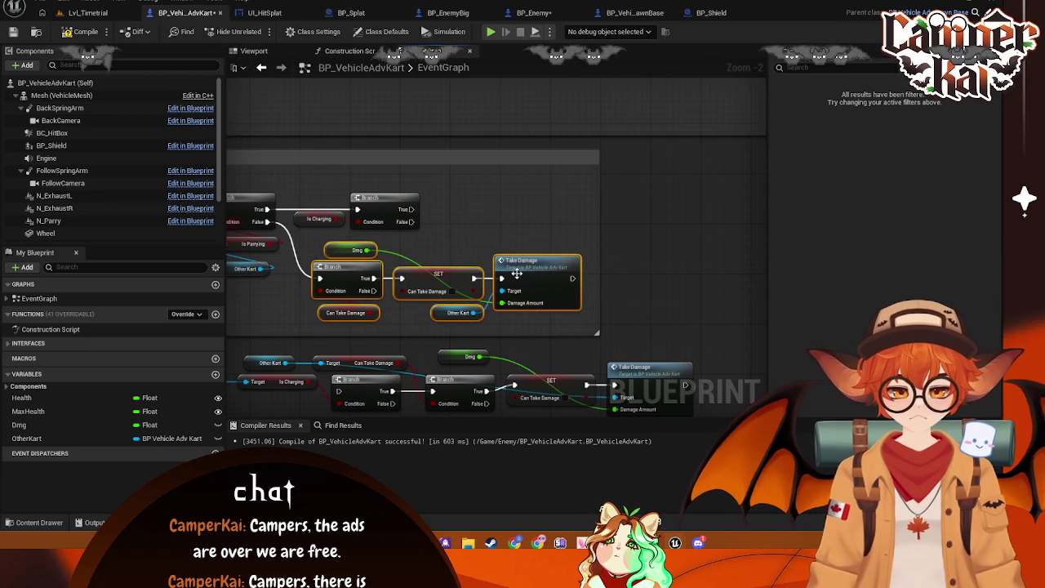
{"action": "left_click_drag", "start_coordinate": [599, 237], "coordinate": [768, 233]}
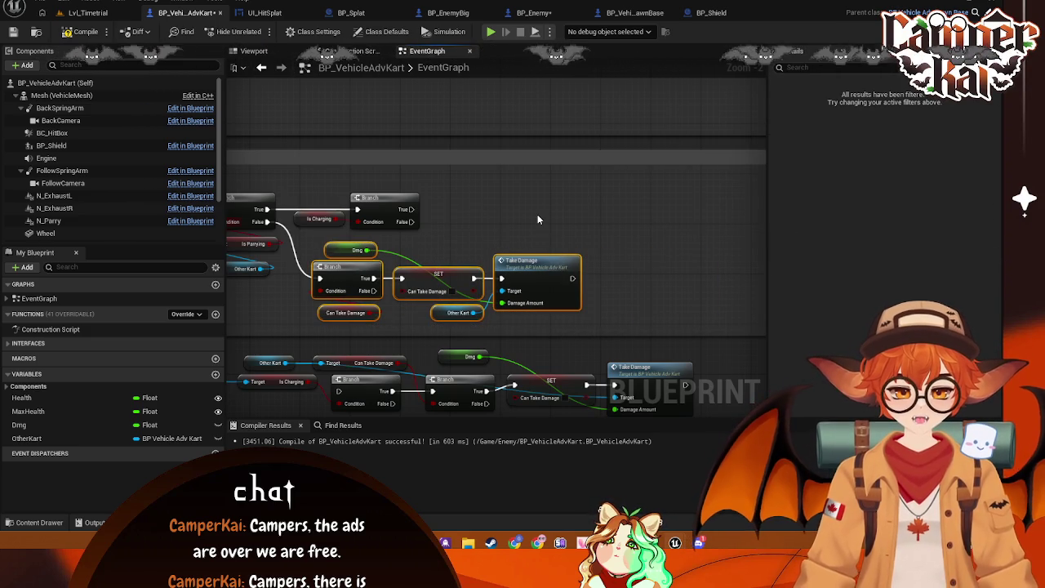
{"action": "key", "text": "ctrl+c"}
{"action": "key", "text": "ctrl+v"}
{"action": "left_click_drag", "start_coordinate": [591, 219], "coordinate": [556, 209]}
{"action": "left_click_drag", "start_coordinate": [412, 209], "coordinate": [440, 210]}
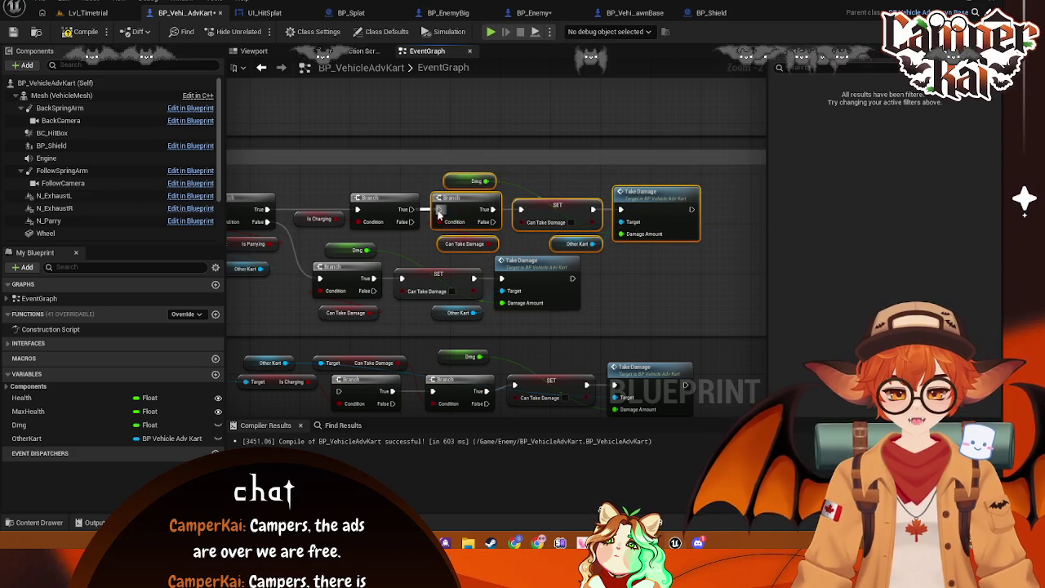
{"action": "left_click", "coordinate": [562, 244]}
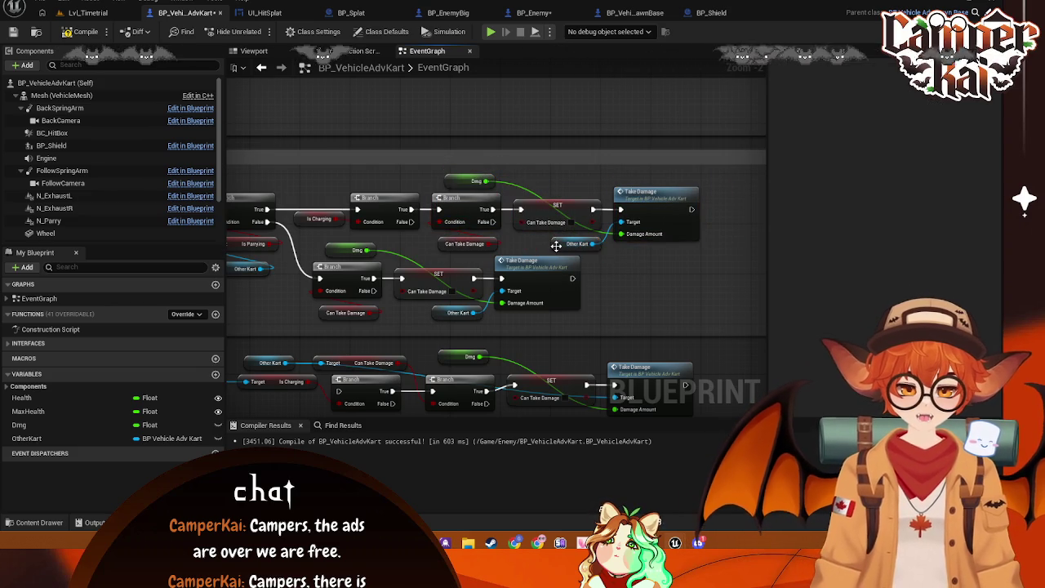
{"action": "key", "text": "Delete"}
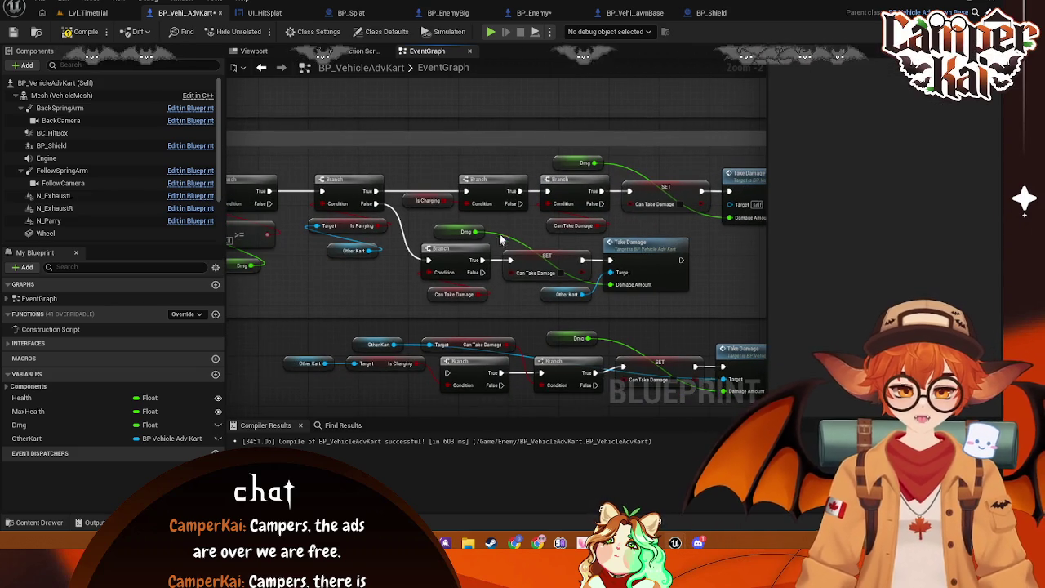
- Wire the middle Branch's False output and review the Begin Overlap and Cast nodes
{"action": "mouse_move", "coordinate": [513, 197]}
{"action": "left_mouse_down"}
{"action": "mouse_move", "coordinate": [422, 232]}
{"action": "mouse_move", "coordinate": [407, 218]}
{"action": "mouse_move", "coordinate": [422, 212]}
{"action": "mouse_move", "coordinate": [412, 245]}
{"action": "mouse_move", "coordinate": [428, 256]}
{"action": "left_mouse_up"}
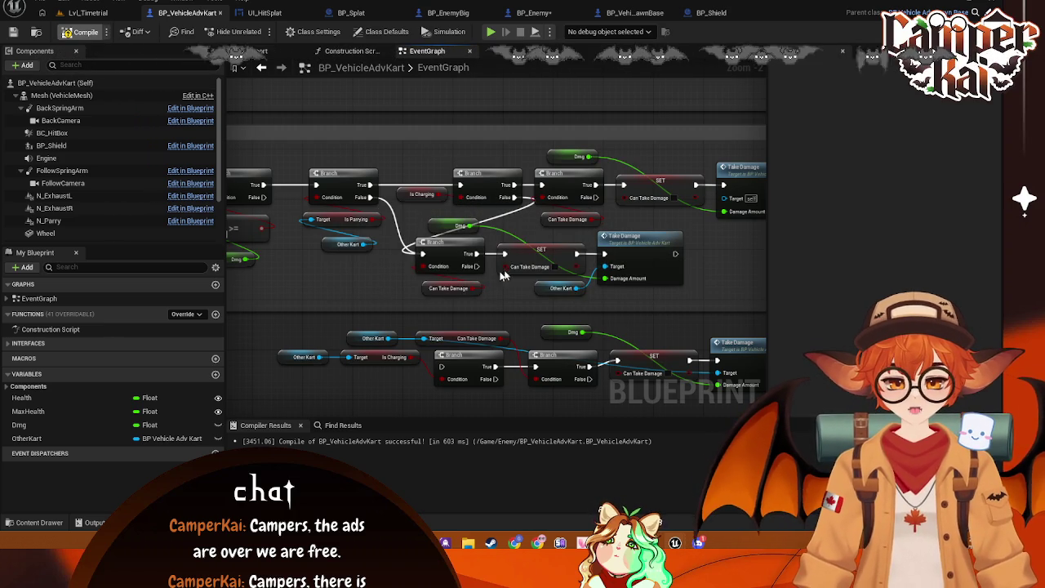
{"action": "right_click", "coordinate": [542, 255]}
{"action": "left_click_drag", "start_coordinate": [300, 272], "coordinate": [656, 304]}
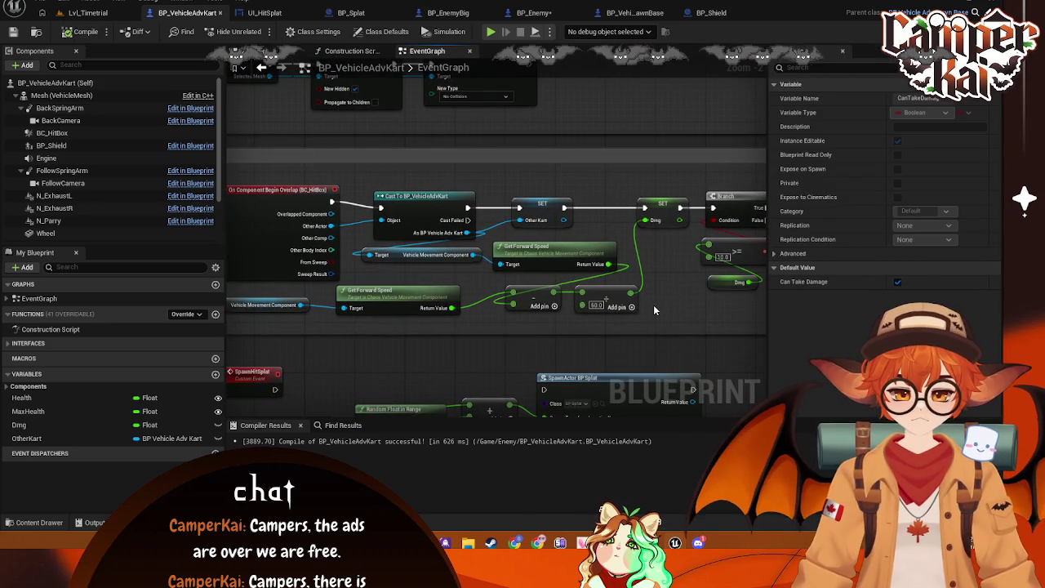
{"action": "mouse_move", "coordinate": [230, 174]}
{"action": "left_mouse_down"}
{"action": "mouse_move", "coordinate": [325, 235]}
{"action": "mouse_move", "coordinate": [769, 327]}
{"action": "left_mouse_up"}
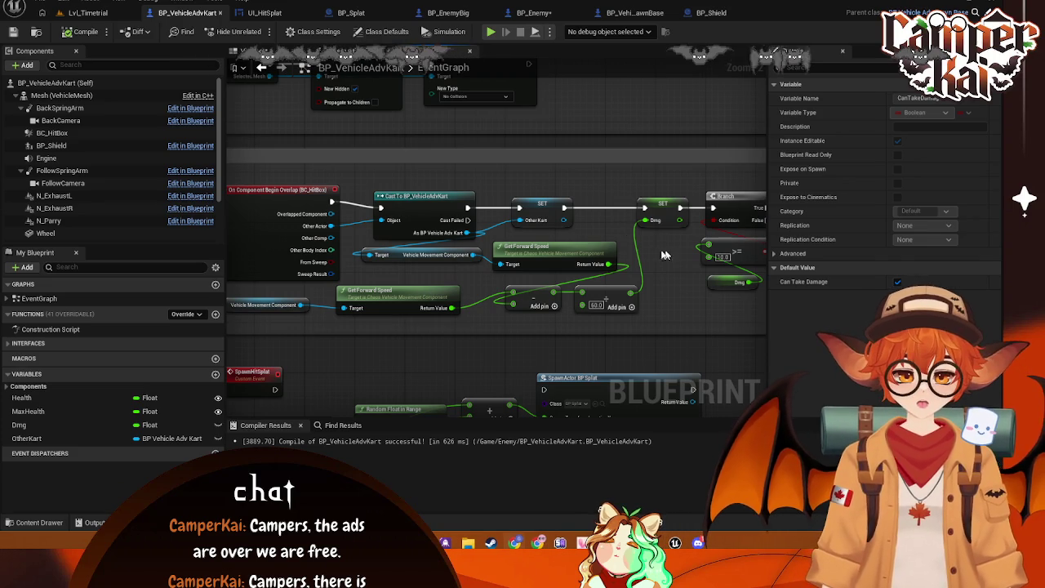
{"action": "left_click_drag", "start_coordinate": [664, 256], "coordinate": [290, 245]}
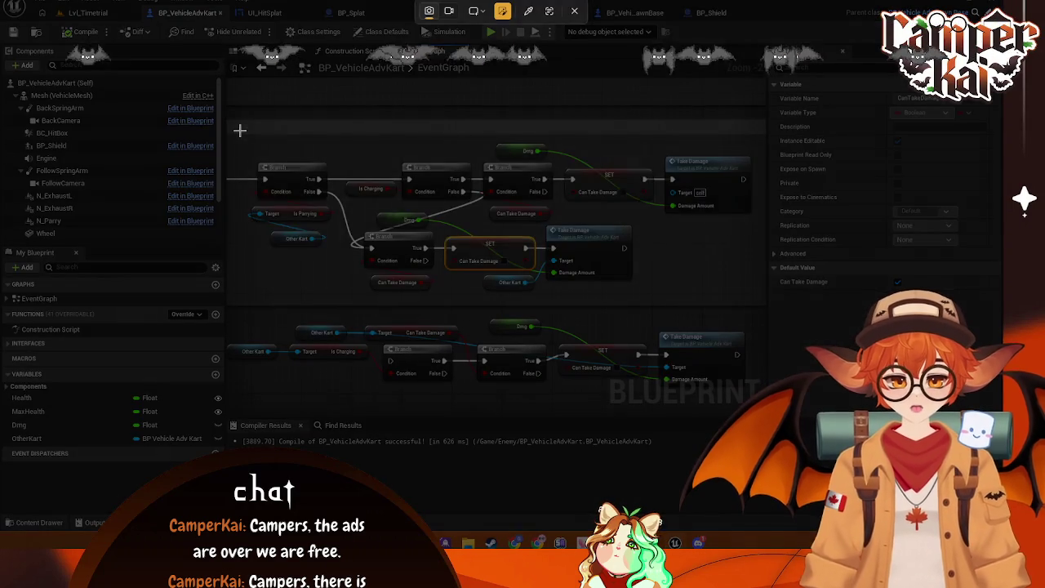
{"action": "left_click_drag", "start_coordinate": [239, 130], "coordinate": [761, 292]}
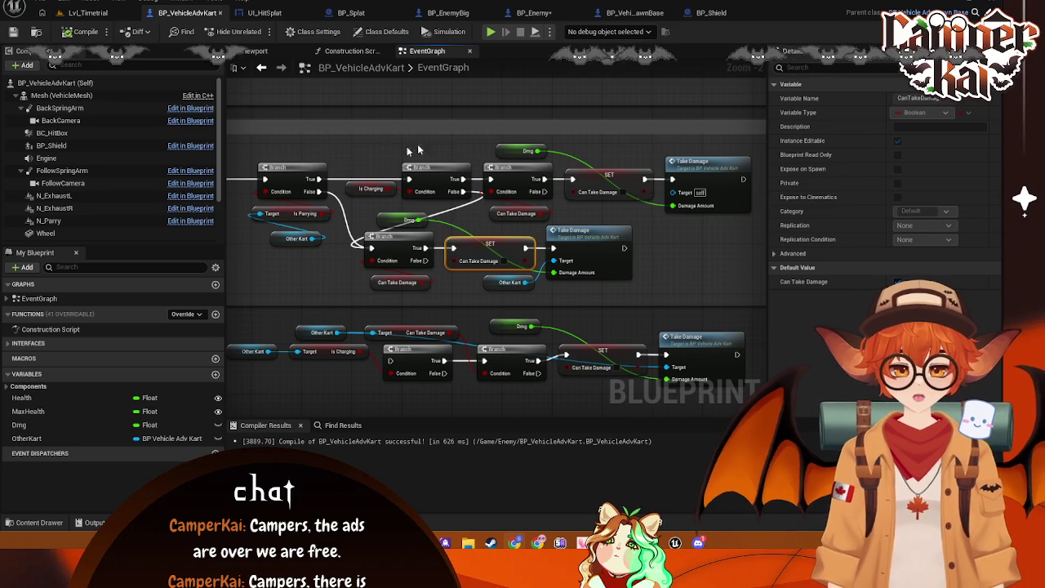
- Start a Lvl_Timetrial play-test and drive the kart down the track past the cones
{"action": "left_click", "coordinate": [78, 14]}
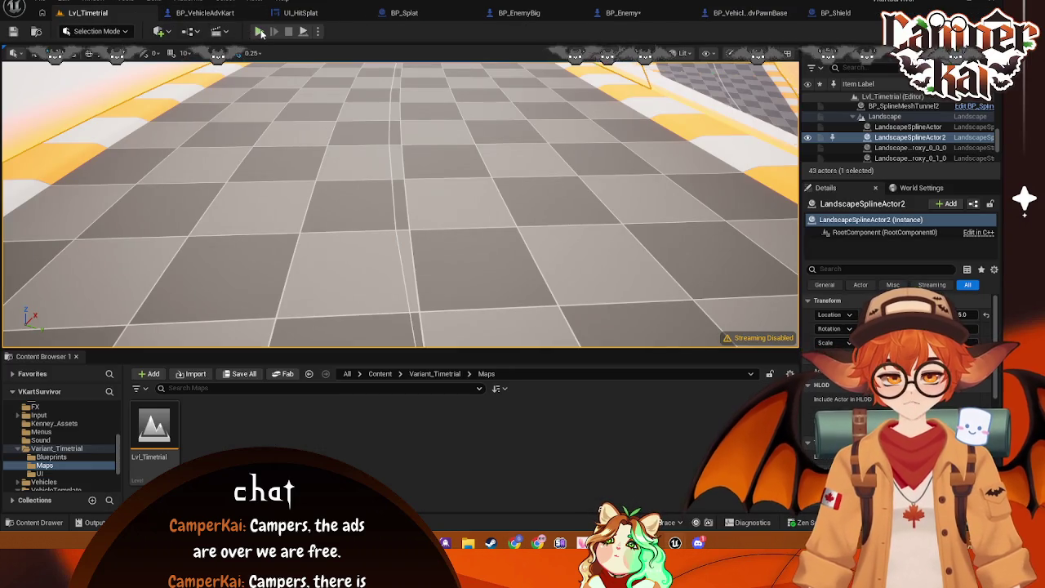
{"action": "key", "text": "alt+p"}
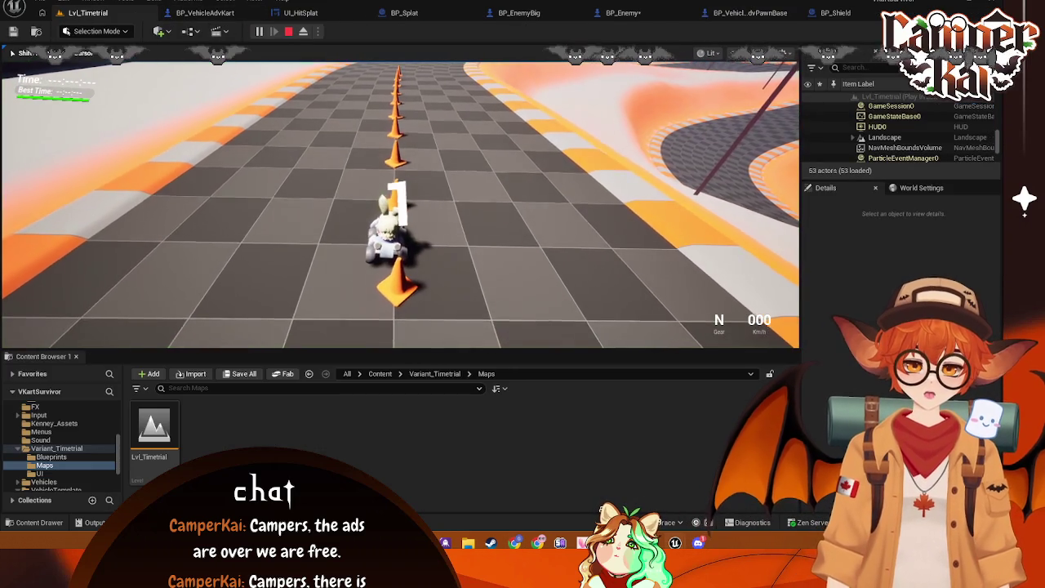
{"action": "key", "text": "w"}
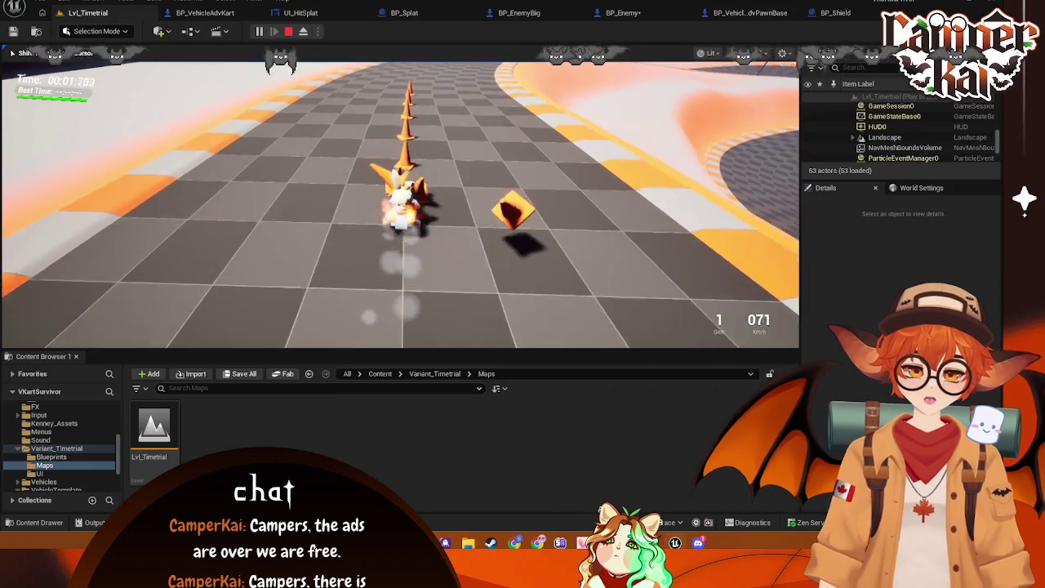
{"action": "key", "text": "w"}
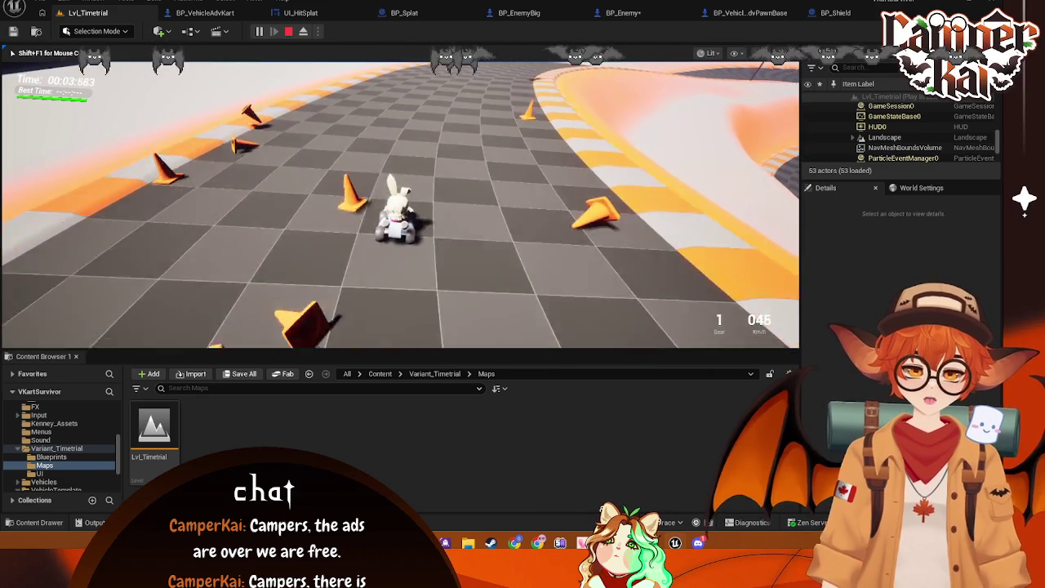
{"action": "key", "text": "s"}
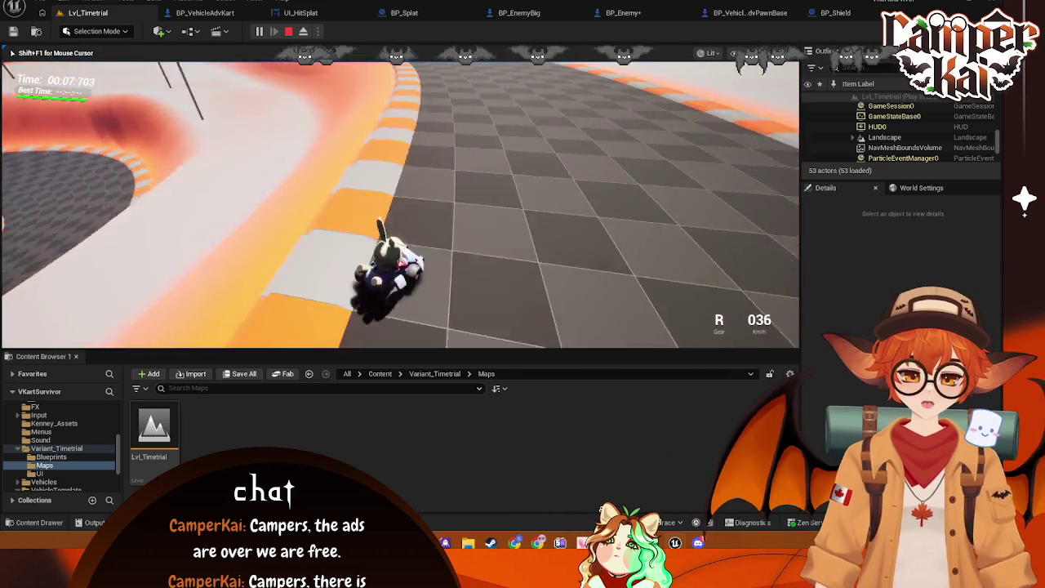
{"action": "key", "text": "w"}
{"action": "key", "text": "a"}
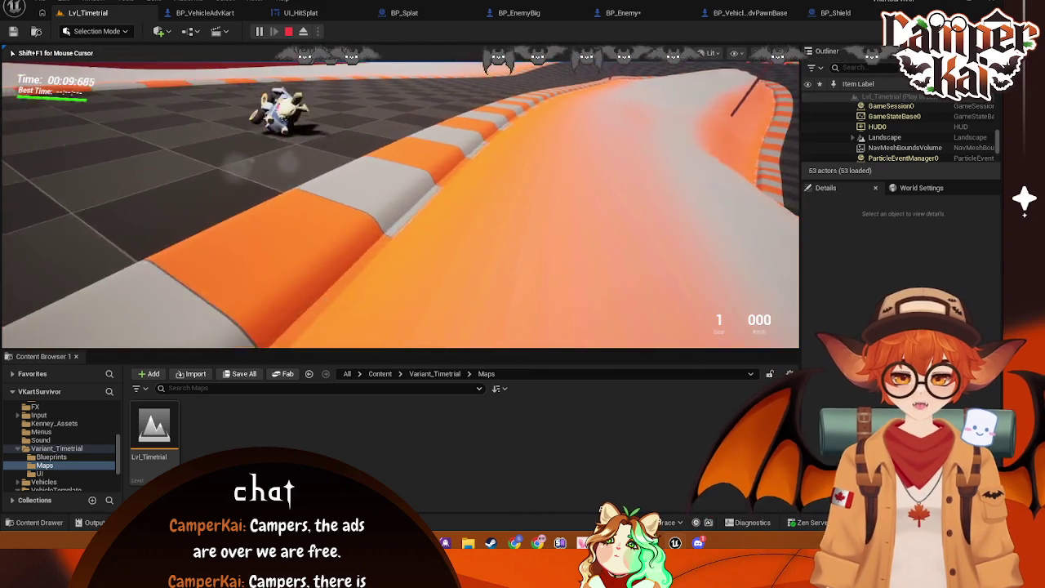
{"action": "key", "text": "d"}
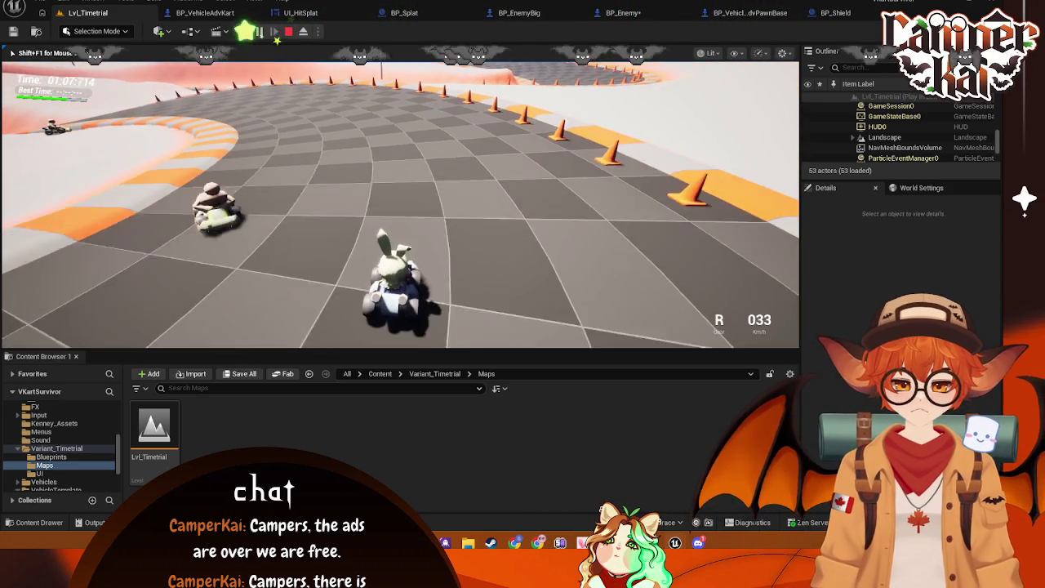
- Ram the enemy karts until the kart is wasted, then pause the game
{"action": "key", "text": "w"}
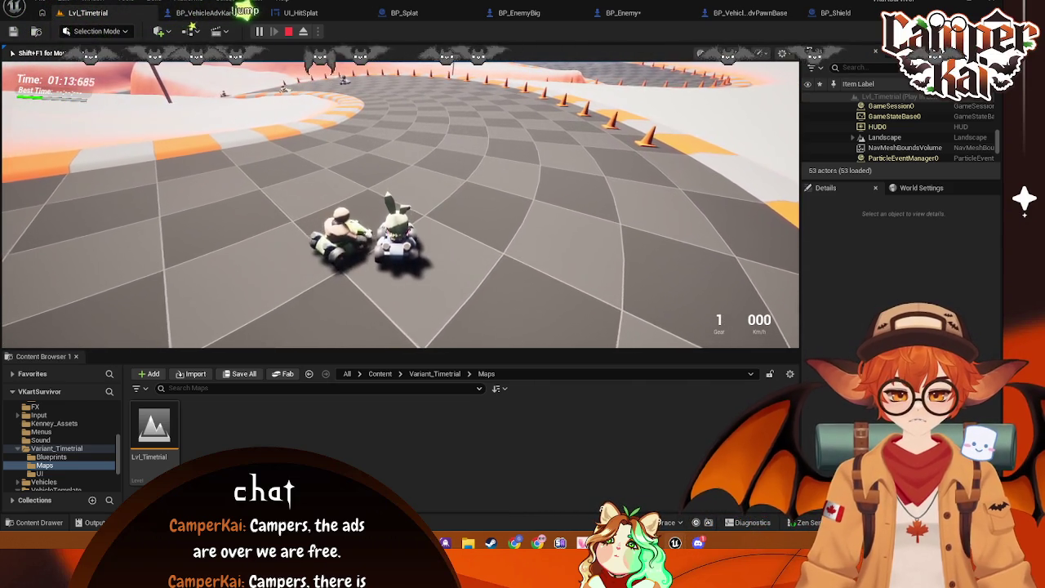
{"action": "key", "text": "s"}
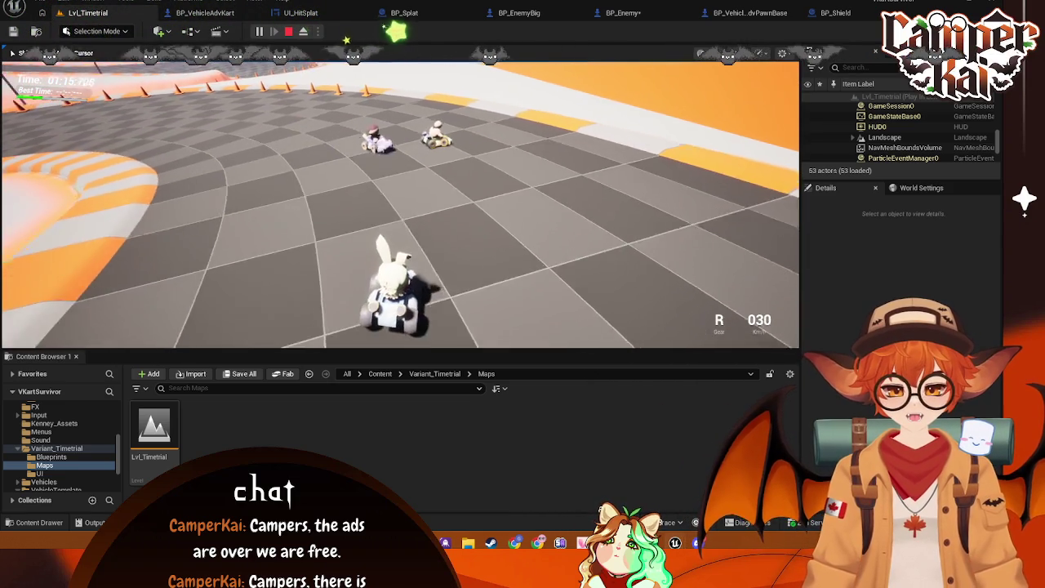
{"action": "key", "text": "w"}
{"action": "key", "text": "s"}
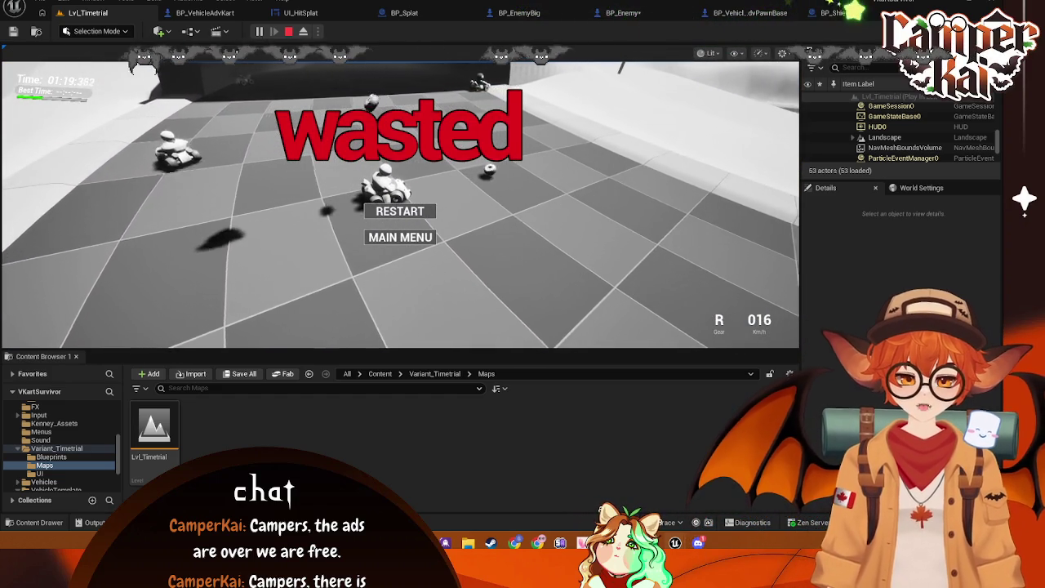
{"action": "key", "text": "Pause"}
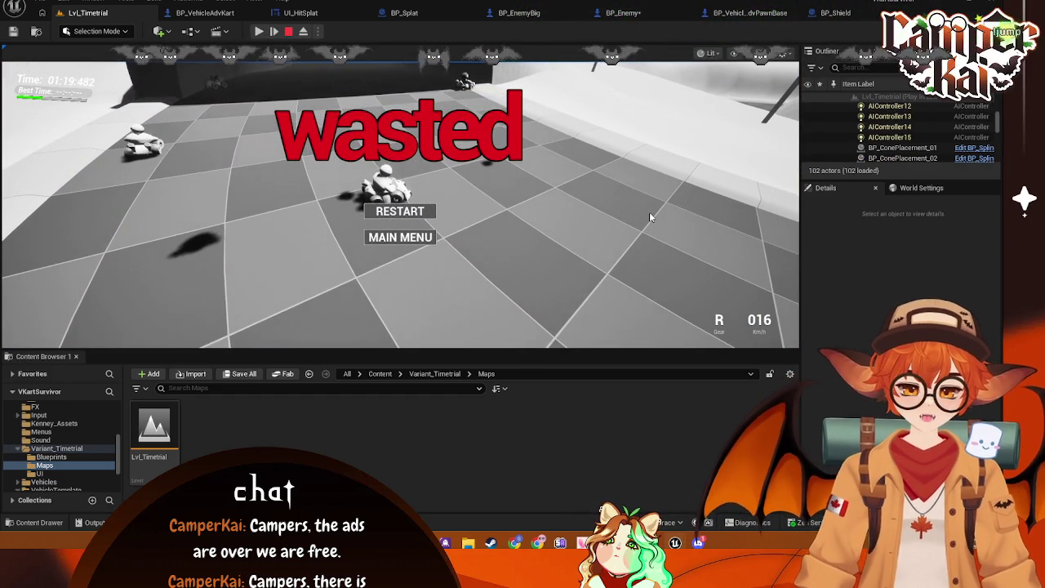
- Eject and inspect BP_EnemyBig1, BP_EnemyBig4 and BP_EnemyReg0, then stop play and return to BP_VehicleAdvKart
{"action": "key", "text": "F8"}
{"action": "left_click", "coordinate": [422, 189]}
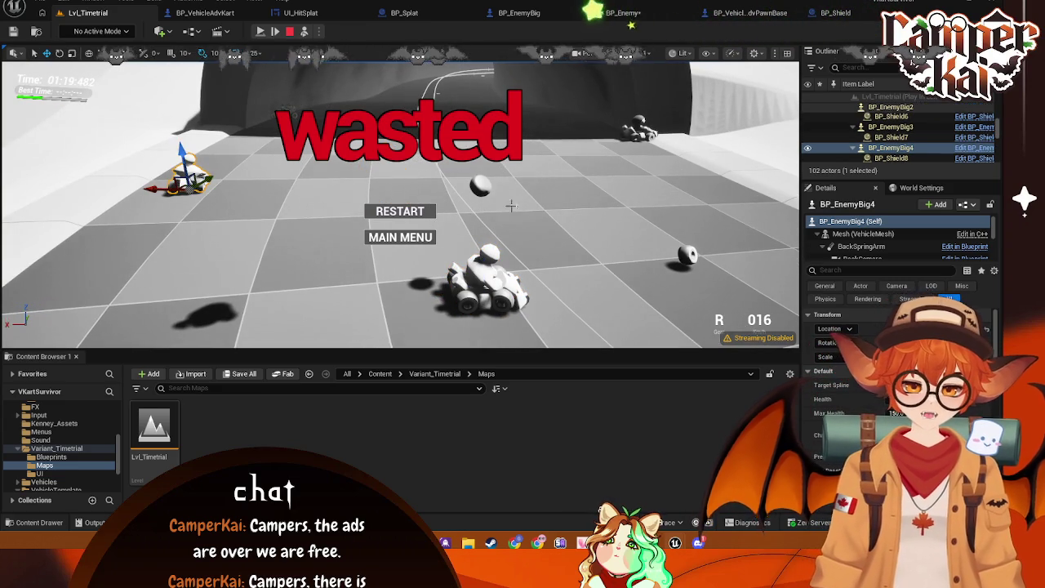
{"action": "left_click", "coordinate": [484, 276]}
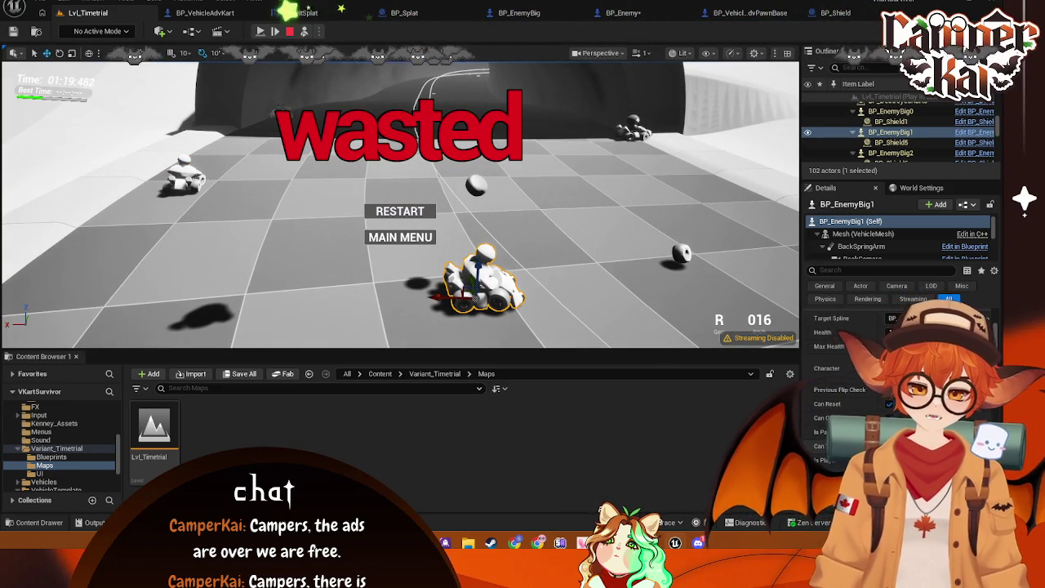
{"action": "left_click", "coordinate": [186, 175]}
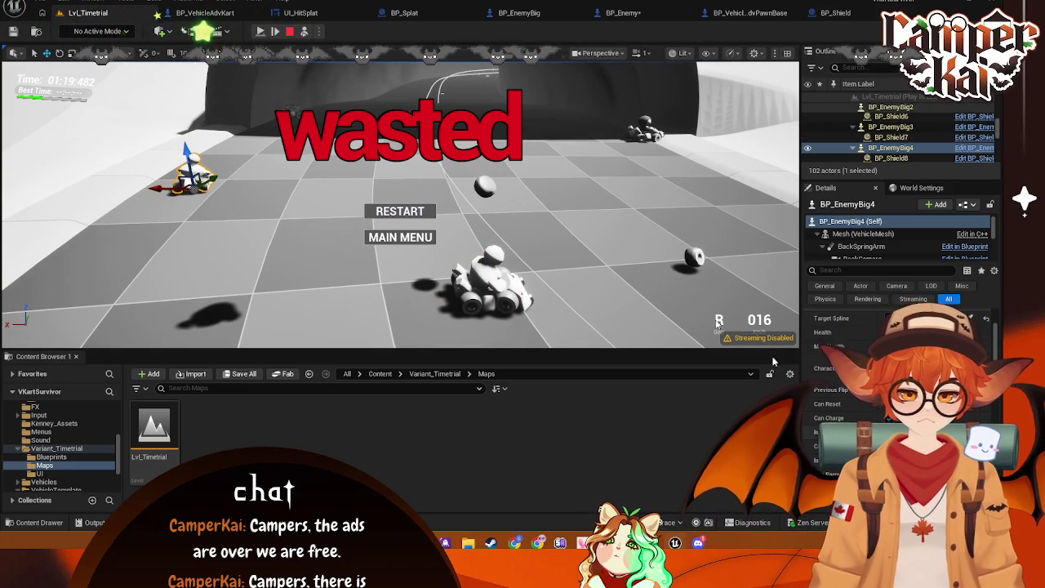
{"action": "left_click", "coordinate": [705, 187]}
{"action": "left_click", "coordinate": [648, 139]}
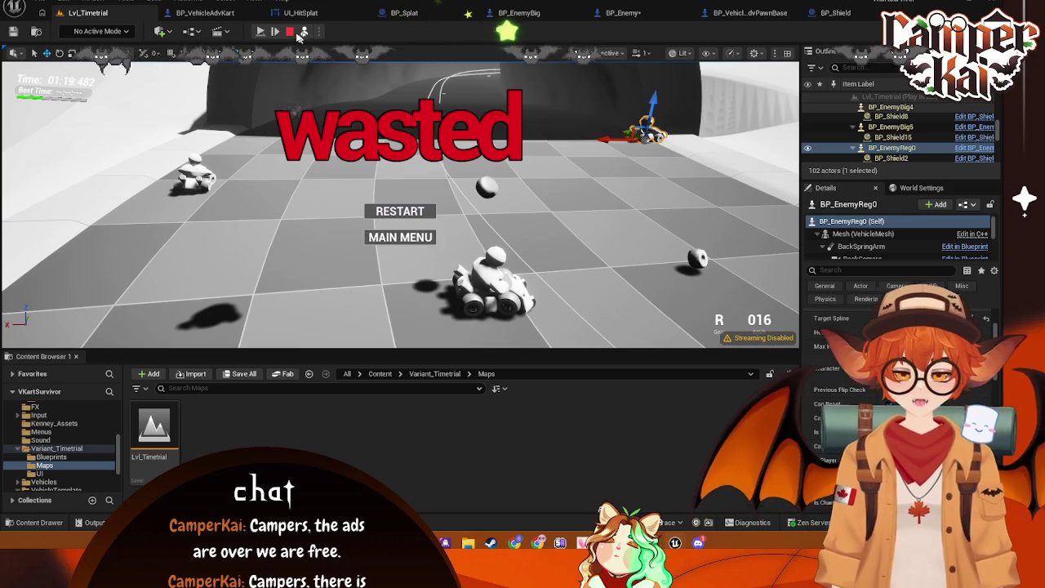
{"action": "left_click", "coordinate": [292, 32]}
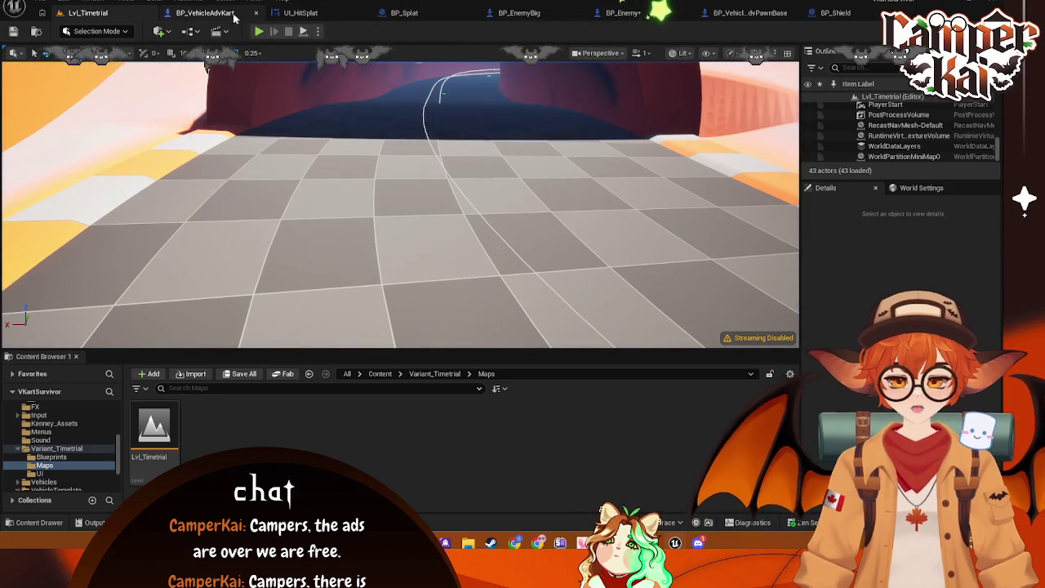
{"action": "left_click", "coordinate": [234, 15]}
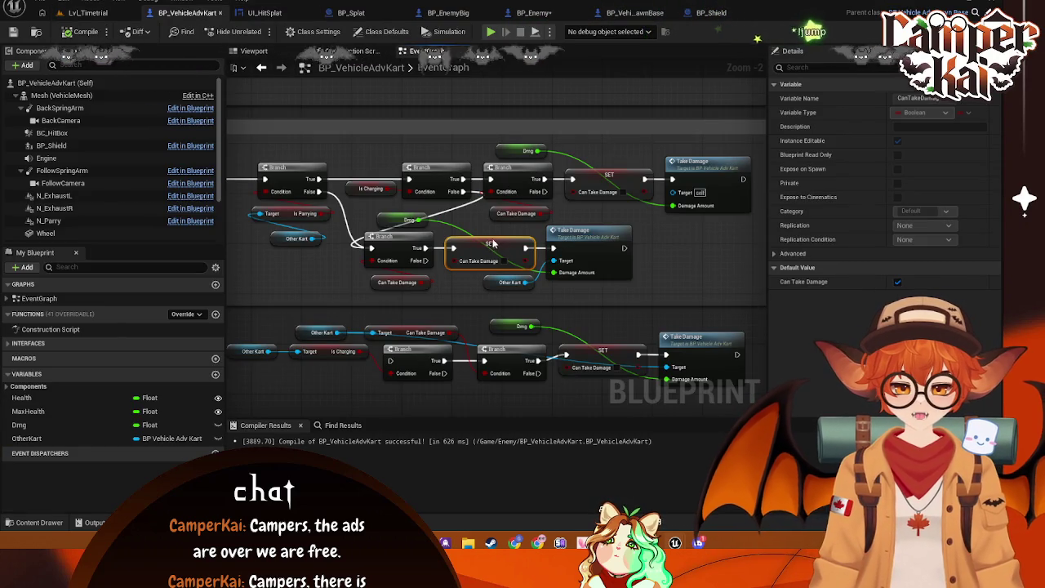
- Delete both SET Can Take Damage nodes from the damage chains
{"action": "left_click_drag", "start_coordinate": [453, 257], "coordinate": [576, 266]}
{"action": "mouse_move", "coordinate": [630, 309]}
{"action": "left_mouse_down"}
{"action": "mouse_move", "coordinate": [551, 303]}
{"action": "mouse_move", "coordinate": [664, 295]}
{"action": "left_mouse_up"}
{"action": "left_click_drag", "start_coordinate": [575, 290], "coordinate": [474, 292]}
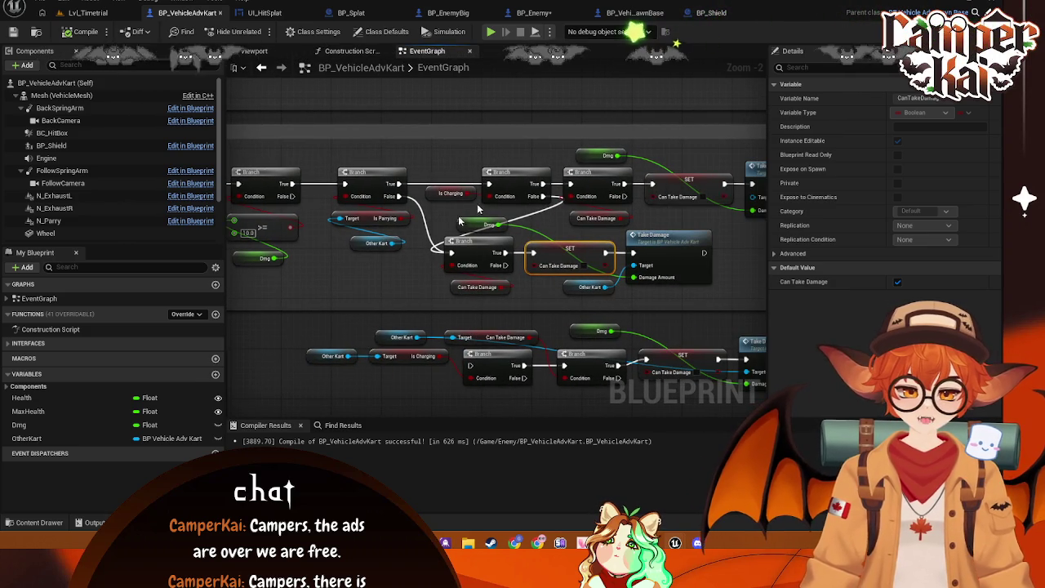
{"action": "right_click", "coordinate": [352, 295]}
{"action": "mouse_move", "coordinate": [401, 283]}
{"action": "left_mouse_down"}
{"action": "mouse_move", "coordinate": [594, 321]}
{"action": "mouse_move", "coordinate": [628, 238]}
{"action": "mouse_move", "coordinate": [665, 362]}
{"action": "mouse_move", "coordinate": [498, 368]}
{"action": "mouse_move", "coordinate": [466, 330]}
{"action": "left_mouse_up"}
{"action": "mouse_move", "coordinate": [543, 340]}
{"action": "left_mouse_down"}
{"action": "mouse_move", "coordinate": [571, 302]}
{"action": "mouse_move", "coordinate": [646, 283]}
{"action": "mouse_move", "coordinate": [508, 287]}
{"action": "mouse_move", "coordinate": [563, 240]}
{"action": "left_mouse_up"}
{"action": "left_click", "coordinate": [539, 229]}
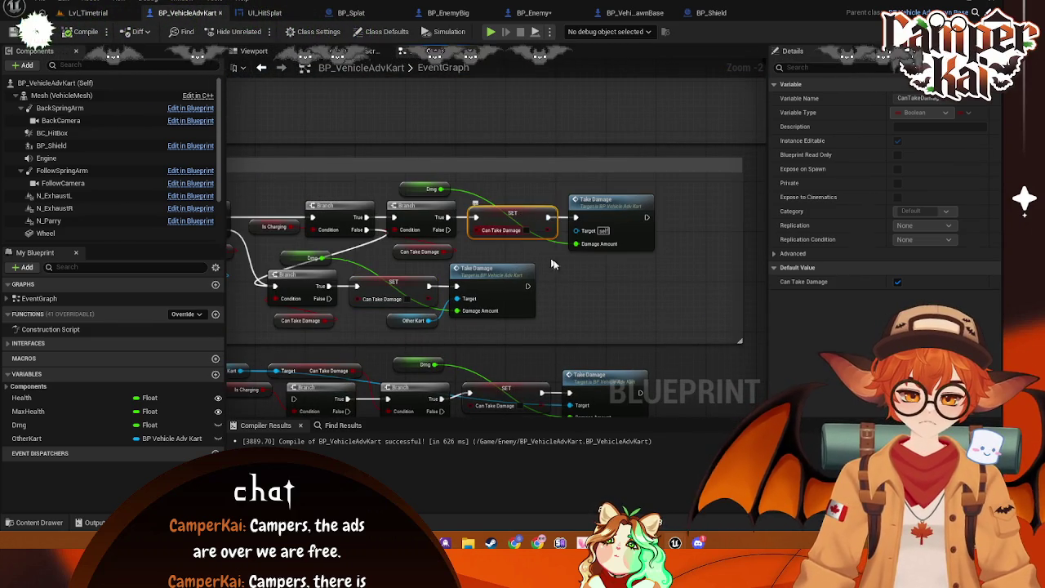
{"action": "key", "text": "Delete"}
{"action": "left_click", "coordinate": [363, 294]}
{"action": "key", "text": "Delete"}
- Wire each Branch True output straight to Take Damage and shrink the comment box to fit
{"action": "left_click_drag", "start_coordinate": [327, 288], "coordinate": [456, 287]}
{"action": "left_click_drag", "start_coordinate": [449, 217], "coordinate": [576, 217]}
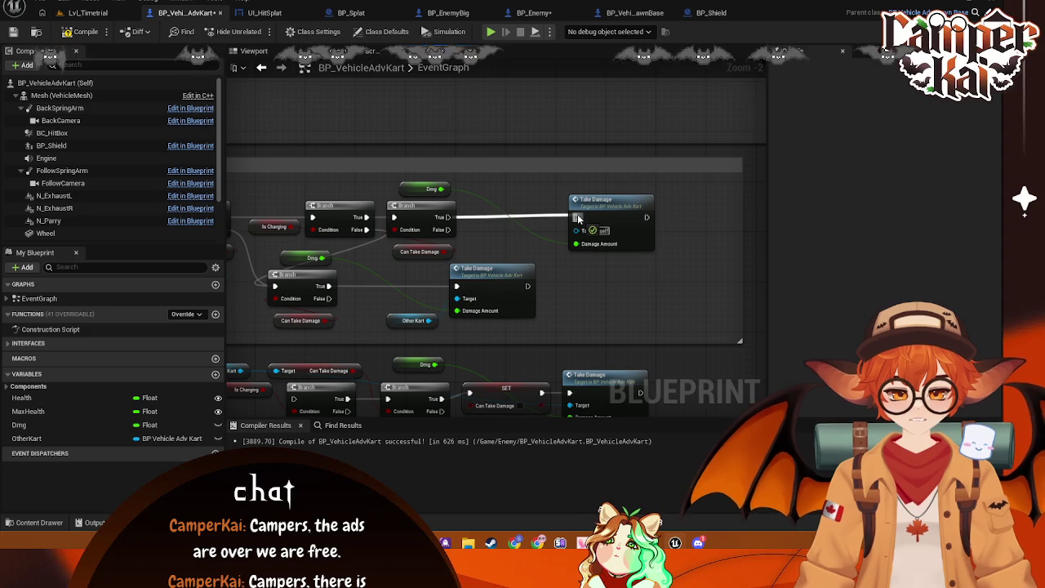
{"action": "left_click_drag", "start_coordinate": [551, 334], "coordinate": [384, 262]}
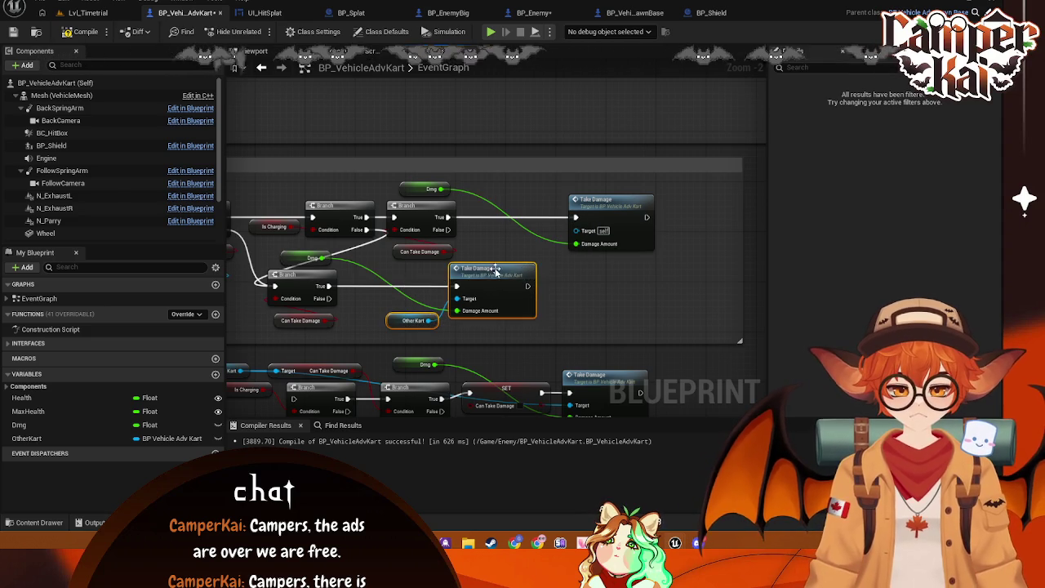
{"action": "left_click_drag", "start_coordinate": [497, 272], "coordinate": [451, 272]}
{"action": "mouse_move", "coordinate": [615, 209]}
{"action": "left_mouse_down"}
{"action": "mouse_move", "coordinate": [510, 202]}
{"action": "mouse_move", "coordinate": [527, 209]}
{"action": "left_mouse_up"}
{"action": "left_click_drag", "start_coordinate": [741, 238], "coordinate": [577, 240]}
{"action": "left_click_drag", "start_coordinate": [261, 204], "coordinate": [516, 206]}
- Save the blueprint and check Class Defaults: Health 100.0, Can Take Damage enabled
{"action": "key", "text": "ctrl+s"}
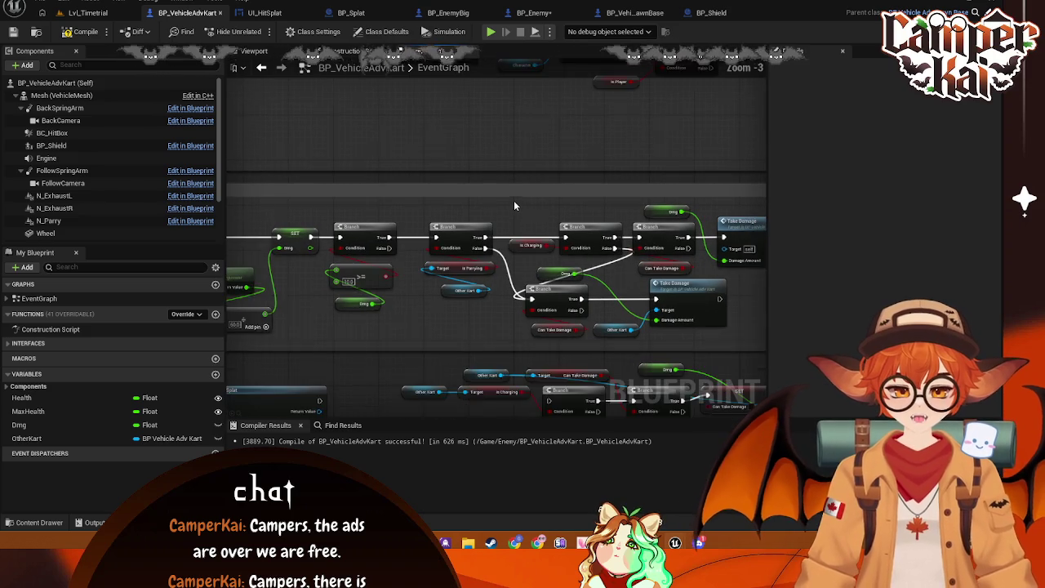
{"action": "left_click", "coordinate": [656, 277]}
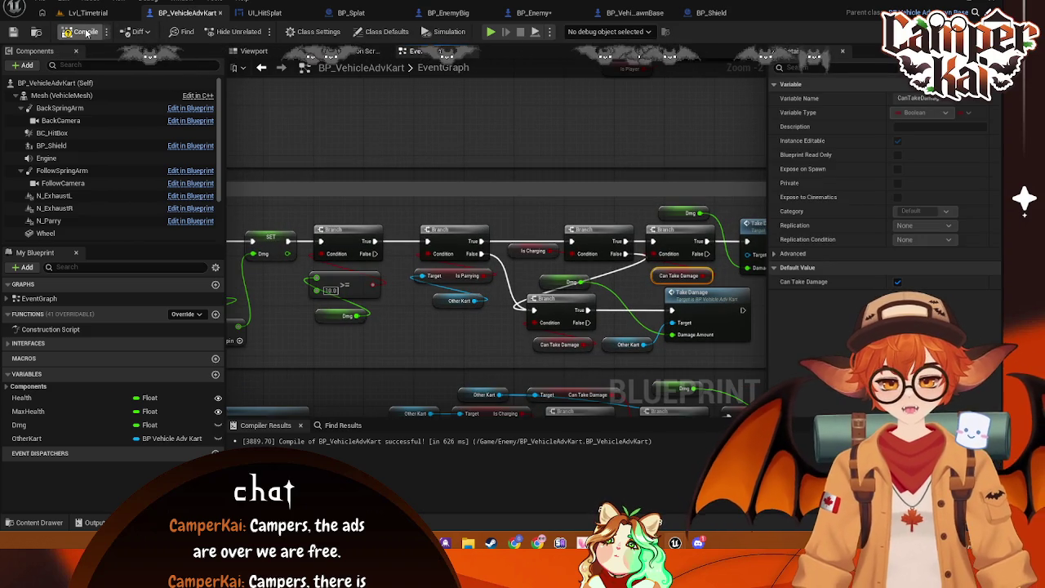
{"action": "left_click", "coordinate": [79, 82]}
{"action": "scroll", "coordinate": [825, 308], "scroll_direction": "down", "scroll_amount": 4}
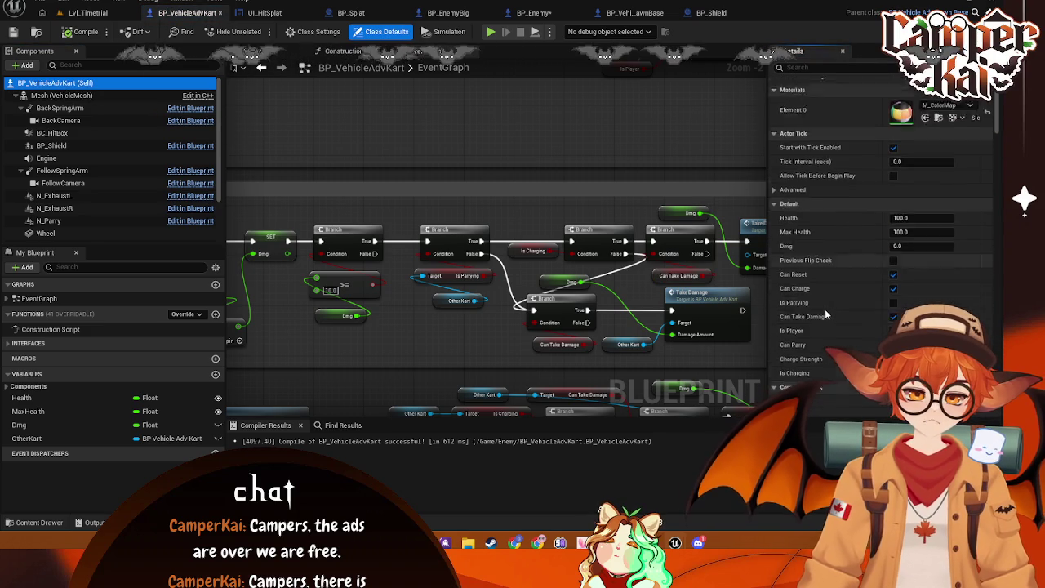
- Play Lvl_Timetrial and drive the kart around the curve into the cones
{"action": "left_click", "coordinate": [88, 13]}
{"action": "key", "text": "alt+p"}
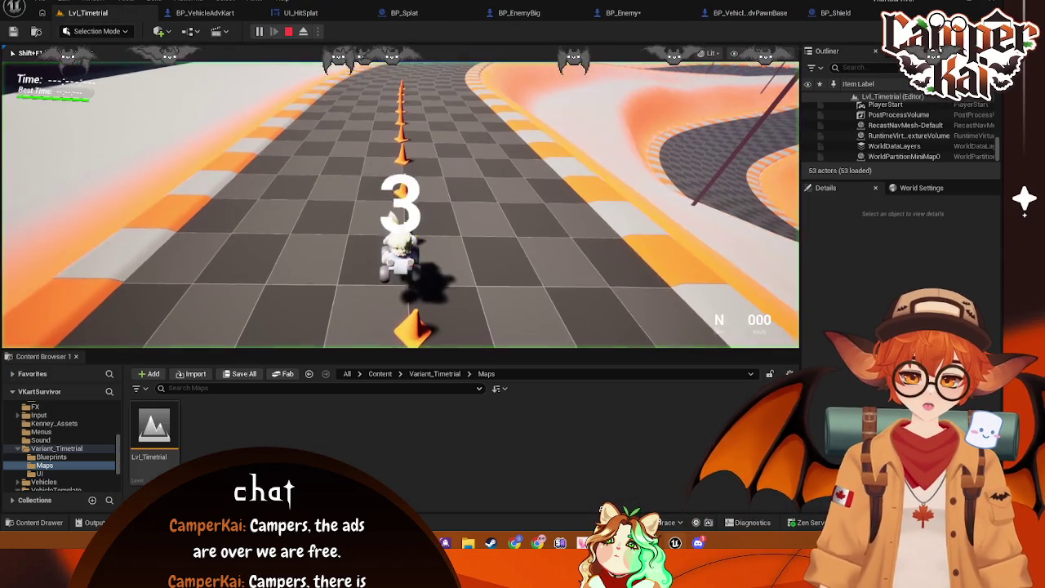
{"action": "key", "text": "w"}
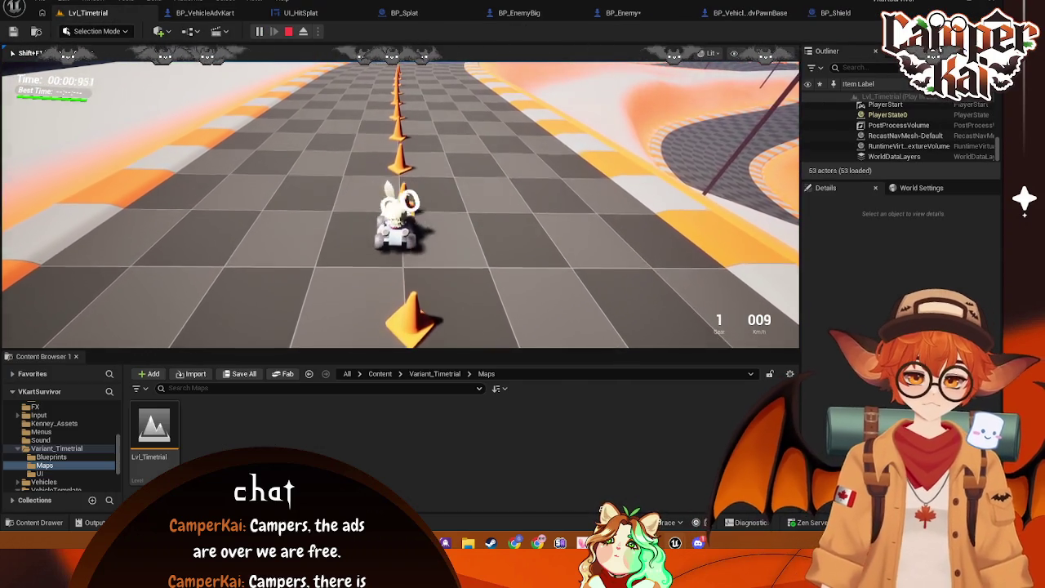
{"action": "key", "text": "w"}
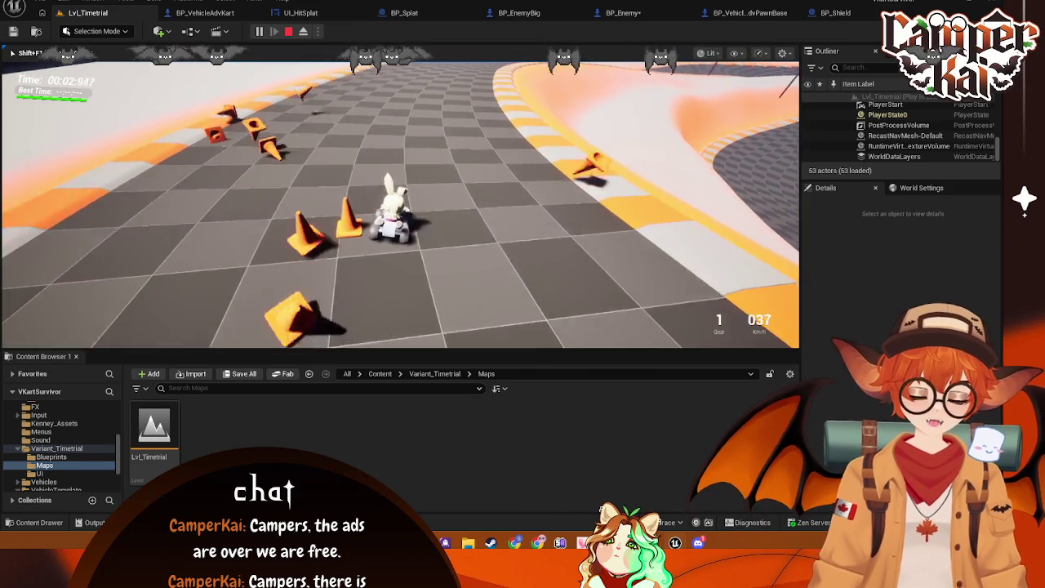
{"action": "key", "text": "a"}
{"action": "key", "text": "a"}
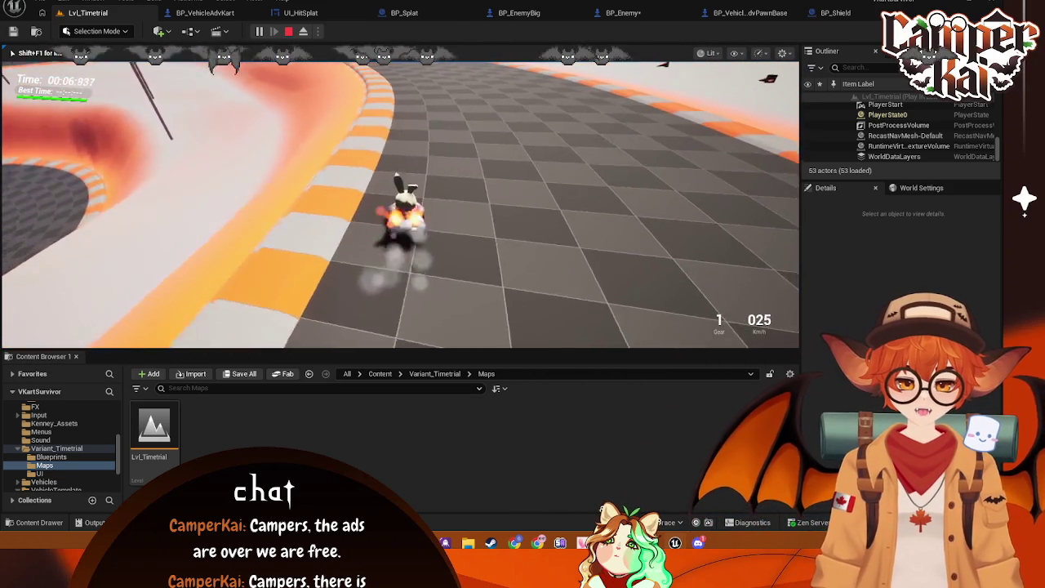
{"action": "key", "text": "w"}
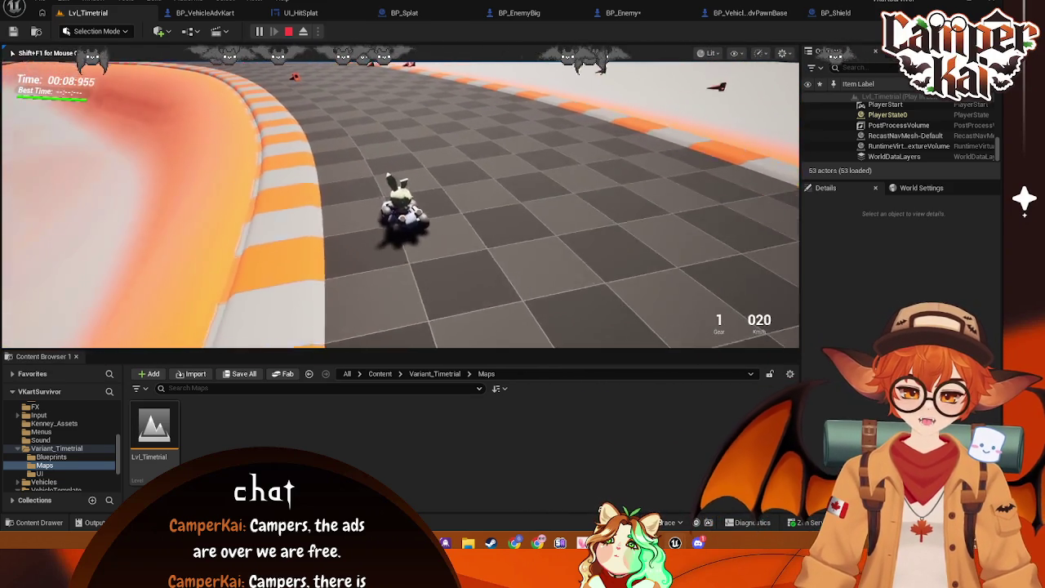
{"action": "key", "text": "w"}
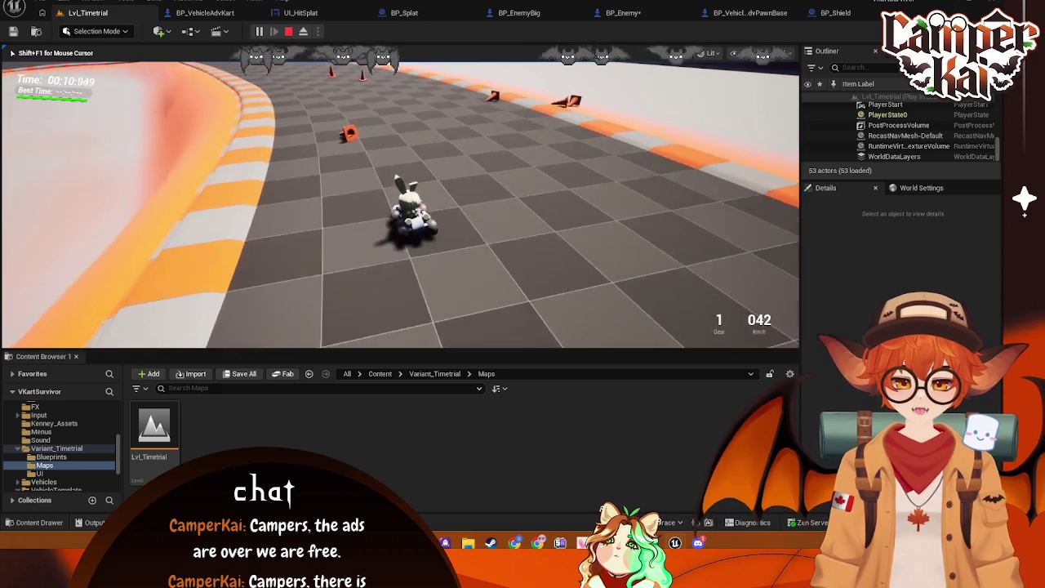
{"action": "key", "text": "w"}
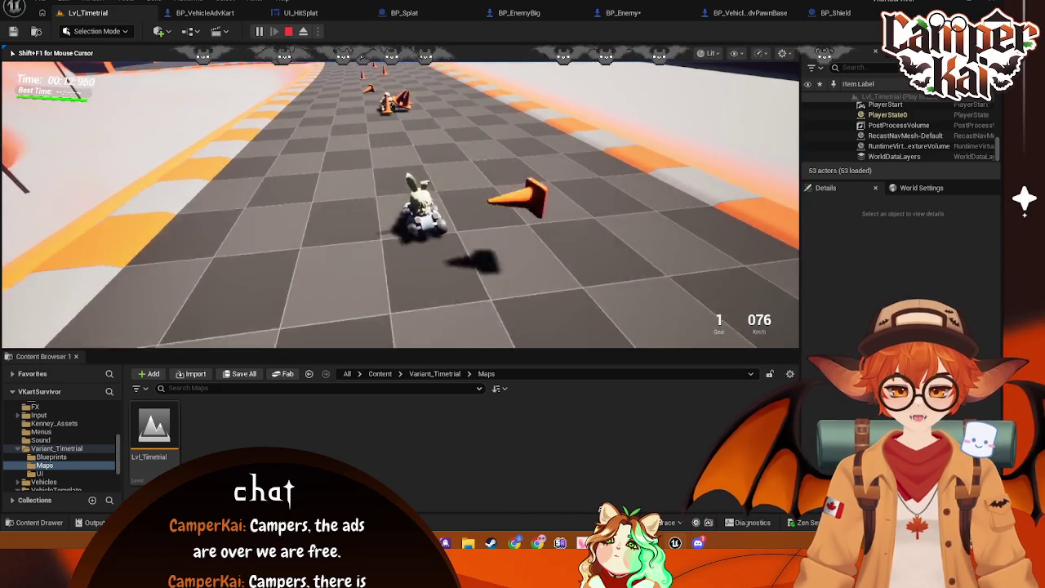
{"action": "key", "text": "s"}
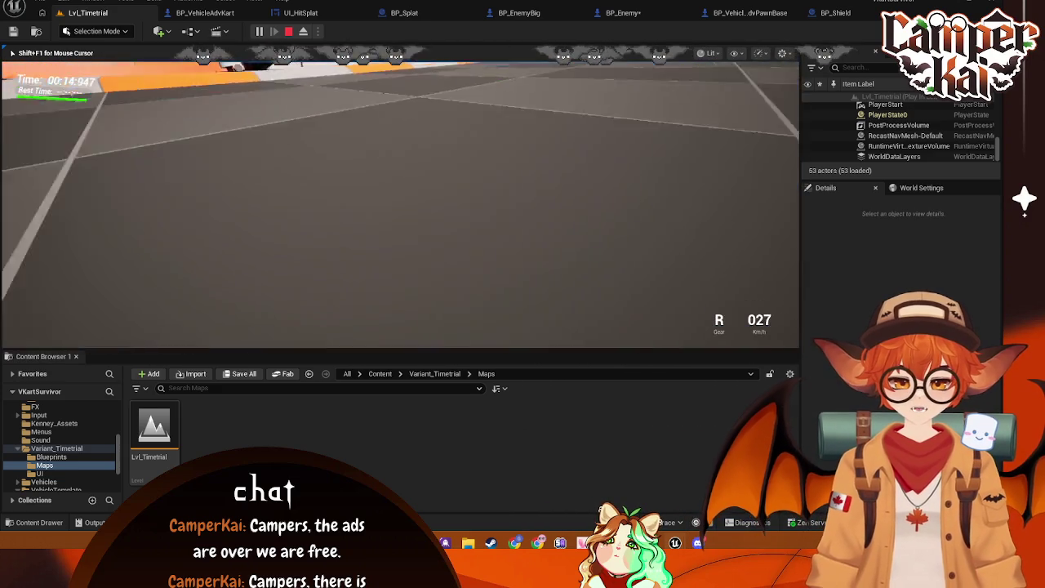
- Eject from the kart, inspect BP_EnemyBig0's details, then stop the session
{"action": "key", "text": "shift+F1"}
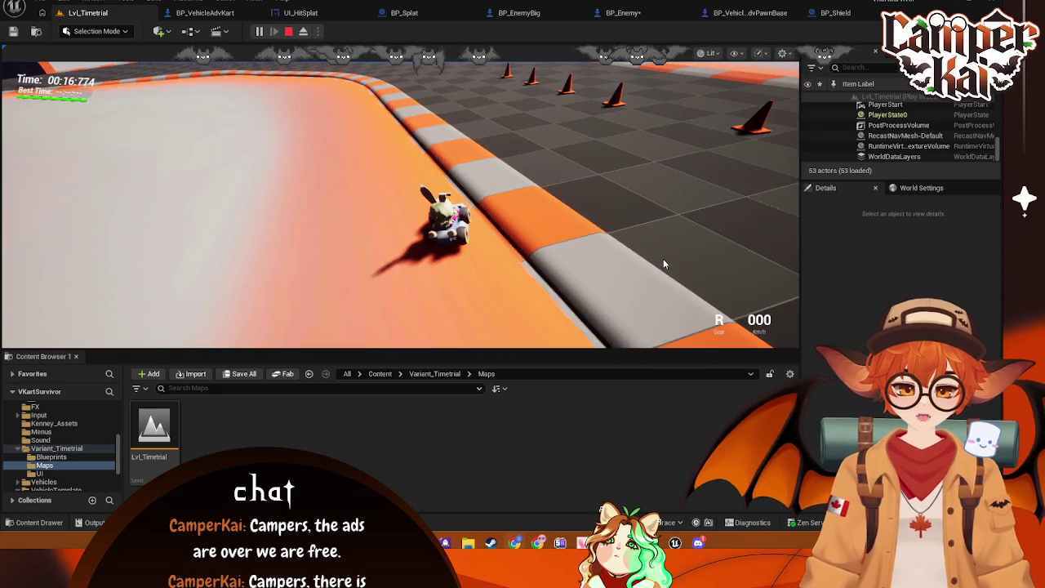
{"action": "left_click", "coordinate": [663, 258]}
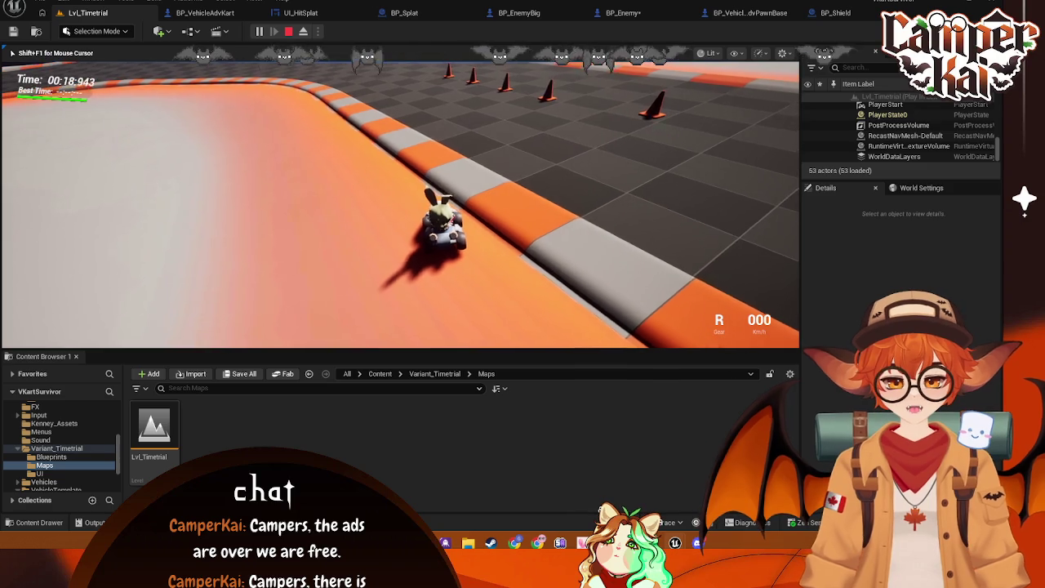
{"action": "key", "text": "shift+F1"}
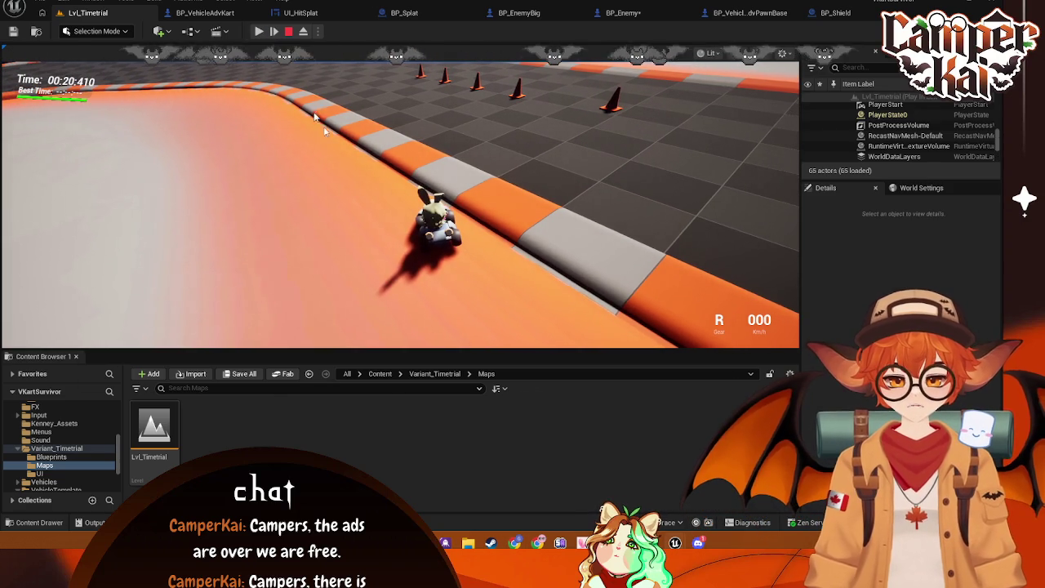
{"action": "key", "text": "F8"}
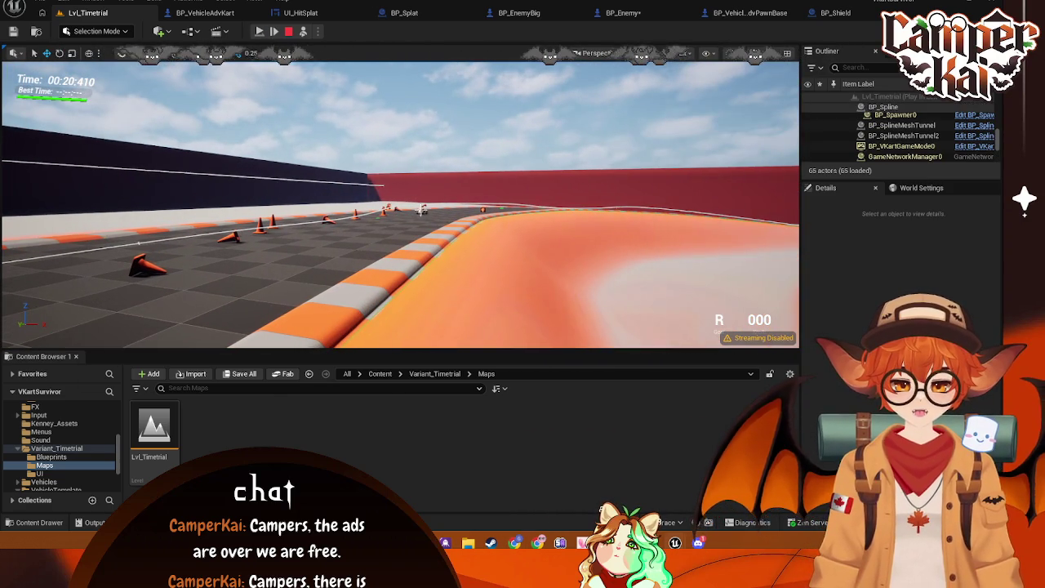
{"action": "left_click", "coordinate": [421, 210]}
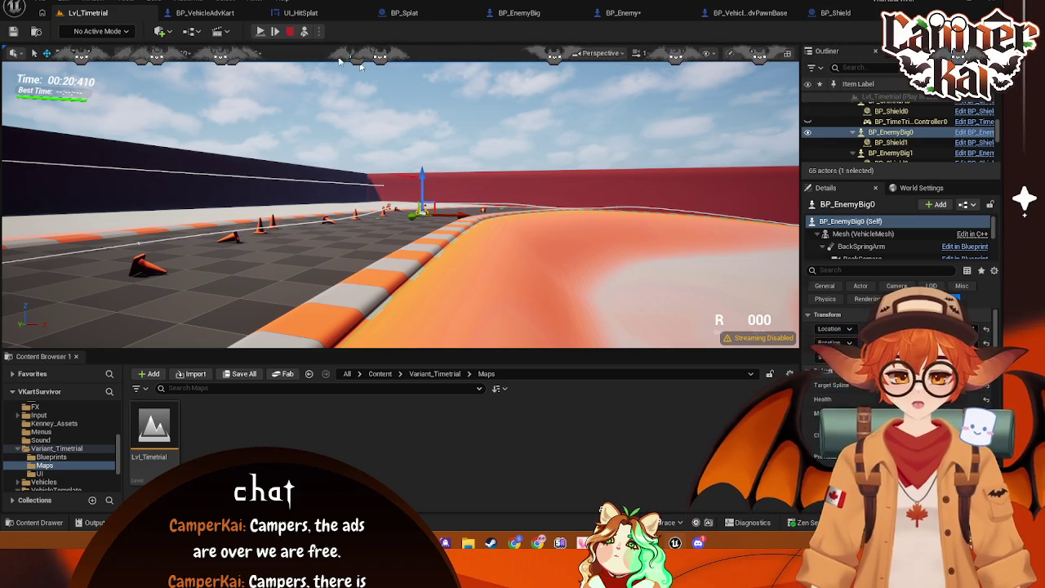
{"action": "left_click", "coordinate": [289, 32]}
- In BP_VehicleAdvKart, wire the SpawnHitSplat event's exec pin into SpawnActor BP Splat
{"action": "left_click", "coordinate": [205, 13]}
{"action": "scroll", "coordinate": [551, 150], "scroll_direction": "up", "scroll_amount": 3}
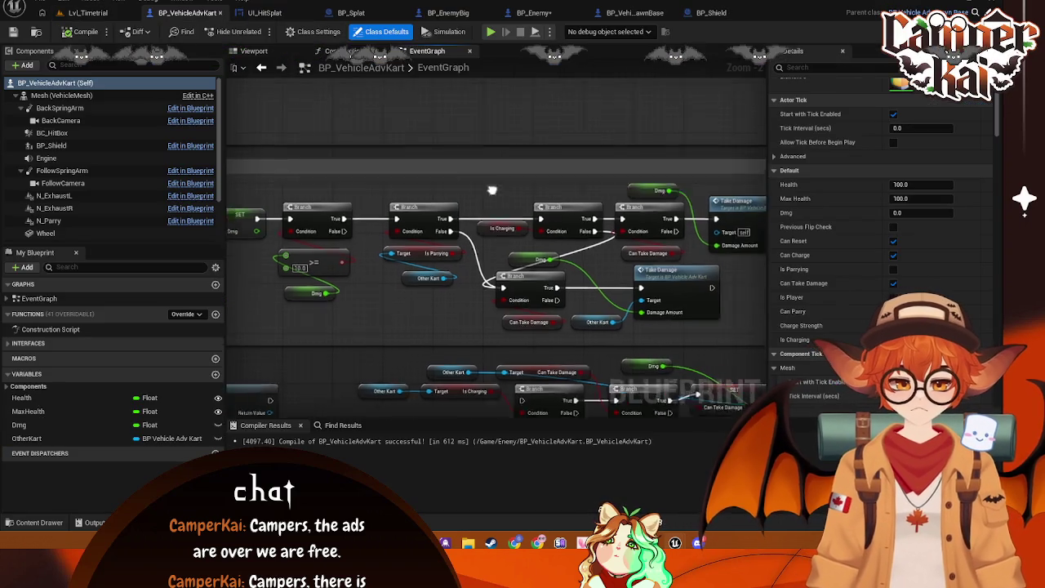
{"action": "left_click_drag", "start_coordinate": [547, 148], "coordinate": [596, 49]}
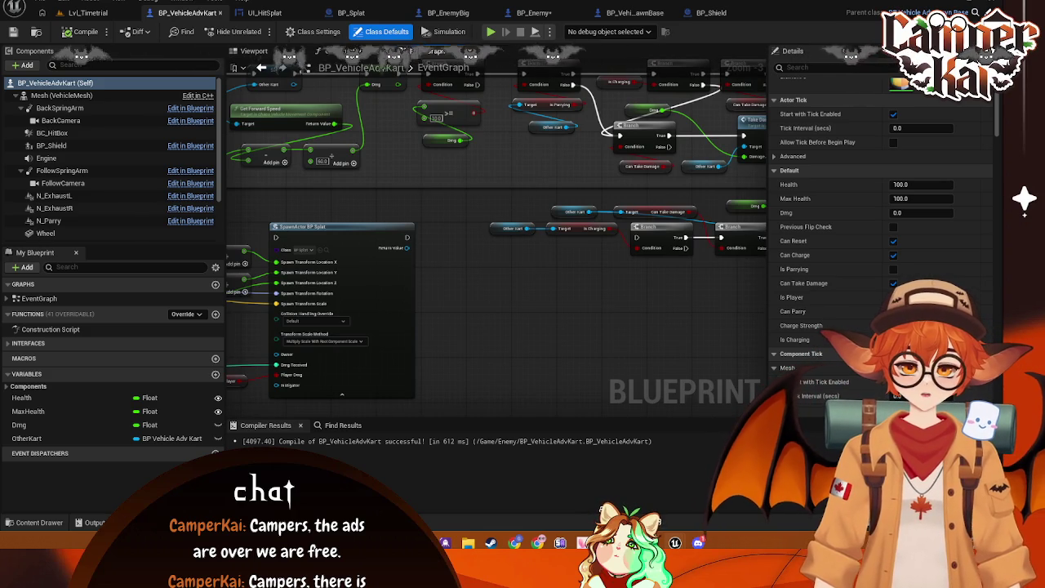
{"action": "left_click_drag", "start_coordinate": [438, 258], "coordinate": [462, 246]}
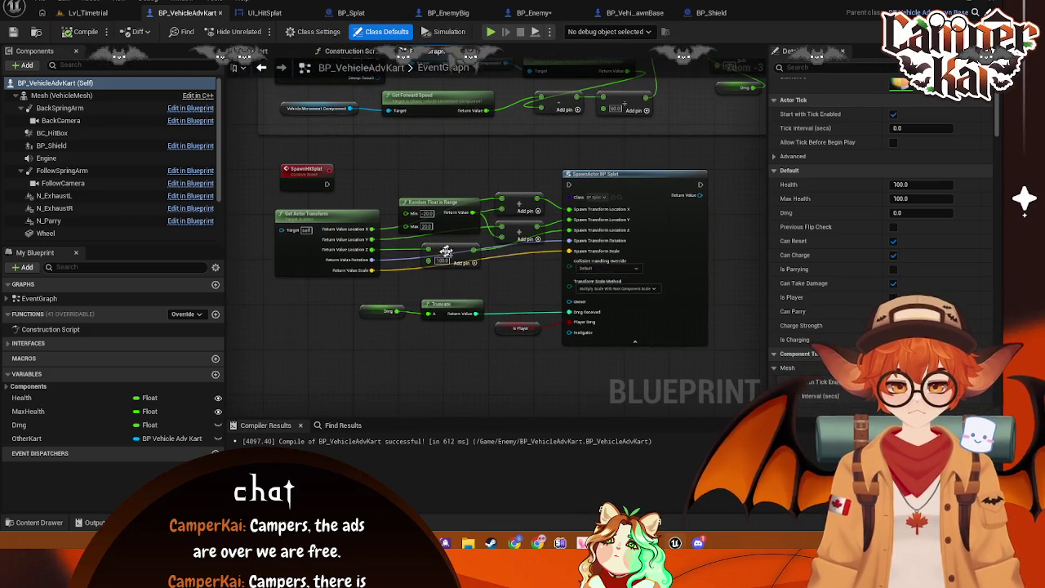
{"action": "left_click_drag", "start_coordinate": [446, 159], "coordinate": [454, 168]}
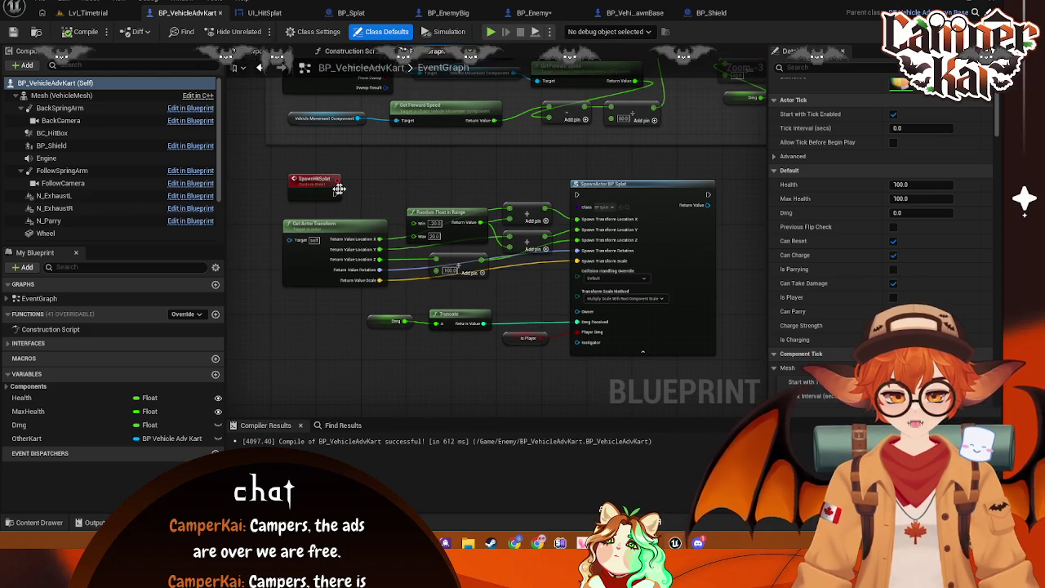
{"action": "left_click_drag", "start_coordinate": [335, 188], "coordinate": [446, 195]}
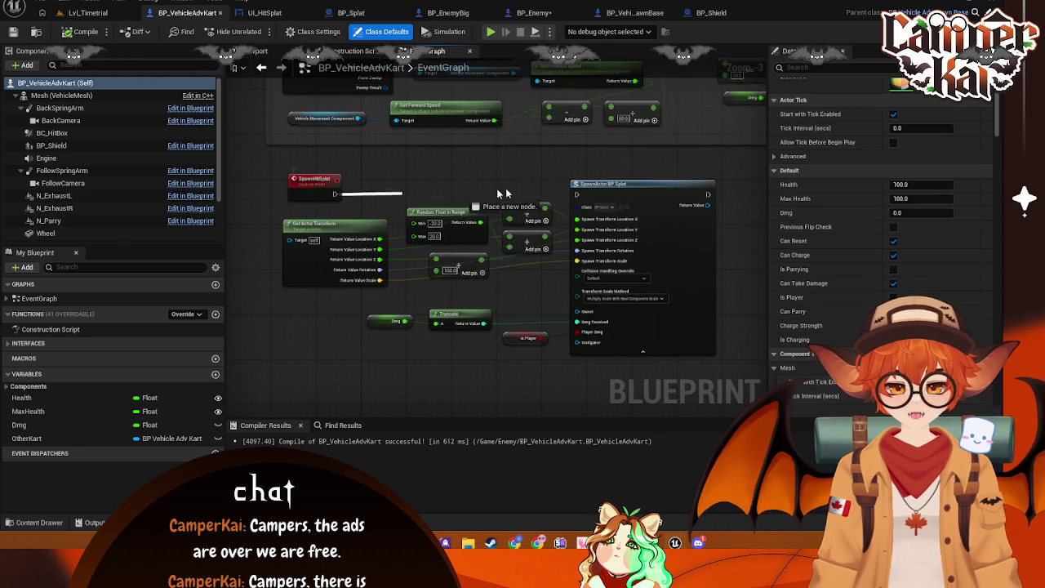
{"action": "left_click_drag", "start_coordinate": [581, 199], "coordinate": [578, 195]}
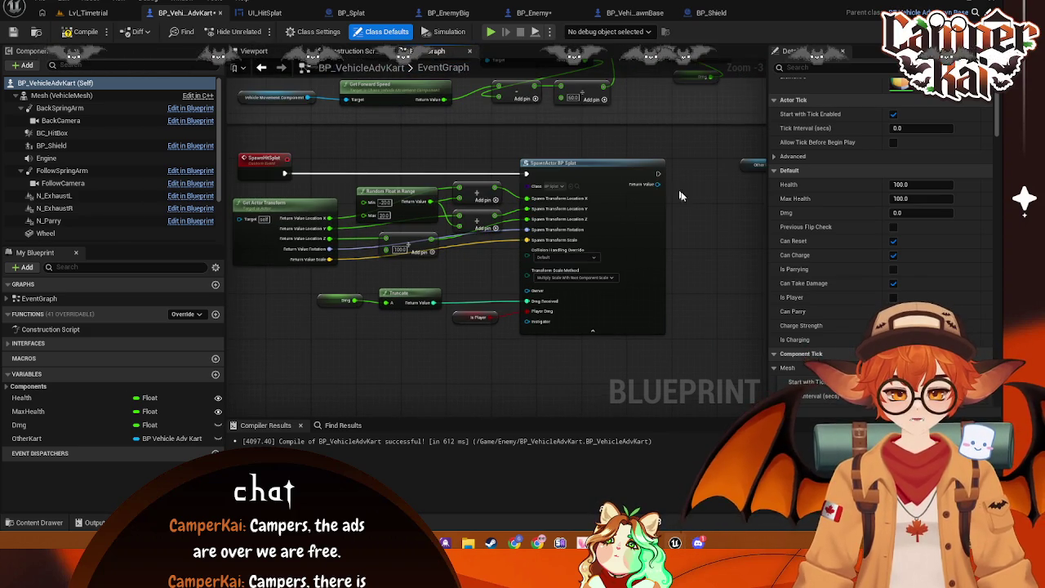
{"action": "scroll", "coordinate": [490, 188], "scroll_direction": "down", "scroll_amount": 3}
{"action": "scroll", "coordinate": [477, 192], "scroll_direction": "up", "scroll_amount": 3}
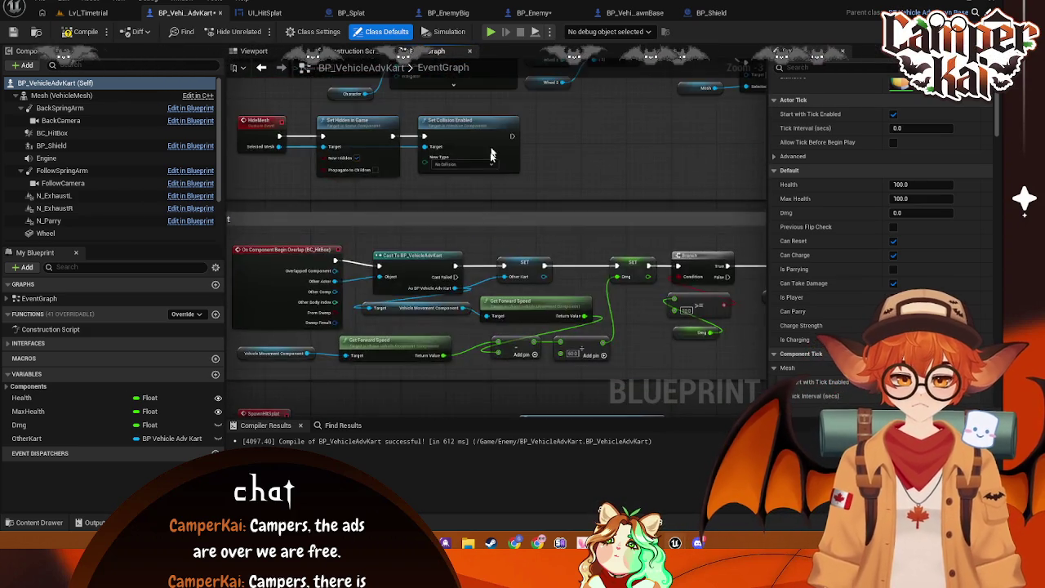
{"action": "mouse_move", "coordinate": [576, 255]}
{"action": "left_mouse_down"}
{"action": "mouse_move", "coordinate": [503, 317]}
{"action": "mouse_move", "coordinate": [518, 277]}
{"action": "mouse_move", "coordinate": [479, 229]}
{"action": "left_mouse_up"}
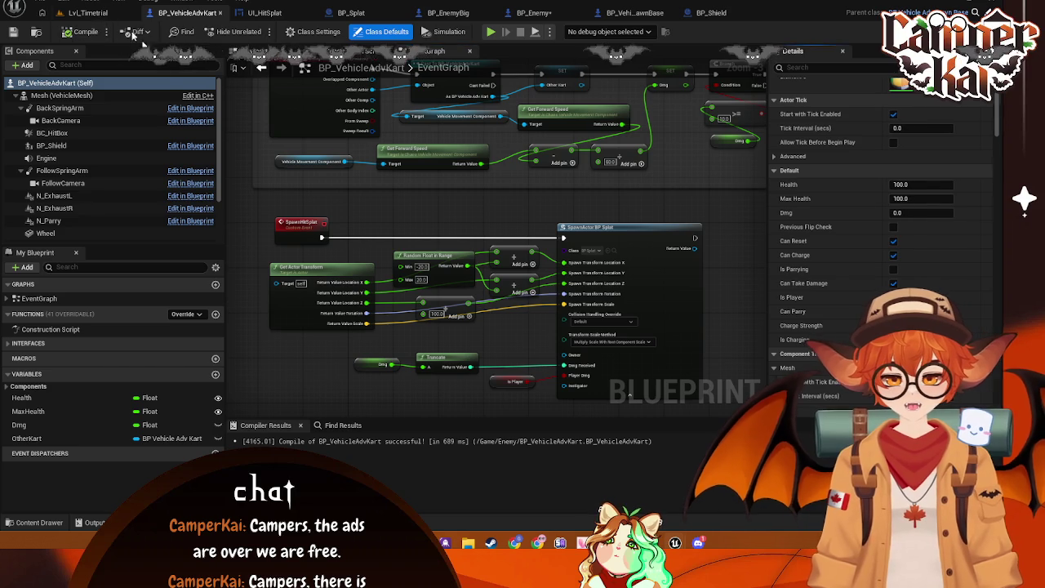
{"action": "left_click", "coordinate": [88, 12]}
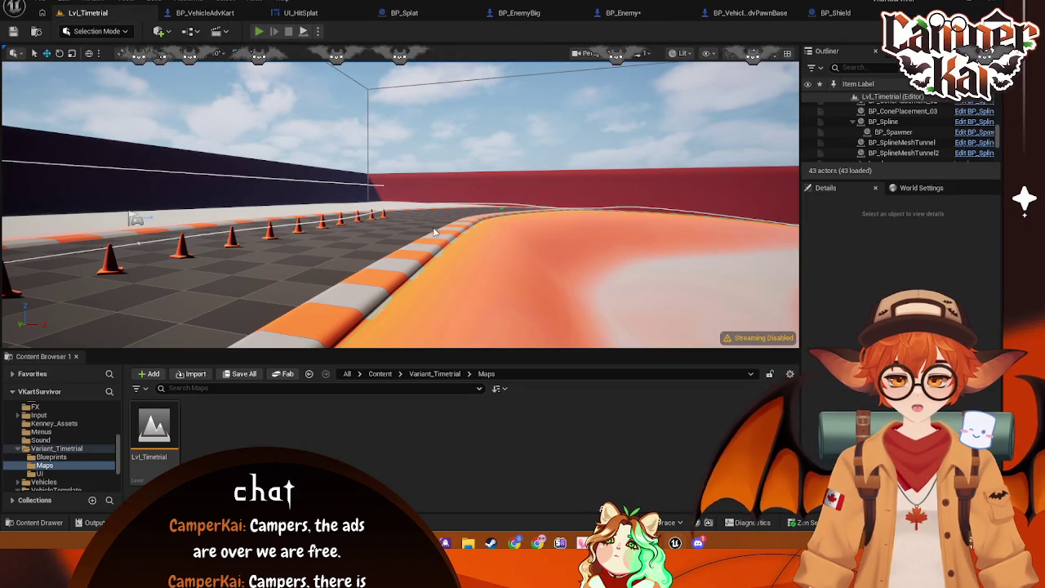
- Play Lvl_Timetrial, drive the kart through the cones and around the curve, then stop with Esc
{"action": "key", "text": "alt+p"}
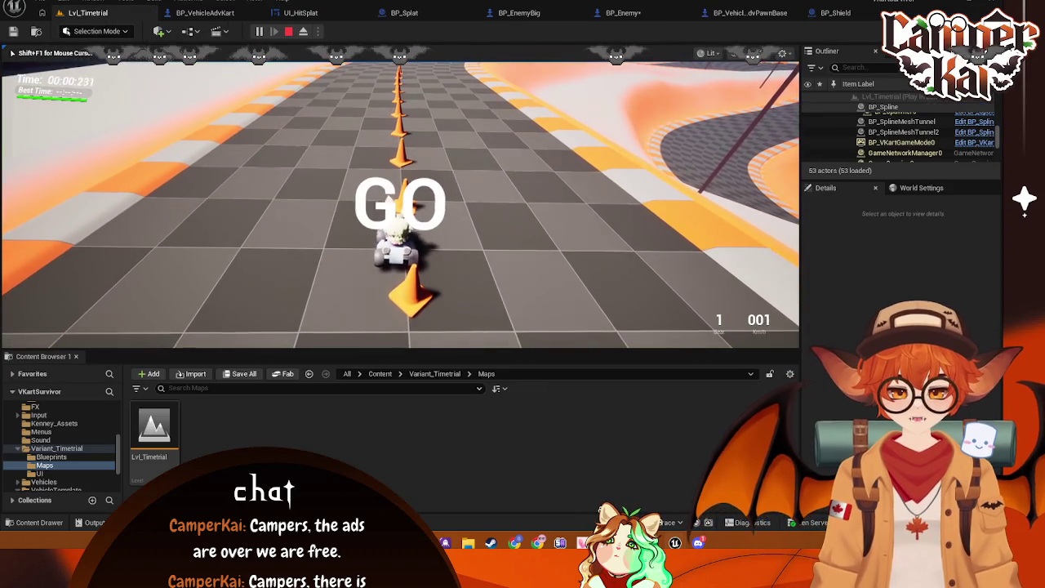
{"action": "key", "text": "w"}
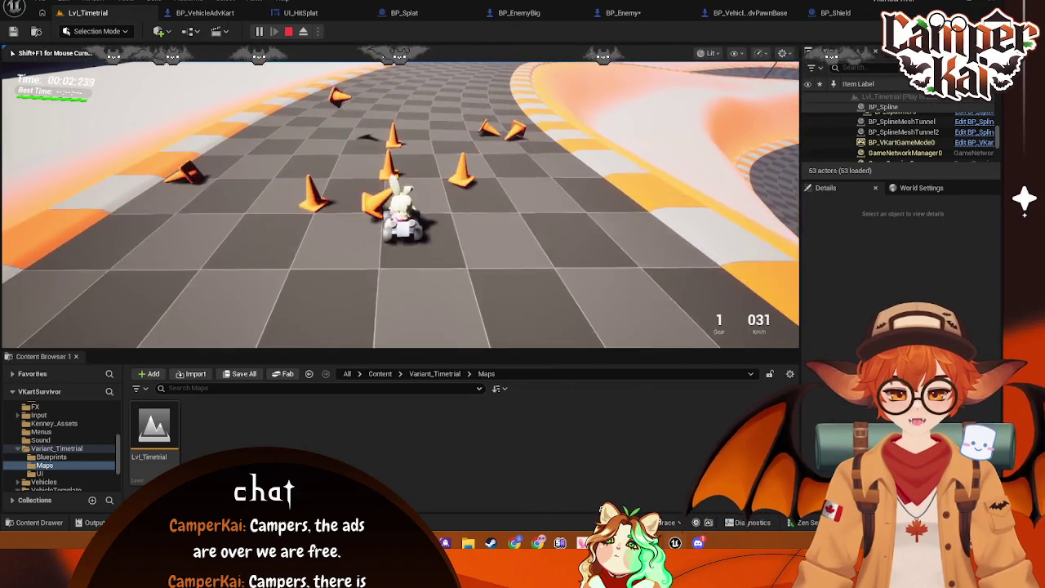
{"action": "key", "text": "d"}
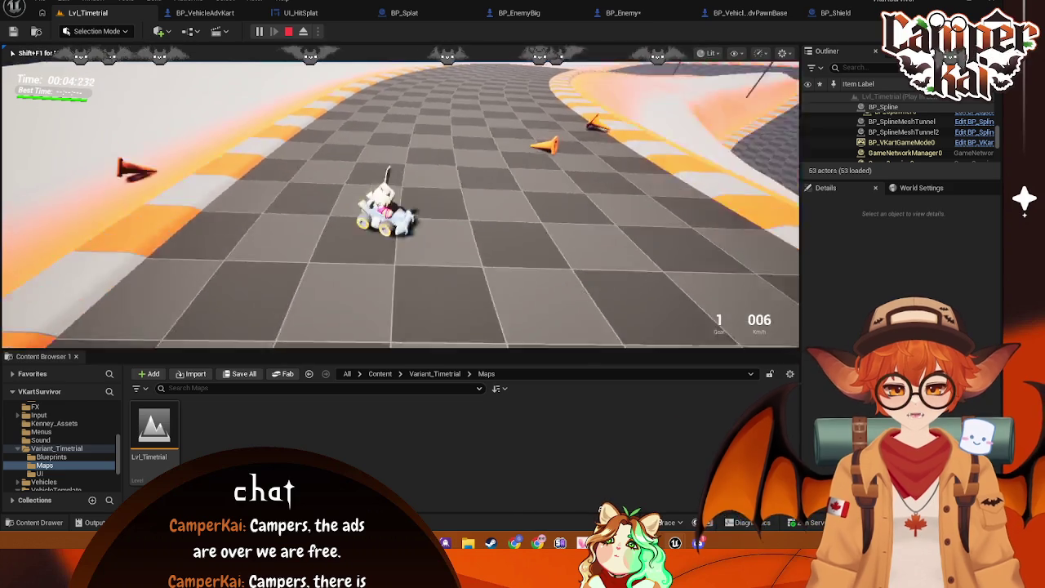
{"action": "key", "text": "w"}
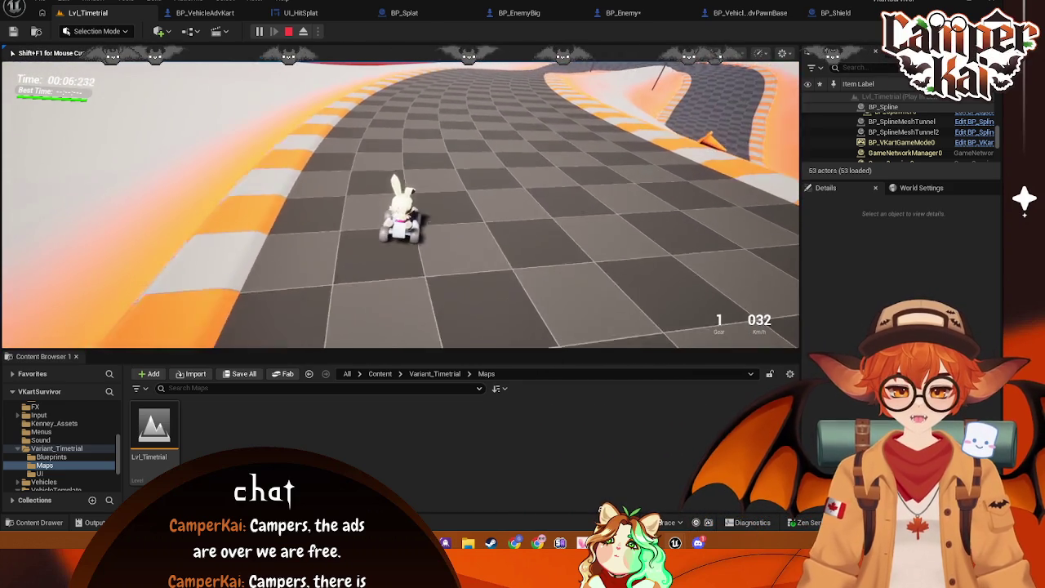
{"action": "key", "text": "w"}
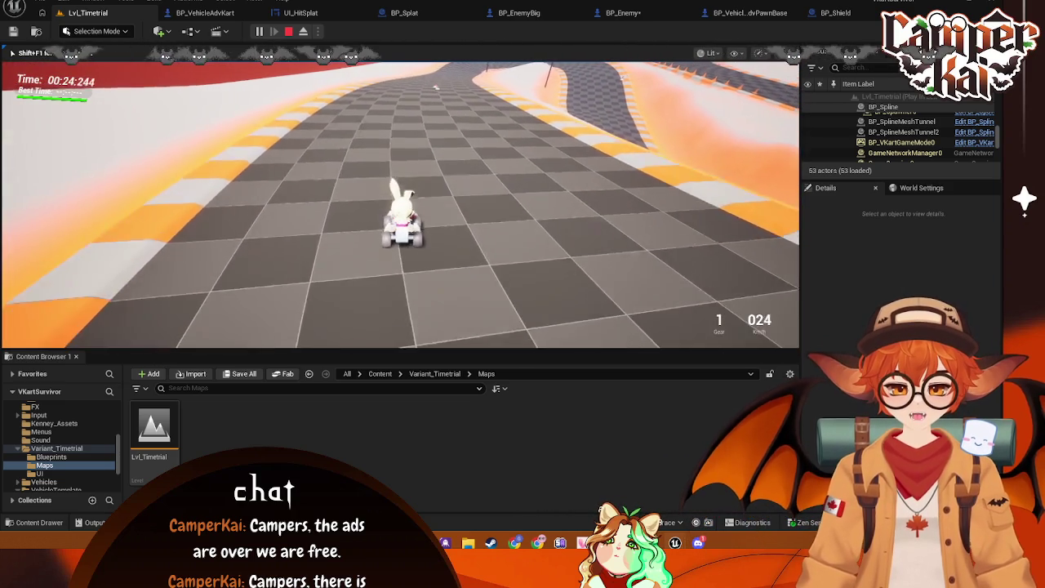
{"action": "key", "text": "Escape"}
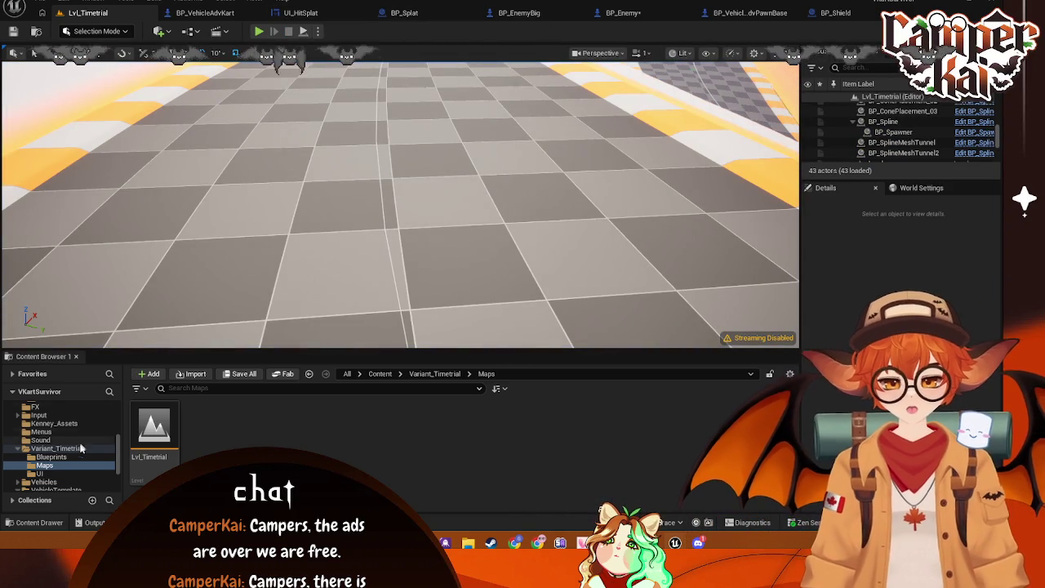
- Browse the Blueprints folder and the BP_VehicleAdvPawnBase, BP_Enemy, BP_EnemyBig and BP_Splat tabs
{"action": "scroll", "coordinate": [81, 445], "scroll_direction": "down", "scroll_amount": 3}
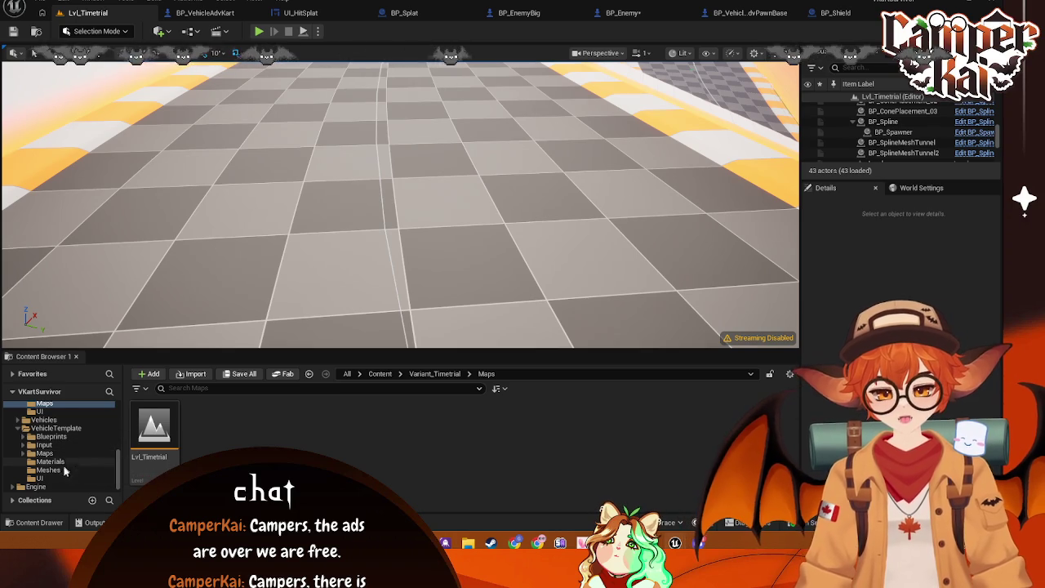
{"action": "scroll", "coordinate": [60, 448], "scroll_direction": "up", "scroll_amount": 5}
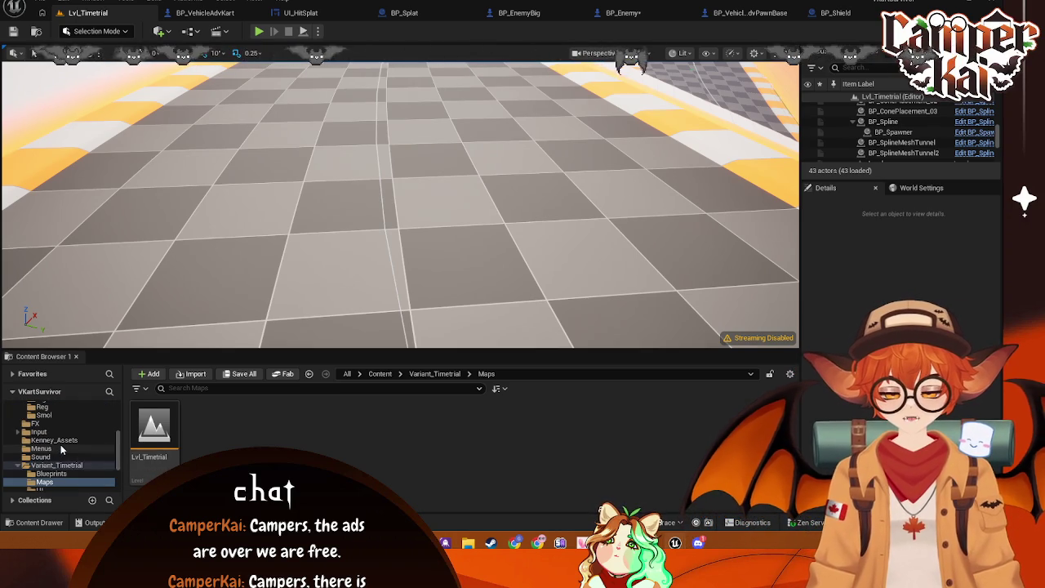
{"action": "scroll", "coordinate": [82, 445], "scroll_direction": "down", "scroll_amount": 1}
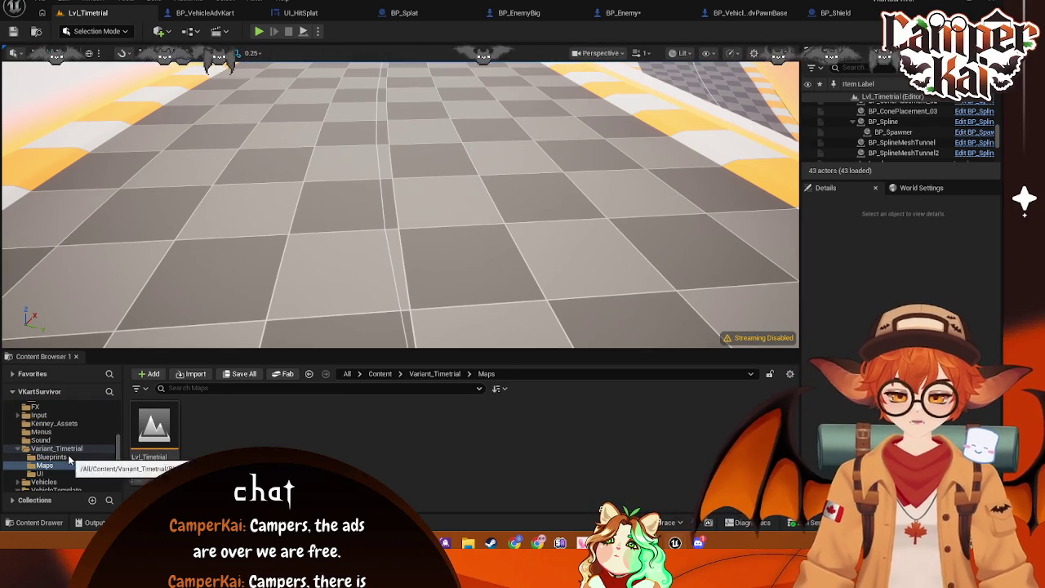
{"action": "left_click", "coordinate": [74, 457]}
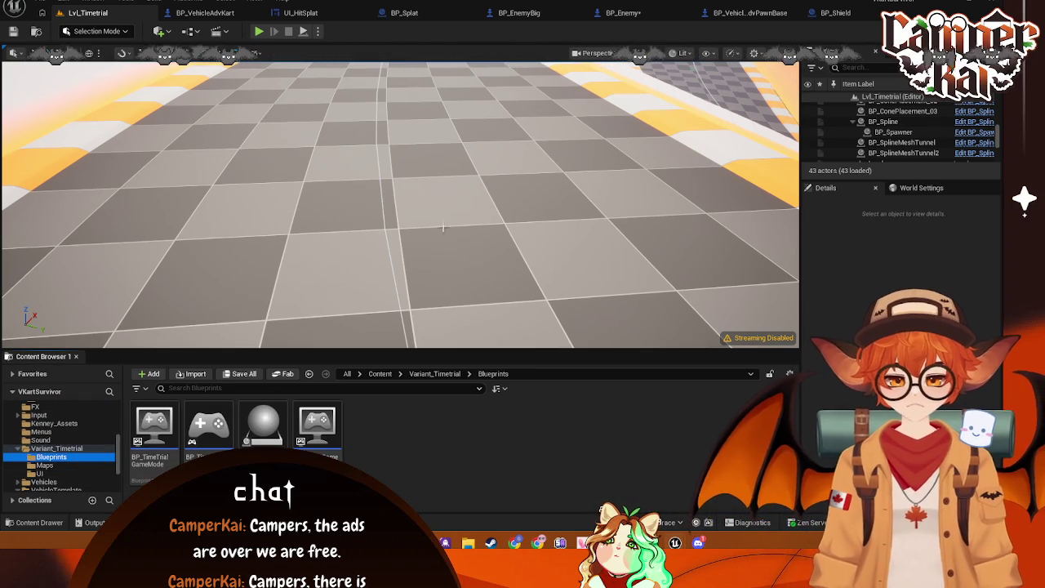
{"action": "left_click", "coordinate": [745, 15]}
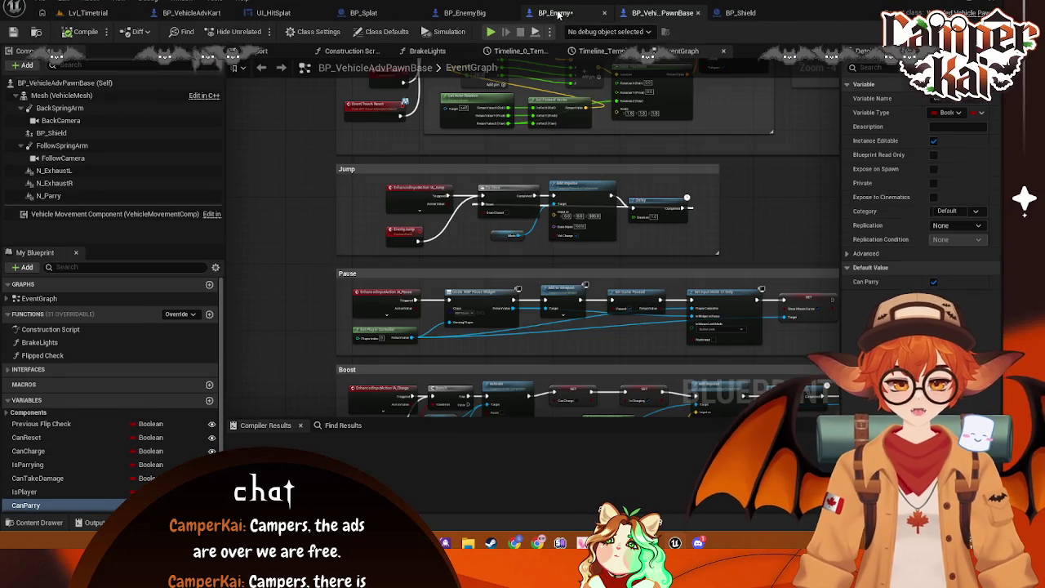
{"action": "left_click", "coordinate": [558, 14]}
{"action": "key", "text": "ctrl+s"}
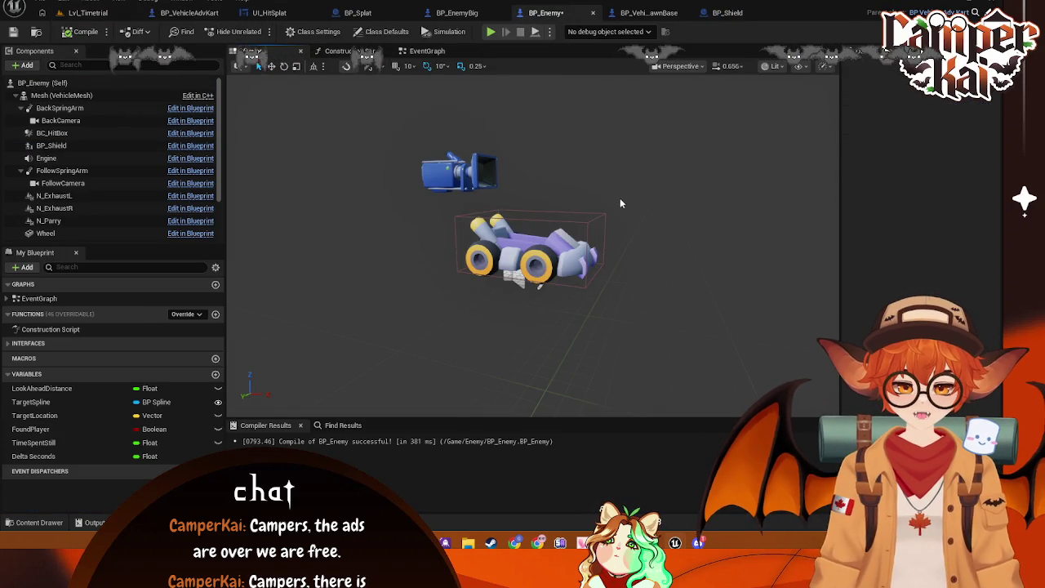
{"action": "left_click", "coordinate": [457, 12]}
{"action": "key", "text": "ctrl+Tab"}
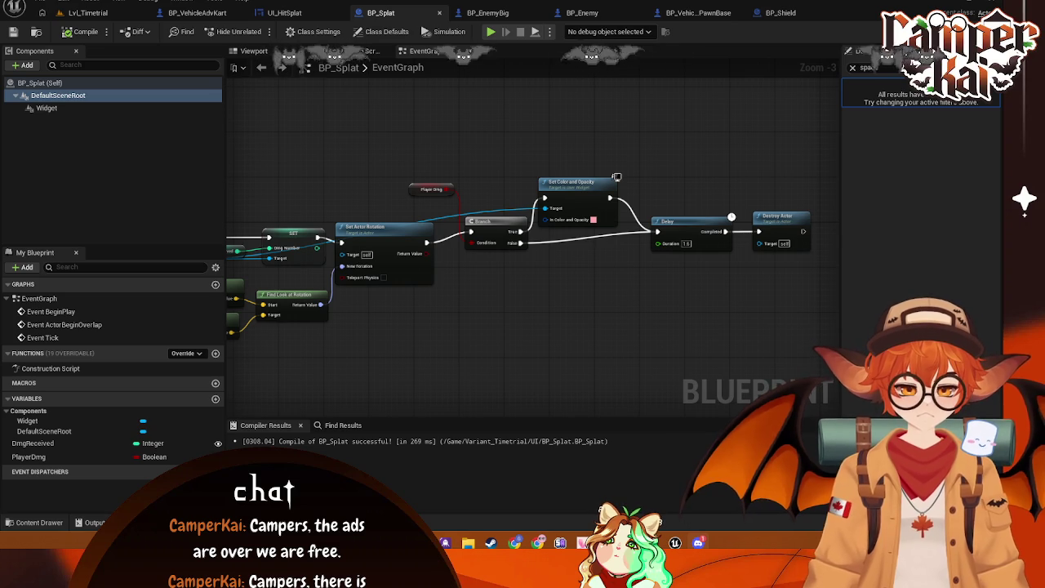
- Back in Lvl_Timetrial, open BP_DestroyedKart from the FX folder
{"action": "left_click", "coordinate": [92, 14]}
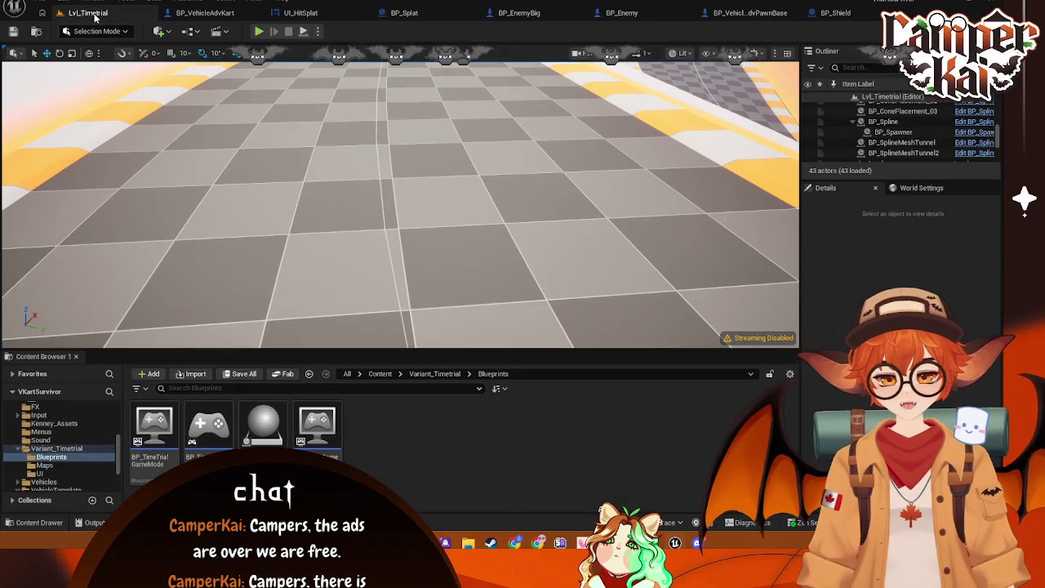
{"action": "scroll", "coordinate": [80, 416], "scroll_direction": "up", "scroll_amount": 2}
{"action": "left_click", "coordinate": [41, 449]}
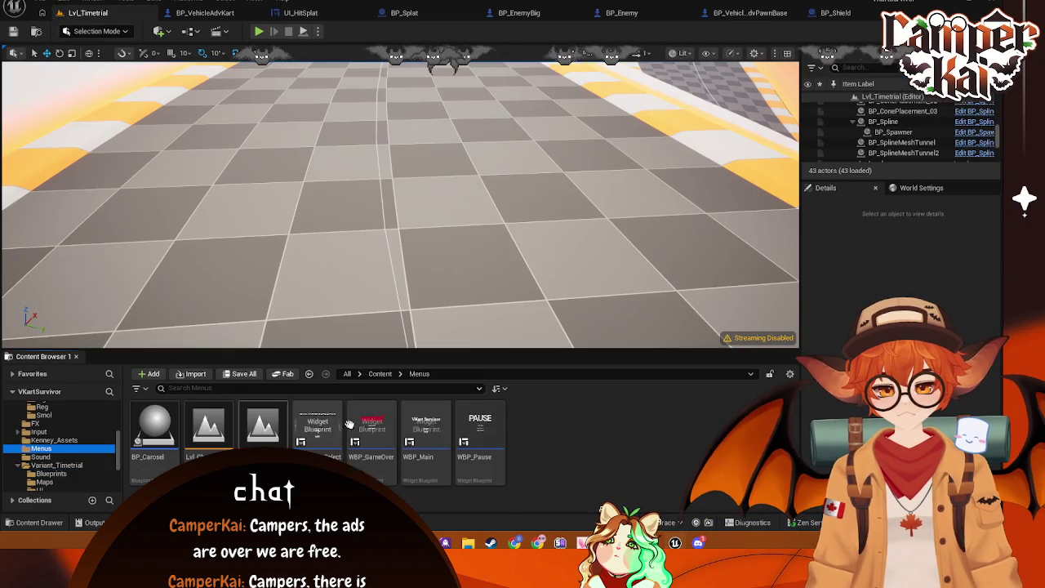
{"action": "scroll", "coordinate": [66, 434], "scroll_direction": "up", "scroll_amount": 2}
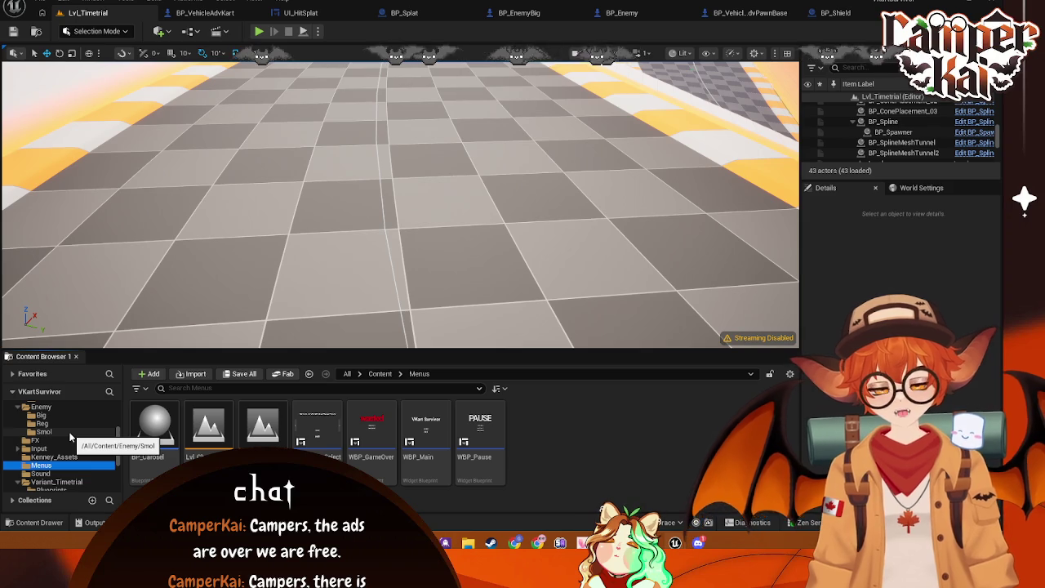
{"action": "left_click", "coordinate": [35, 440]}
{"action": "left_click", "coordinate": [155, 429]}
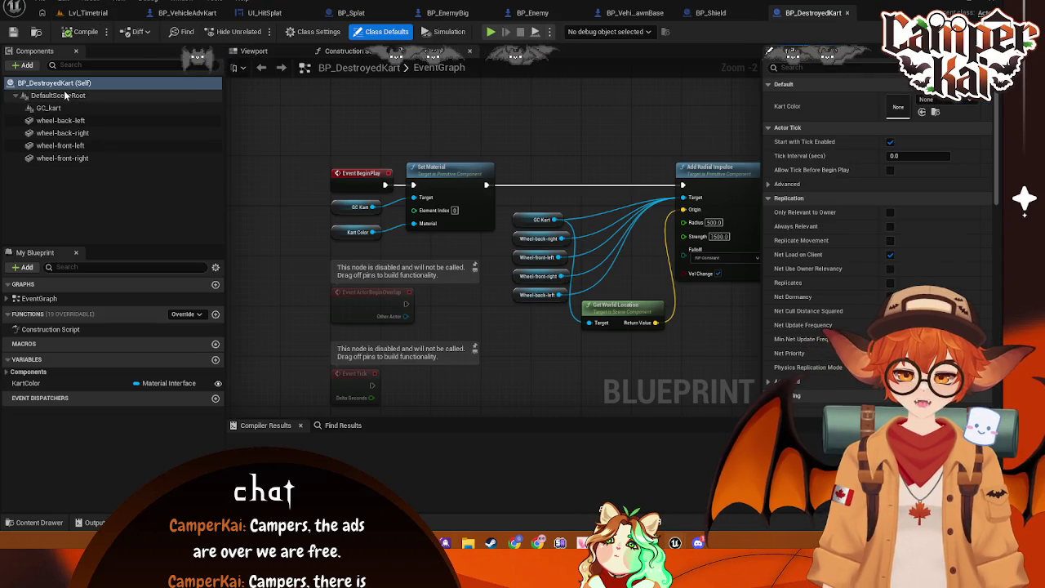
{"action": "left_click", "coordinate": [82, 97]}
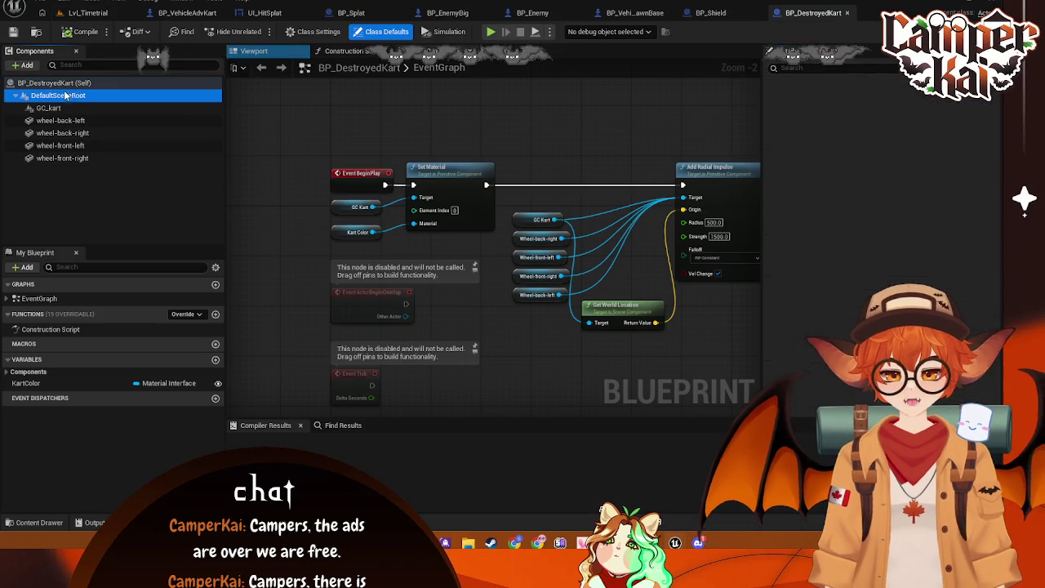
- Review GC_kart's collision settings (Custom preset, Destructible object type), then select wheel-back-left
{"action": "left_click", "coordinate": [825, 68]}
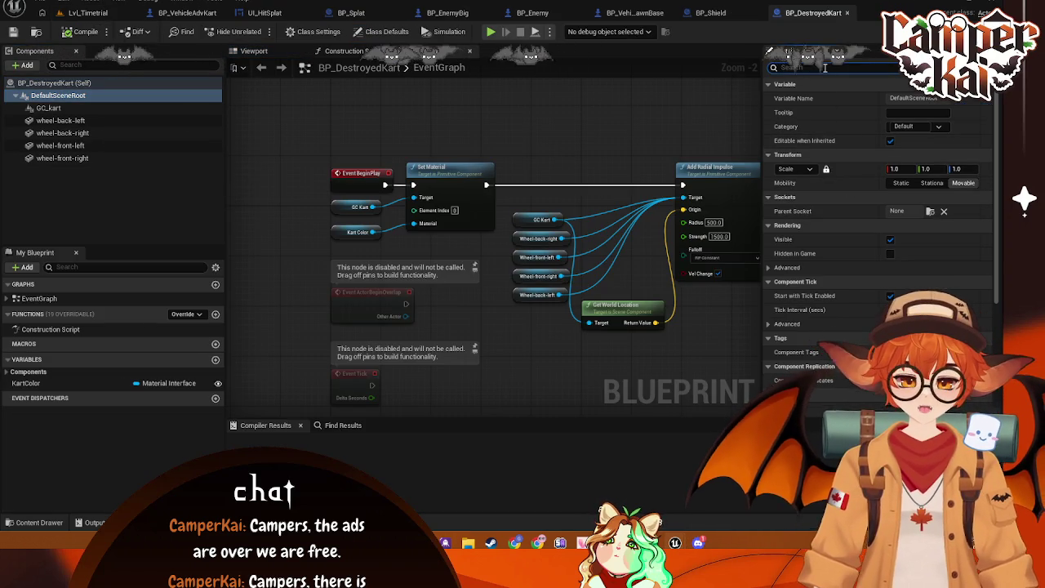
{"action": "type", "text": "coll"}
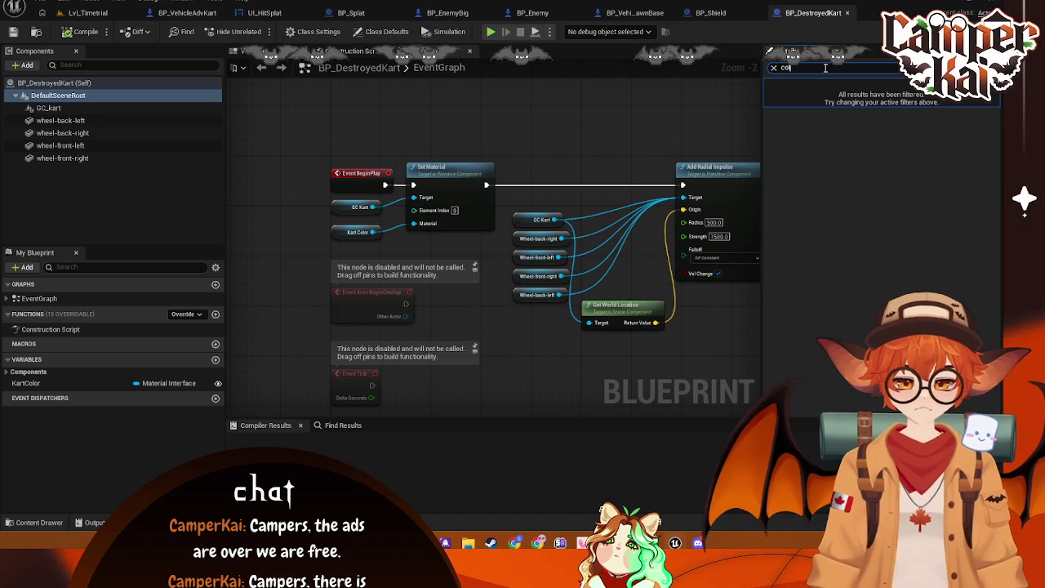
{"action": "left_click", "coordinate": [774, 68]}
{"action": "left_click", "coordinate": [196, 109]}
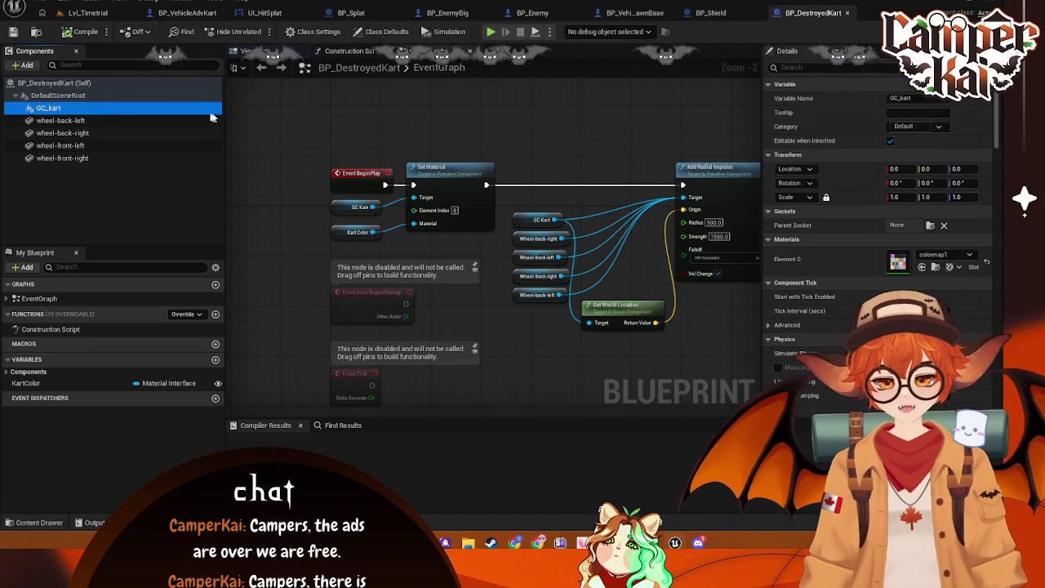
{"action": "left_click", "coordinate": [803, 68]}
{"action": "type", "text": "coll"}
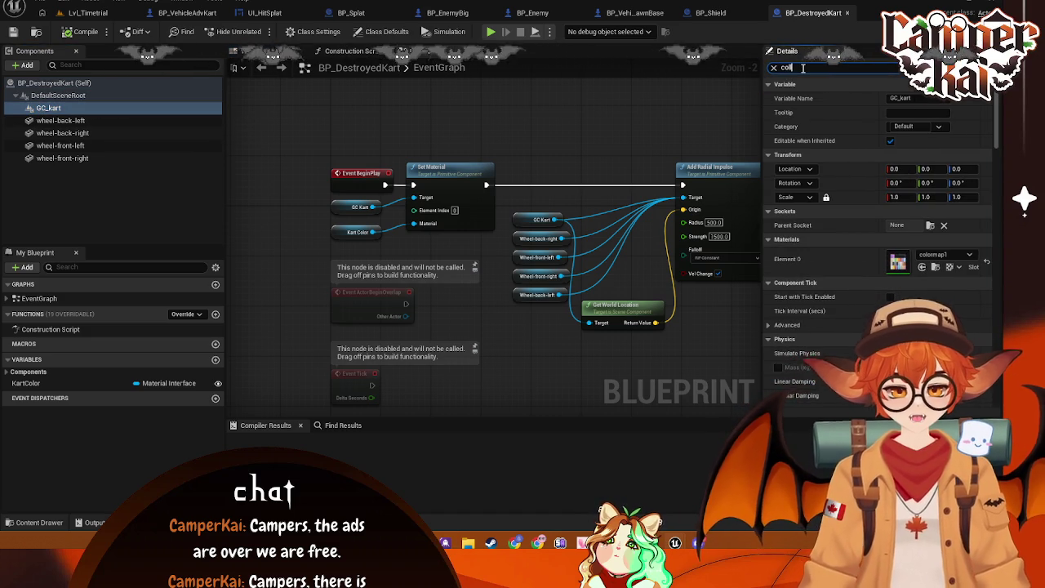
{"action": "scroll", "coordinate": [934, 232], "scroll_direction": "down", "scroll_amount": 1}
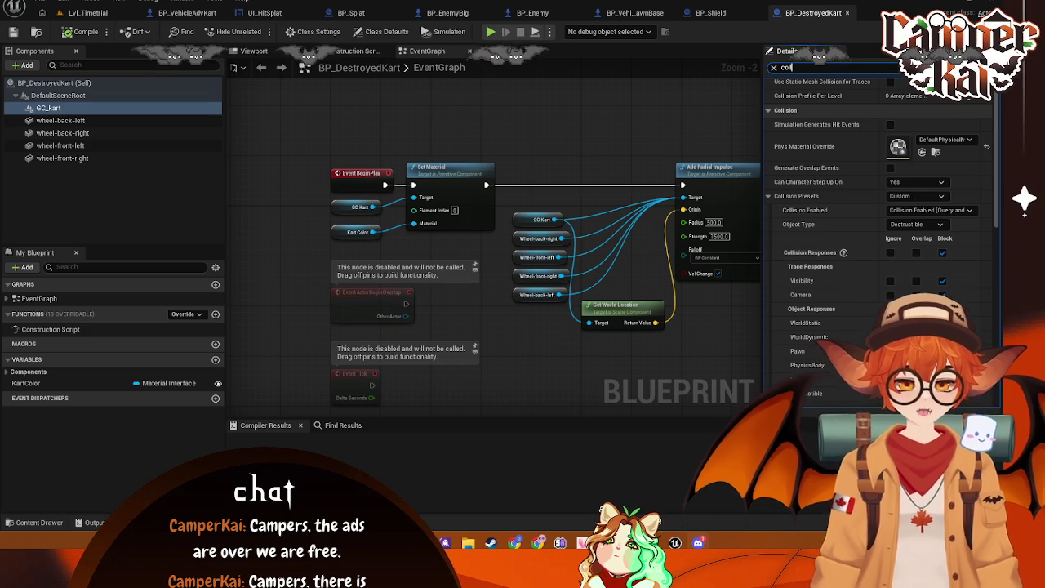
{"action": "scroll", "coordinate": [776, 222], "scroll_direction": "down", "scroll_amount": 2}
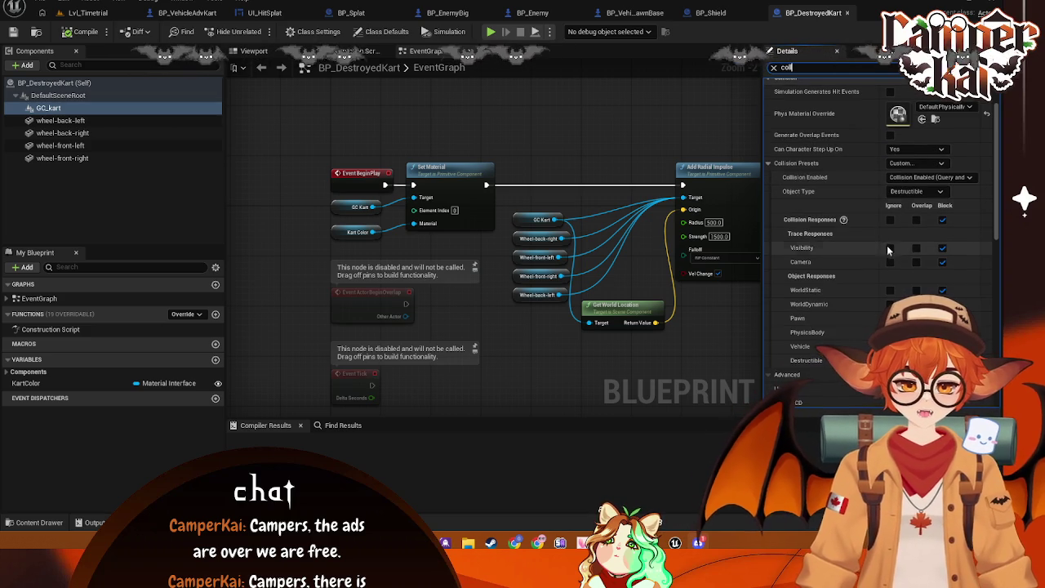
{"action": "mouse_move", "coordinate": [787, 50]}
{"action": "left_mouse_down"}
{"action": "mouse_move", "coordinate": [816, 54]}
{"action": "mouse_move", "coordinate": [878, 94]}
{"action": "mouse_move", "coordinate": [801, 51]}
{"action": "left_mouse_up"}
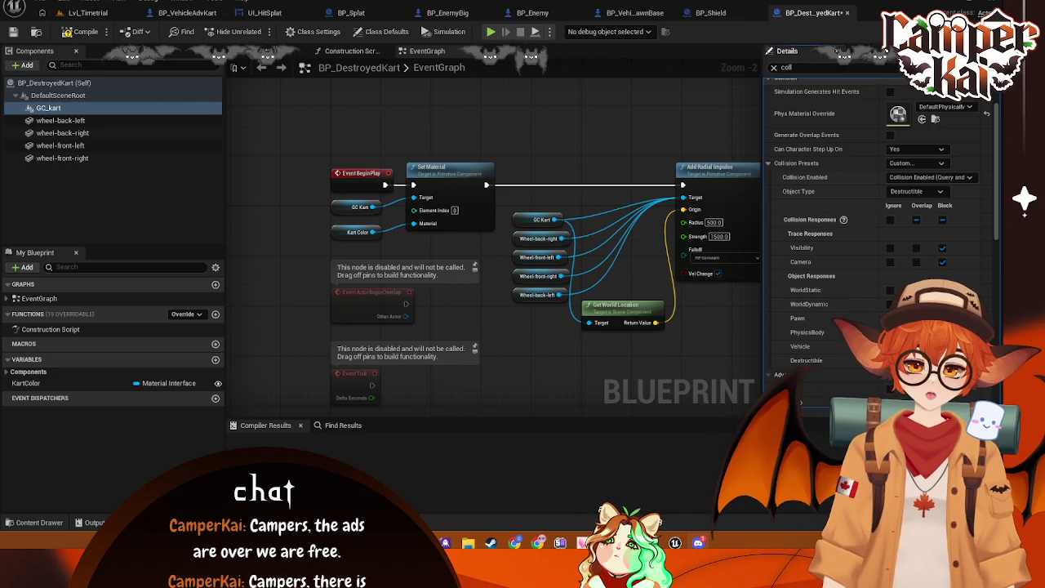
{"action": "left_click", "coordinate": [98, 121]}
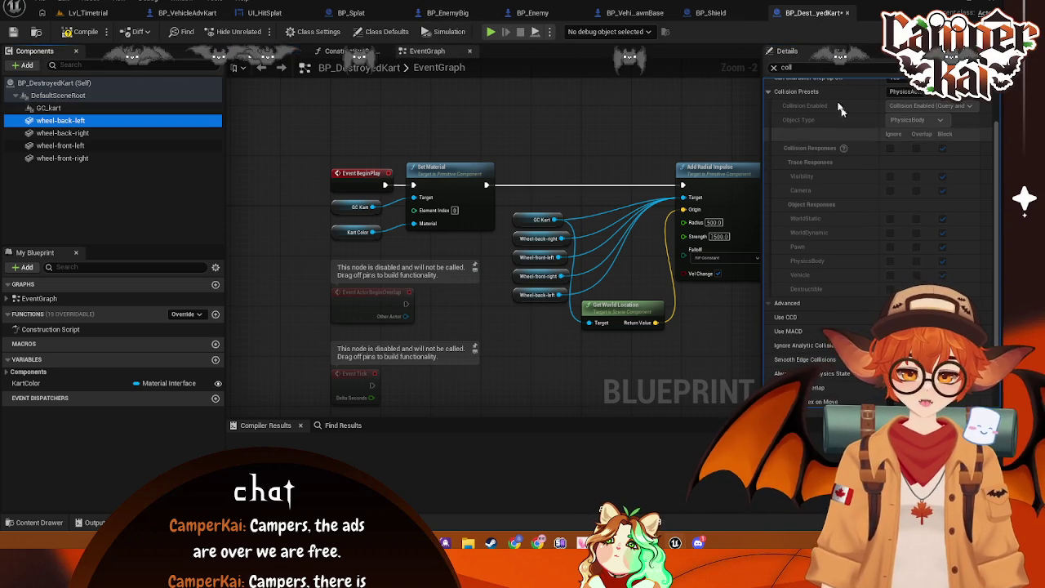
- Give the first wheel a Custom collision preset with the Vehicle response set to Overlap
{"action": "scroll", "coordinate": [904, 112], "scroll_direction": "up", "scroll_amount": 2}
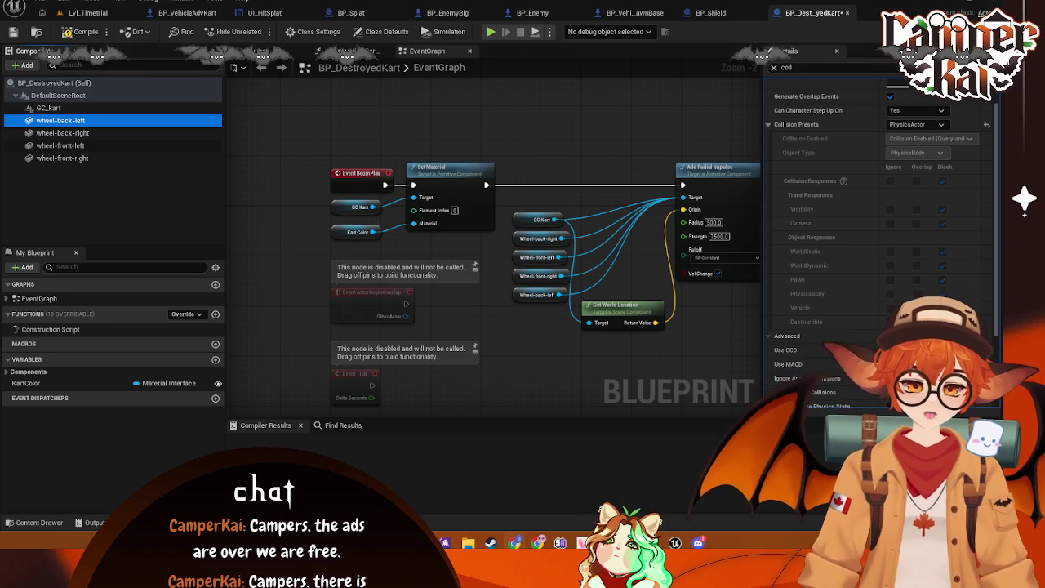
{"action": "left_click", "coordinate": [917, 124]}
{"action": "left_click", "coordinate": [907, 254]}
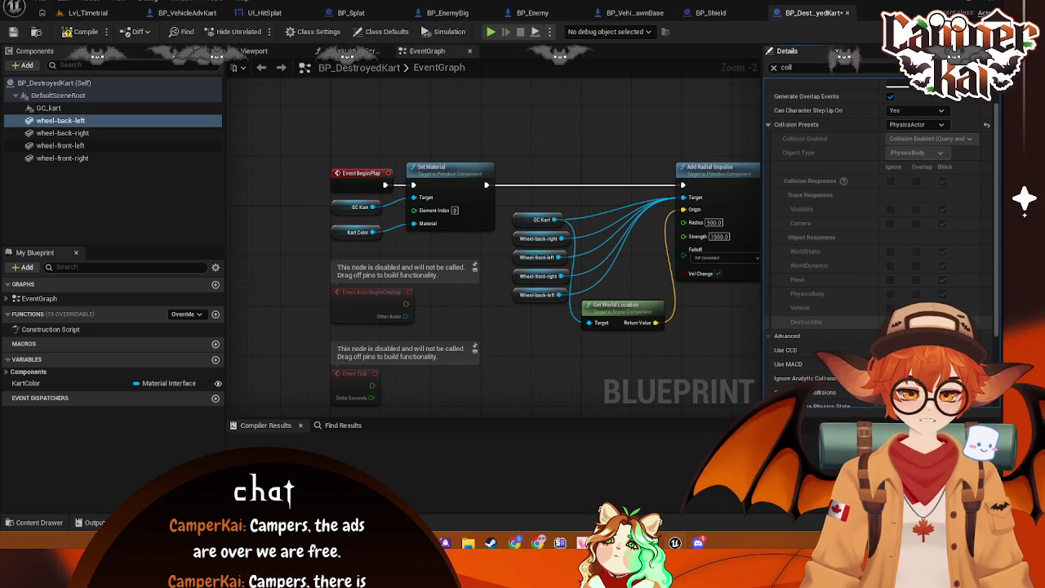
{"action": "left_click", "coordinate": [916, 110]}
{"action": "left_click", "coordinate": [919, 129]}
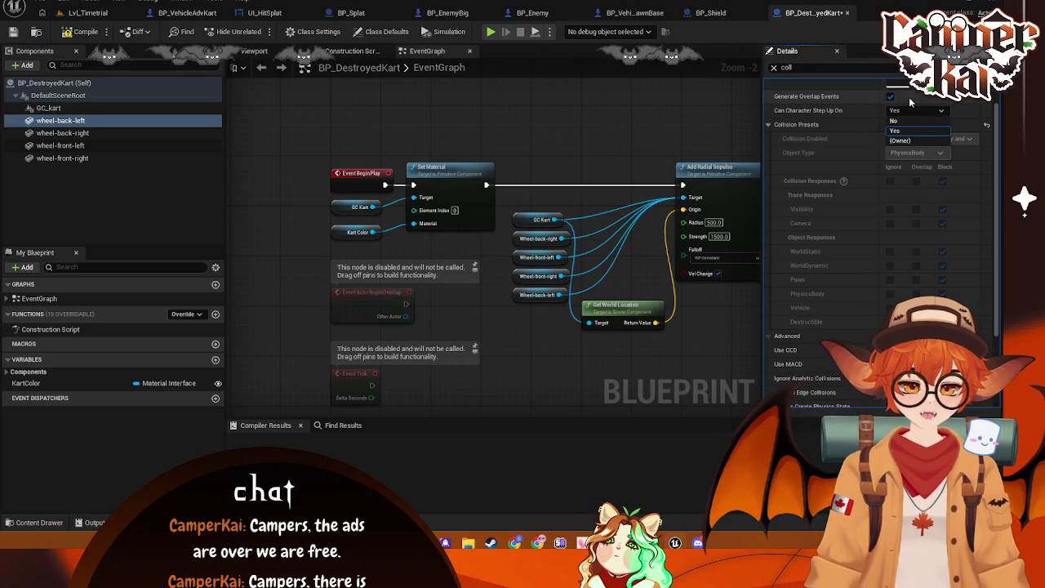
{"action": "left_click", "coordinate": [930, 125]}
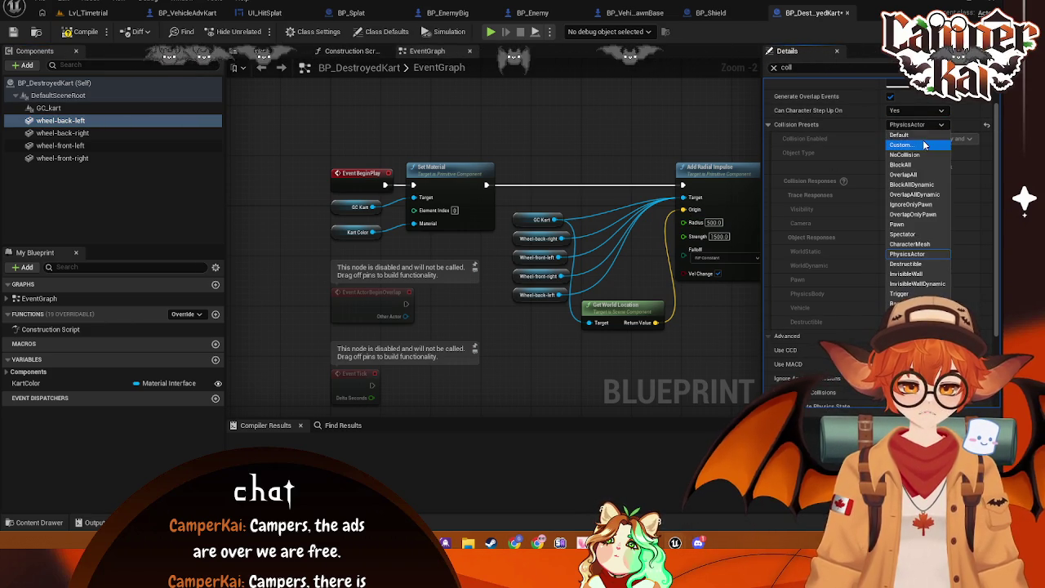
{"action": "left_click", "coordinate": [908, 150]}
{"action": "left_click", "coordinate": [916, 307]}
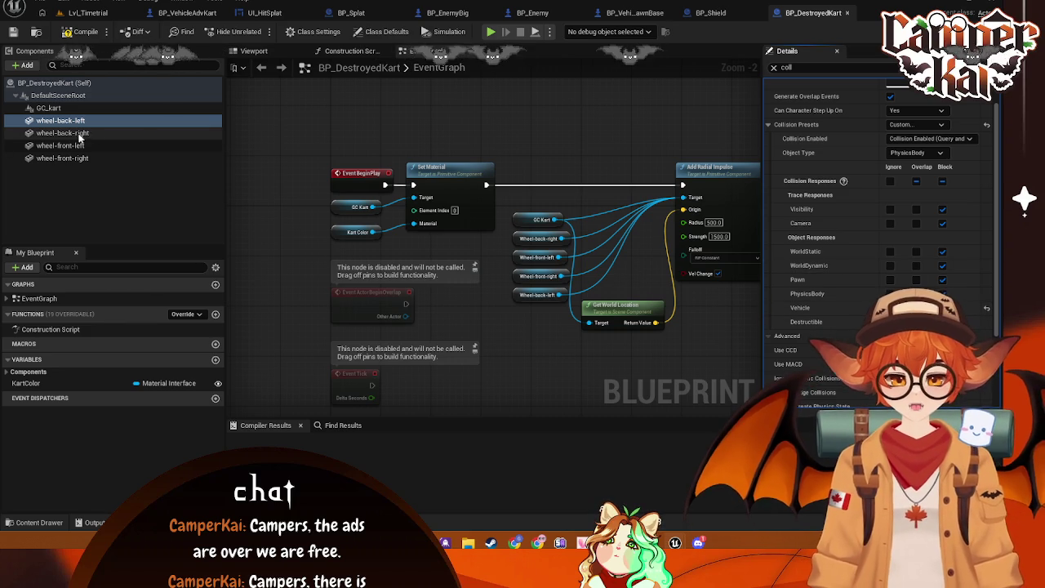
- Copy that wheel's collision settings onto wheel-back-right and make it overlap vehicles
{"action": "right_click", "coordinate": [804, 128]}
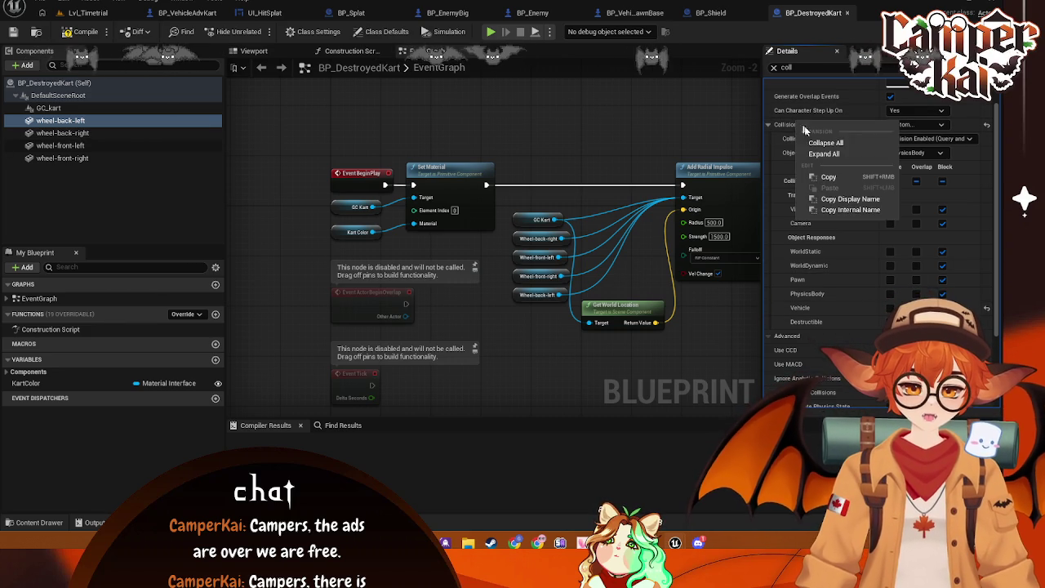
{"action": "left_click", "coordinate": [829, 177]}
{"action": "left_click", "coordinate": [123, 134]}
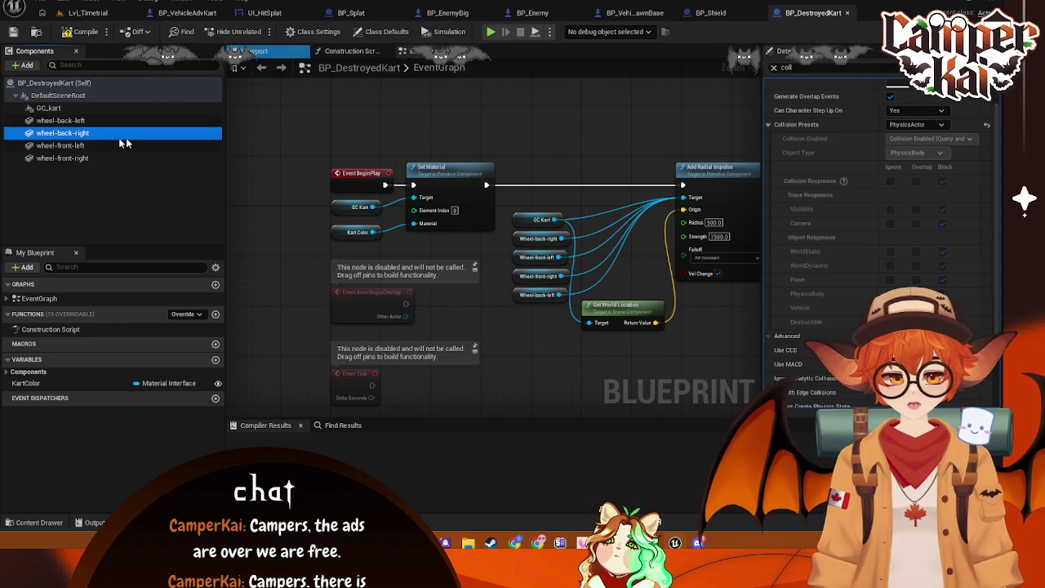
{"action": "right_click", "coordinate": [808, 129]}
{"action": "left_click", "coordinate": [829, 191]}
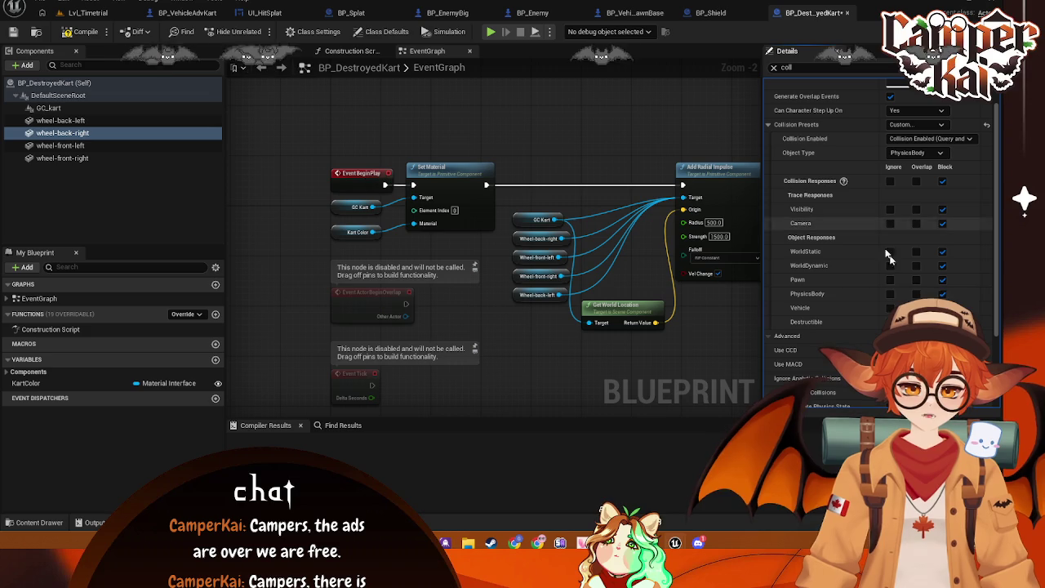
{"action": "left_click", "coordinate": [916, 308]}
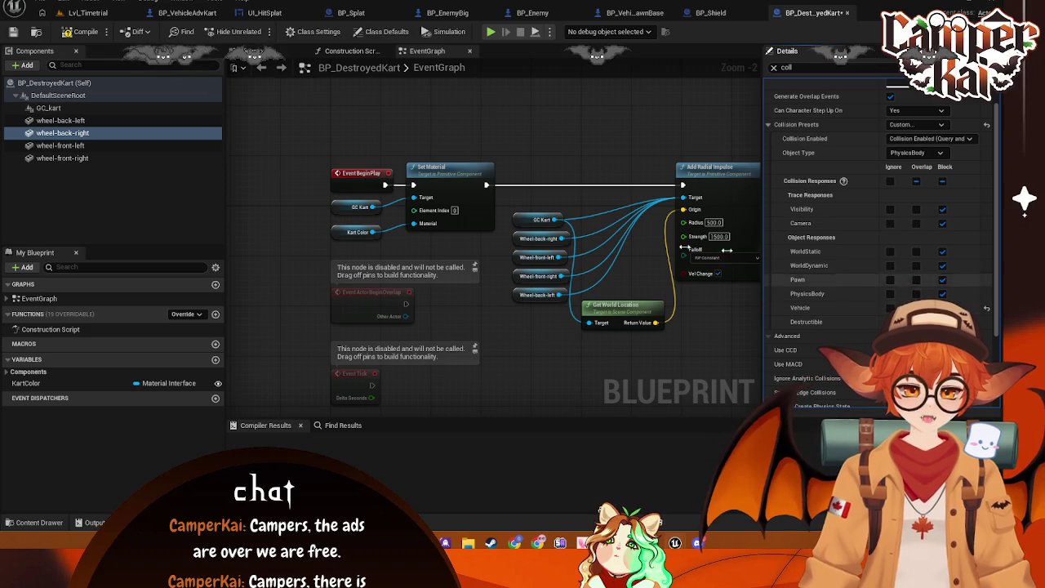
- Set wheel-front-left's collision preset to Custom and save the blueprint
{"action": "left_click", "coordinate": [60, 146]}
{"action": "left_click", "coordinate": [917, 124]}
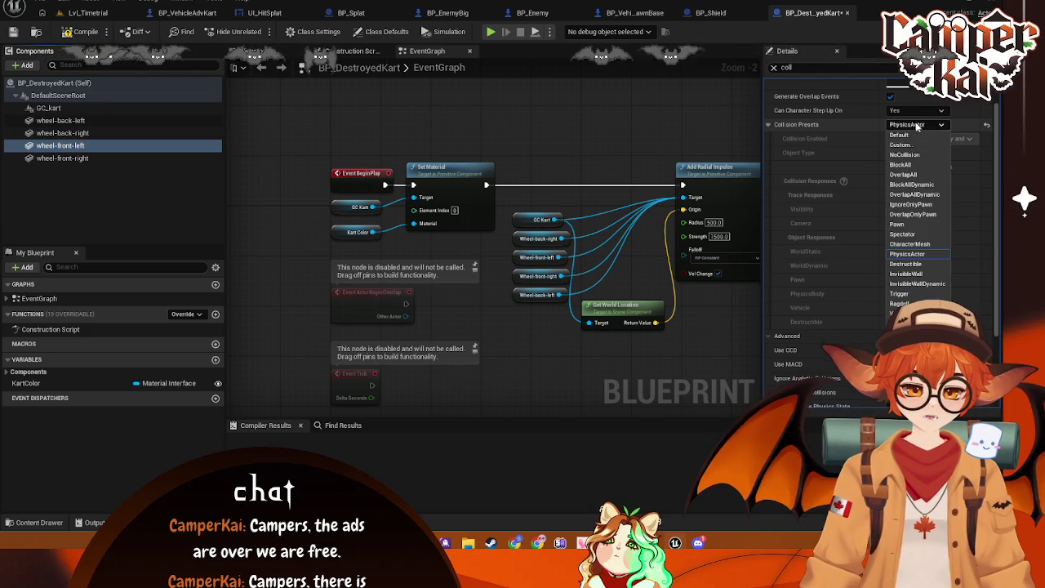
{"action": "left_click", "coordinate": [911, 134]}
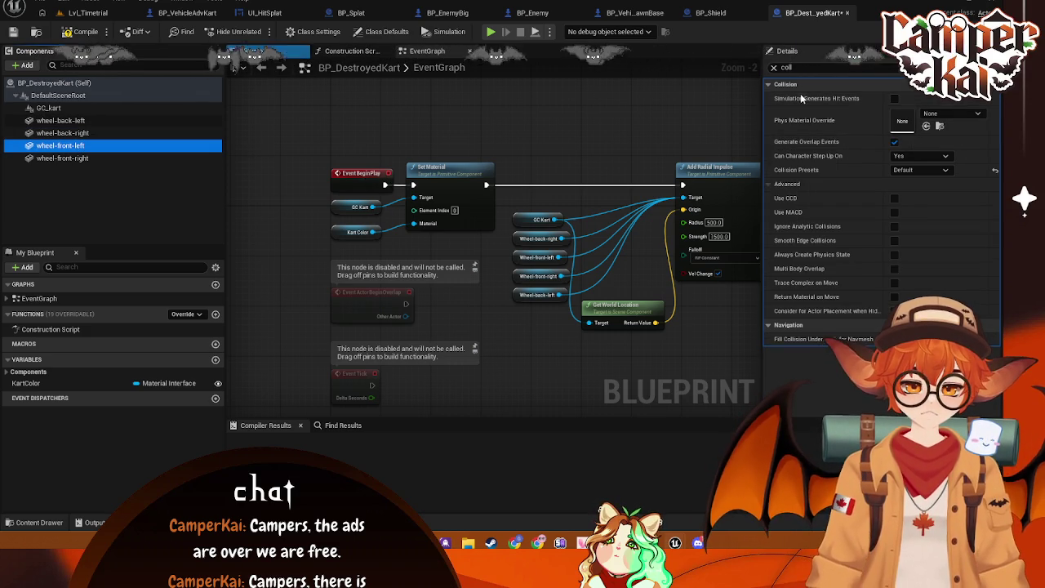
{"action": "left_click", "coordinate": [922, 170]}
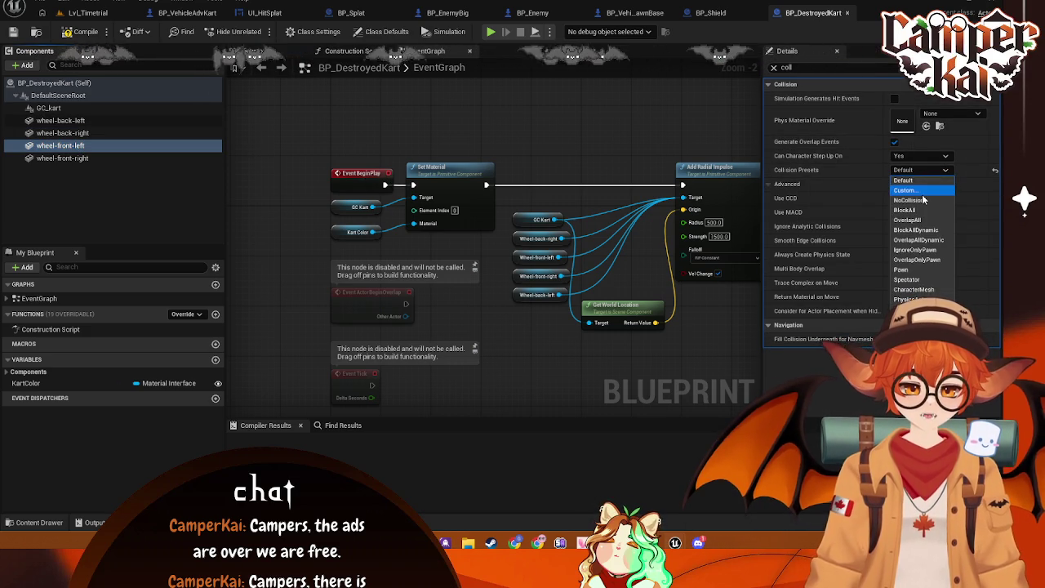
{"action": "left_click", "coordinate": [911, 192]}
{"action": "key", "text": "ctrl+s"}
- Set wheel-front-right to Custom collision overlapping vehicles, keeping object type PhysicsBody
{"action": "left_click", "coordinate": [187, 158]}
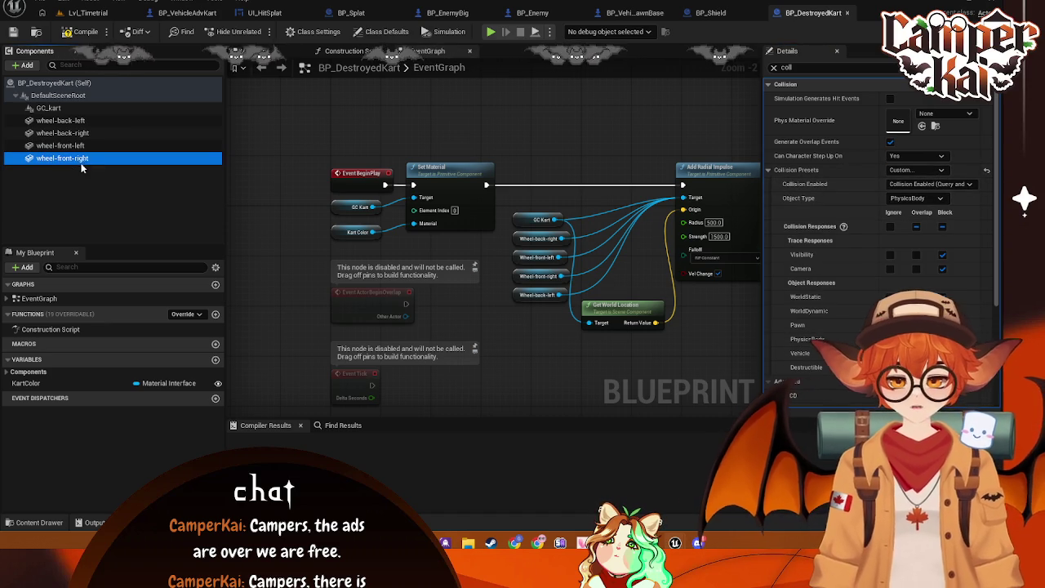
{"action": "left_click", "coordinate": [916, 170]}
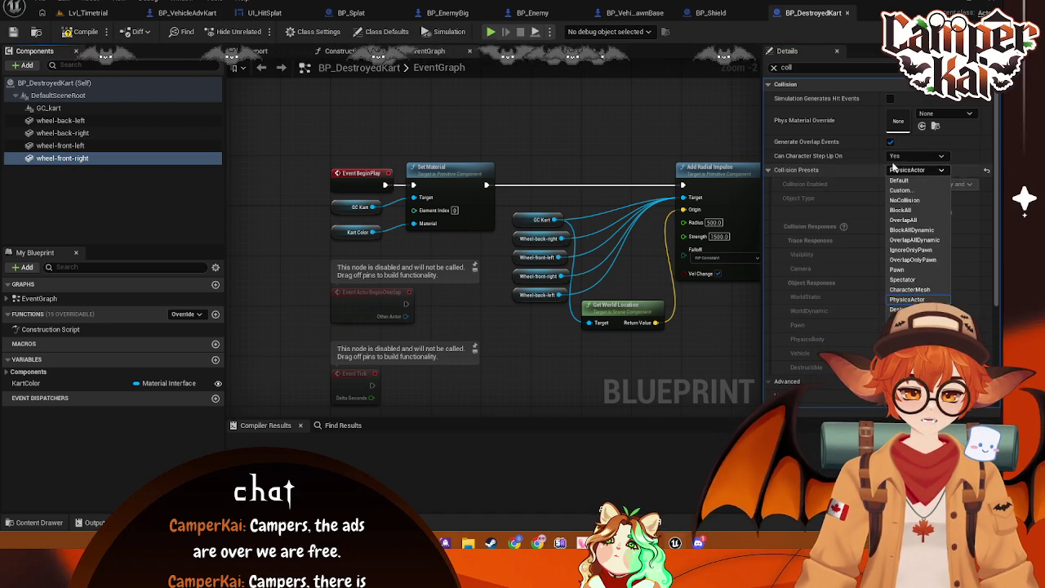
{"action": "left_click", "coordinate": [903, 190]}
{"action": "left_click", "coordinate": [917, 339]}
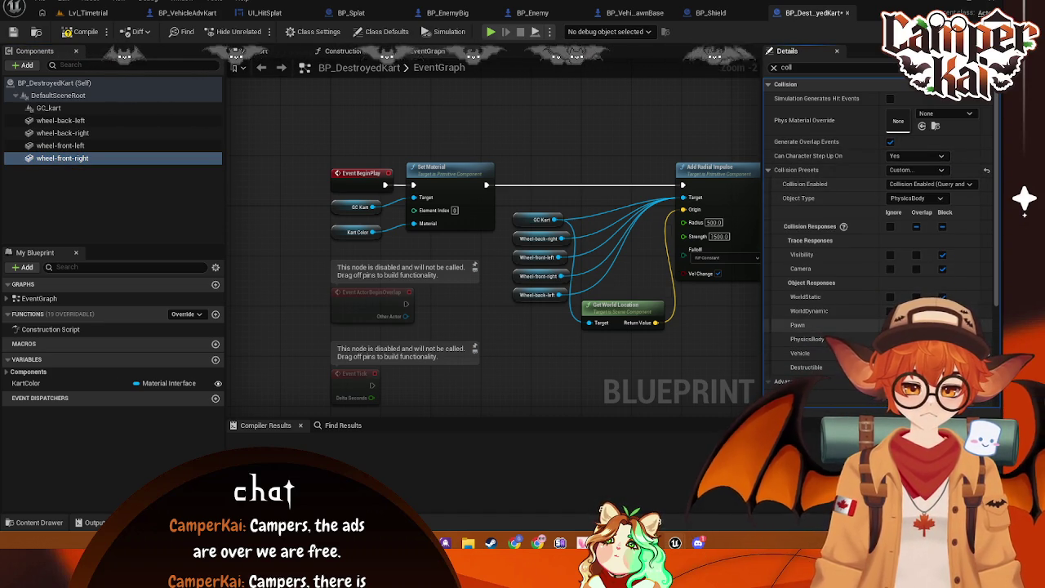
{"action": "left_click", "coordinate": [932, 198]}
{"action": "left_click", "coordinate": [932, 198]}
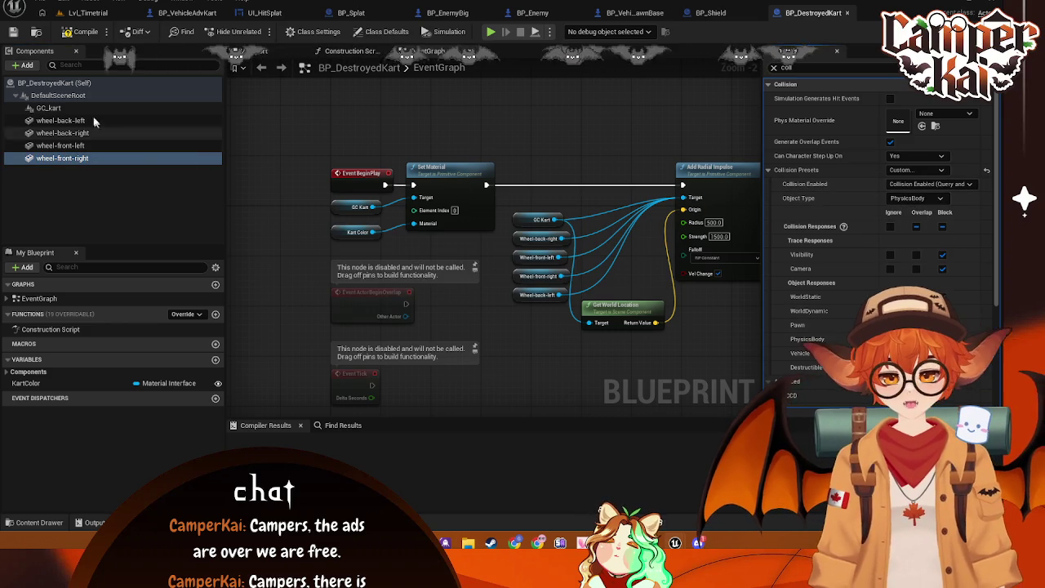
- Inspect GC_kart's collision settings and look over the event graph
{"action": "left_click", "coordinate": [155, 109]}
{"action": "mouse_move", "coordinate": [637, 142]}
{"action": "left_mouse_down"}
{"action": "mouse_move", "coordinate": [537, 117]}
{"action": "mouse_move", "coordinate": [474, 116]}
{"action": "left_mouse_up"}
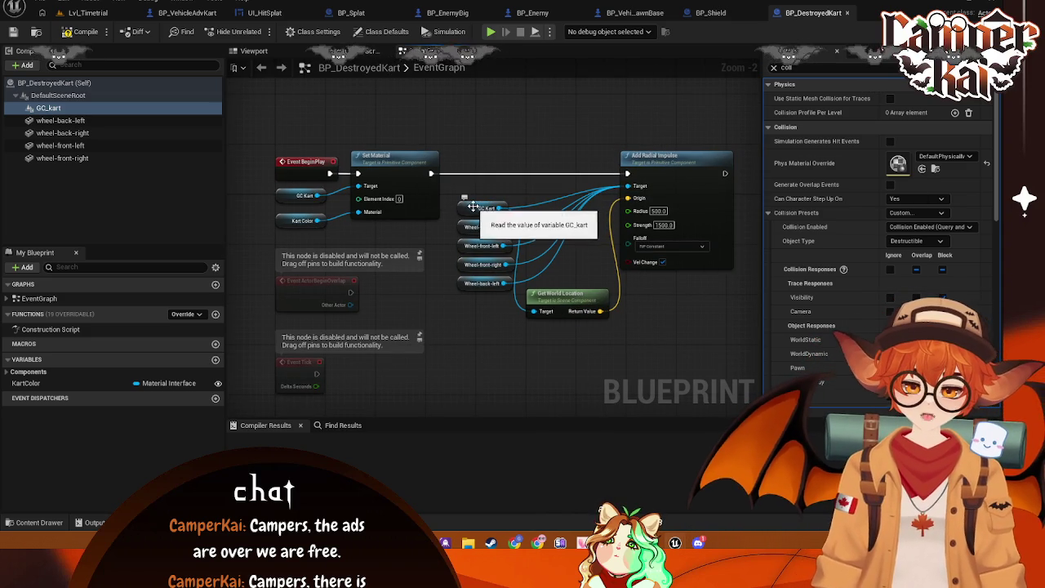
{"action": "right_click", "coordinate": [530, 131]}
{"action": "left_click", "coordinate": [508, 128]}
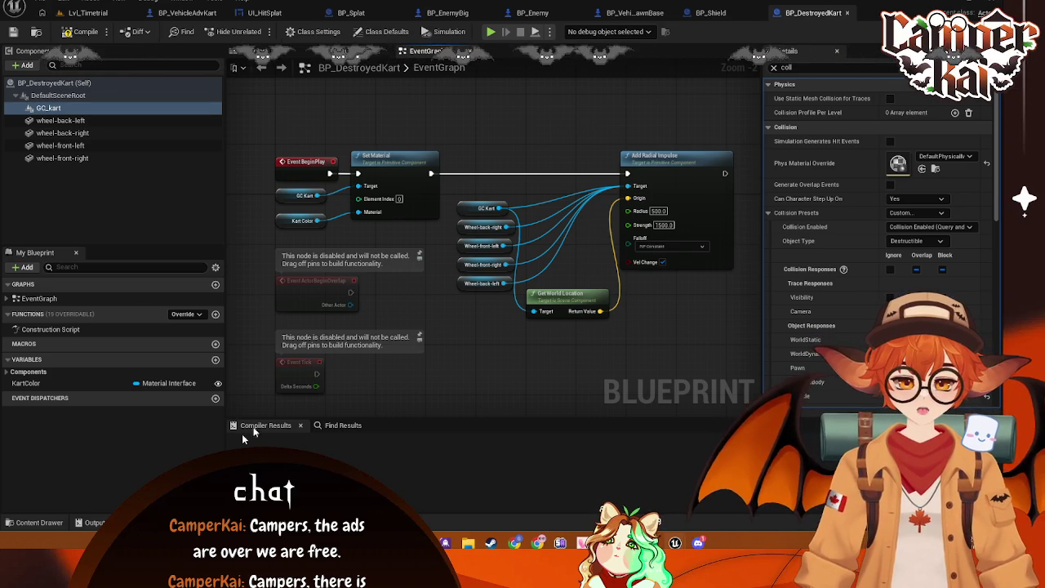
- Open the Content Drawer on the FX folder and select the BP_Shield asset
{"action": "left_click", "coordinate": [39, 523]}
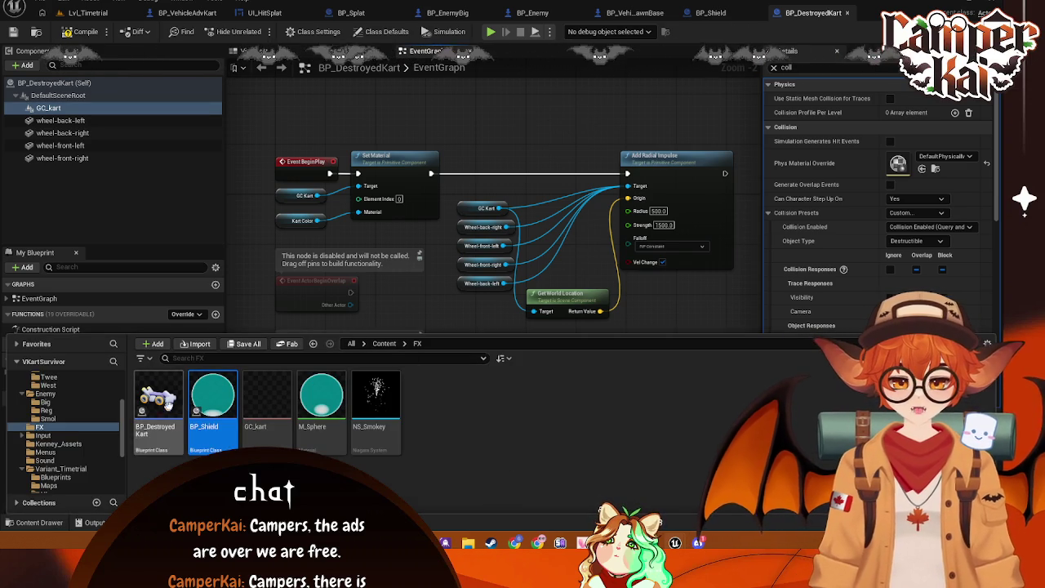
{"action": "mouse_move", "coordinate": [178, 396]}
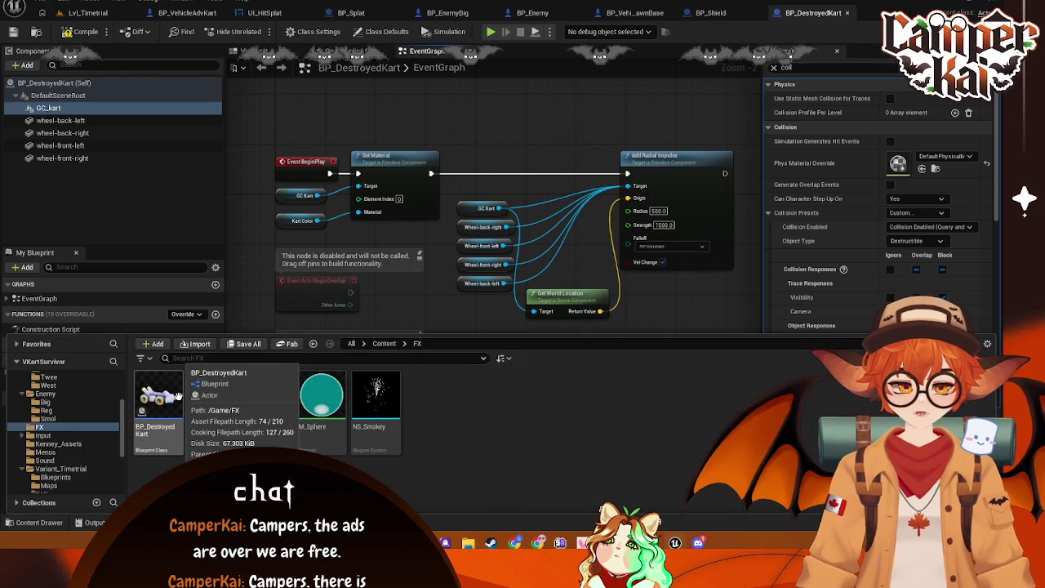
{"action": "left_click", "coordinate": [212, 400]}
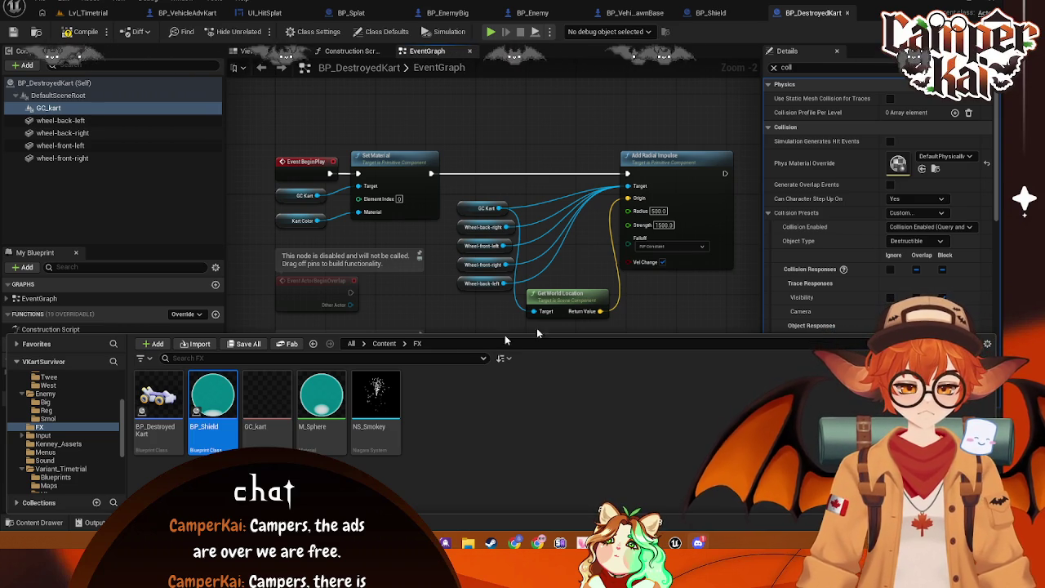
- Cycle through the open blueprint tabs to reach BP_VehicleAdvKart
{"action": "left_click", "coordinate": [447, 18]}
{"action": "left_click", "coordinate": [351, 13]}
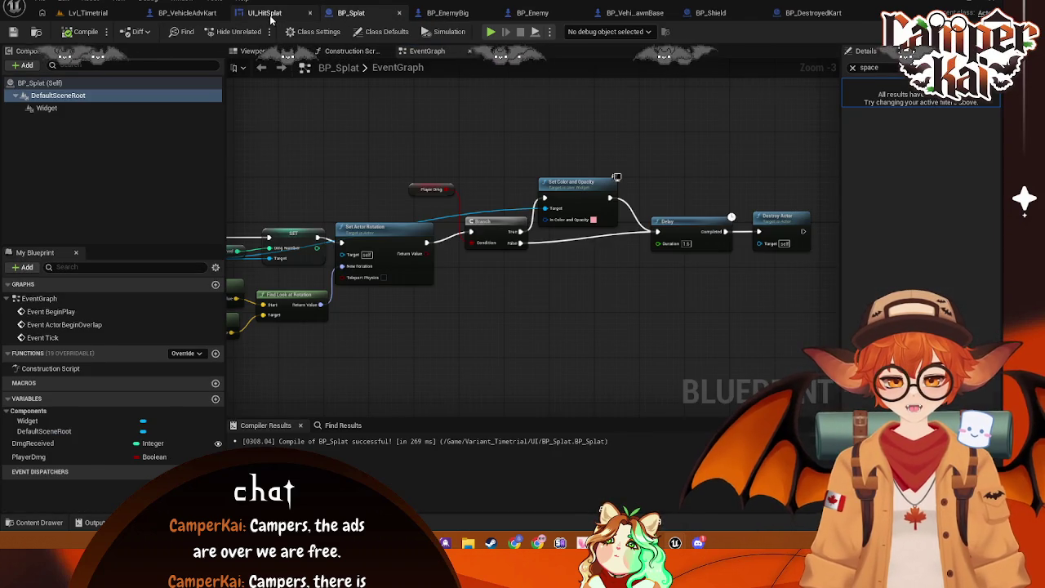
{"action": "left_click", "coordinate": [270, 15]}
{"action": "left_click", "coordinate": [200, 12]}
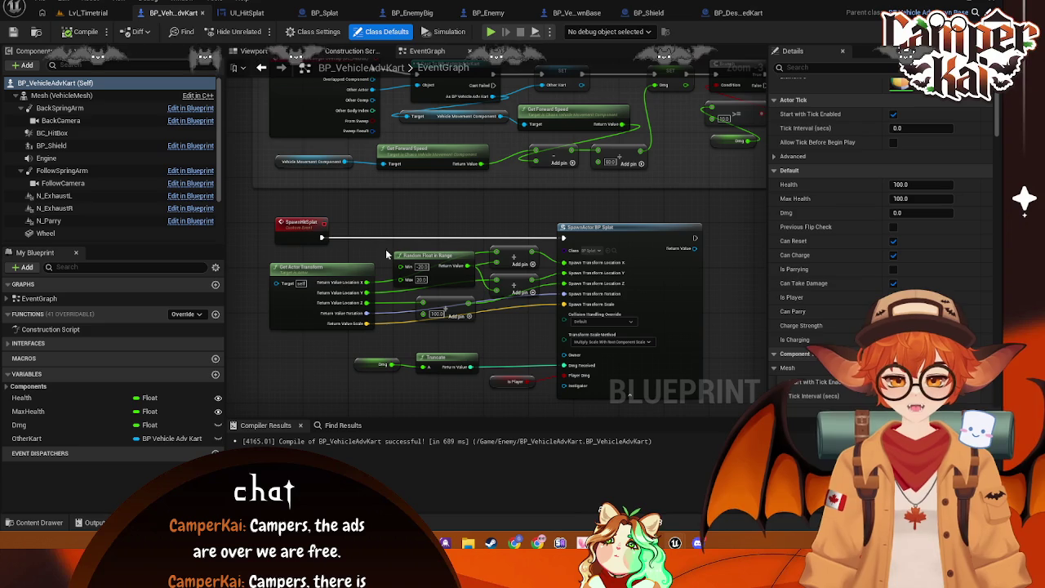
- Pan the EventGraph past Death, Take Damage and Hit to the SpawnHitSplat event
{"action": "mouse_move", "coordinate": [394, 203]}
{"action": "left_mouse_down"}
{"action": "mouse_move", "coordinate": [453, 381]}
{"action": "mouse_move", "coordinate": [458, 557]}
{"action": "left_mouse_up"}
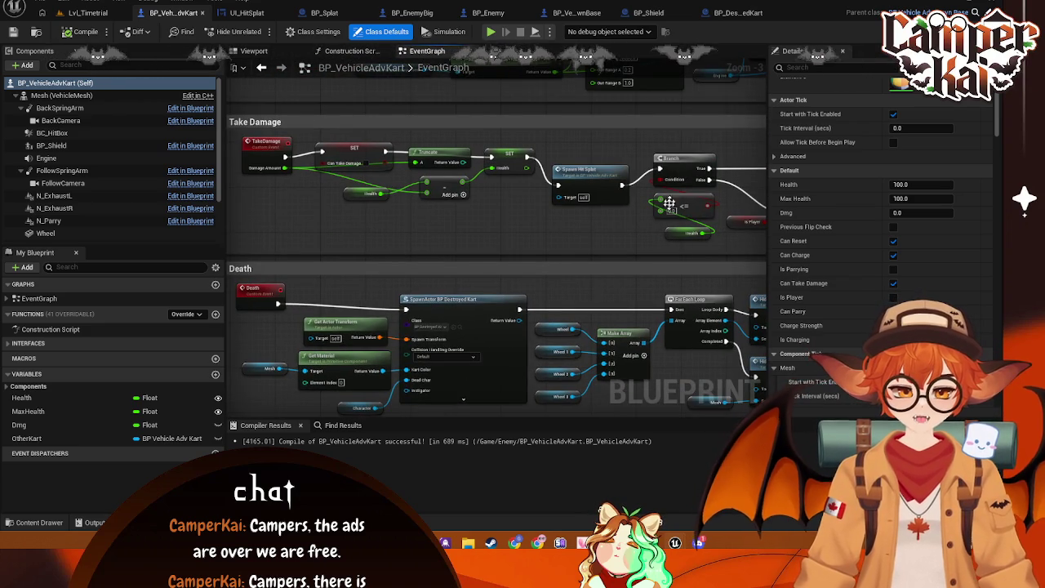
{"action": "left_click", "coordinate": [669, 201]}
{"action": "mouse_move", "coordinate": [603, 235]}
{"action": "left_mouse_down"}
{"action": "mouse_move", "coordinate": [547, 233]}
{"action": "mouse_move", "coordinate": [559, 238]}
{"action": "left_mouse_up"}
{"action": "left_click_drag", "start_coordinate": [425, 228], "coordinate": [503, 283]}
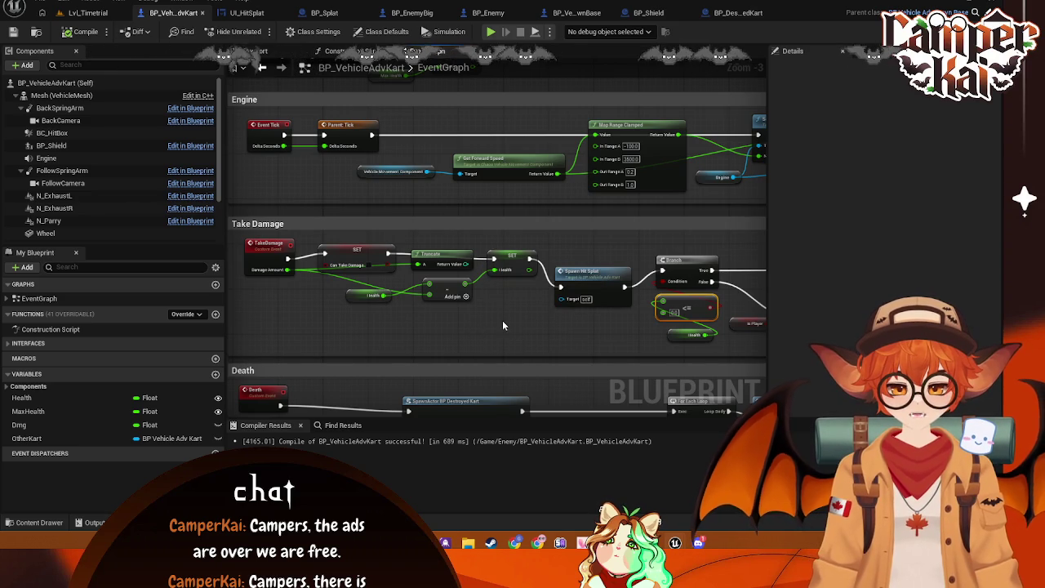
{"action": "mouse_move", "coordinate": [503, 319]}
{"action": "left_mouse_down"}
{"action": "mouse_move", "coordinate": [520, 363]}
{"action": "mouse_move", "coordinate": [513, 266]}
{"action": "mouse_move", "coordinate": [550, 296]}
{"action": "mouse_move", "coordinate": [585, 250]}
{"action": "mouse_move", "coordinate": [507, 255]}
{"action": "mouse_move", "coordinate": [483, 240]}
{"action": "left_mouse_up"}
{"action": "left_click", "coordinate": [588, 205]}
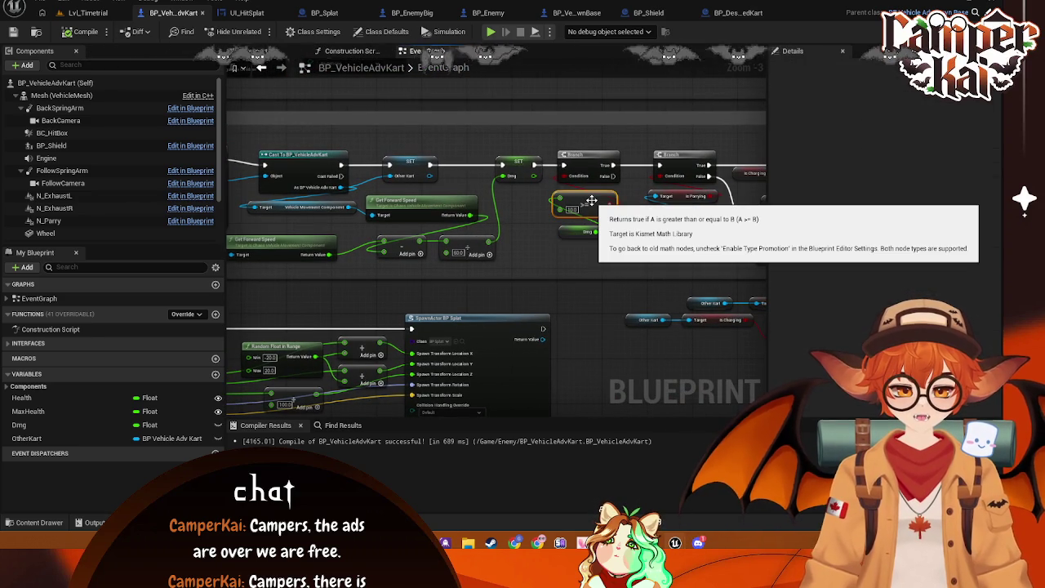
{"action": "mouse_move", "coordinate": [577, 231]}
{"action": "left_mouse_down"}
{"action": "mouse_move", "coordinate": [471, 248]}
{"action": "mouse_move", "coordinate": [473, 311]}
{"action": "mouse_move", "coordinate": [565, 302]}
{"action": "mouse_move", "coordinate": [534, 336]}
{"action": "left_mouse_up"}
{"action": "mouse_move", "coordinate": [488, 296]}
{"action": "left_mouse_down"}
{"action": "mouse_move", "coordinate": [580, 198]}
{"action": "mouse_move", "coordinate": [386, 219]}
{"action": "mouse_move", "coordinate": [408, 192]}
{"action": "left_mouse_up"}
- Add a Print String after SpawnHitSplat printing Dmg, then compile and save
{"action": "type", "text": "print"}
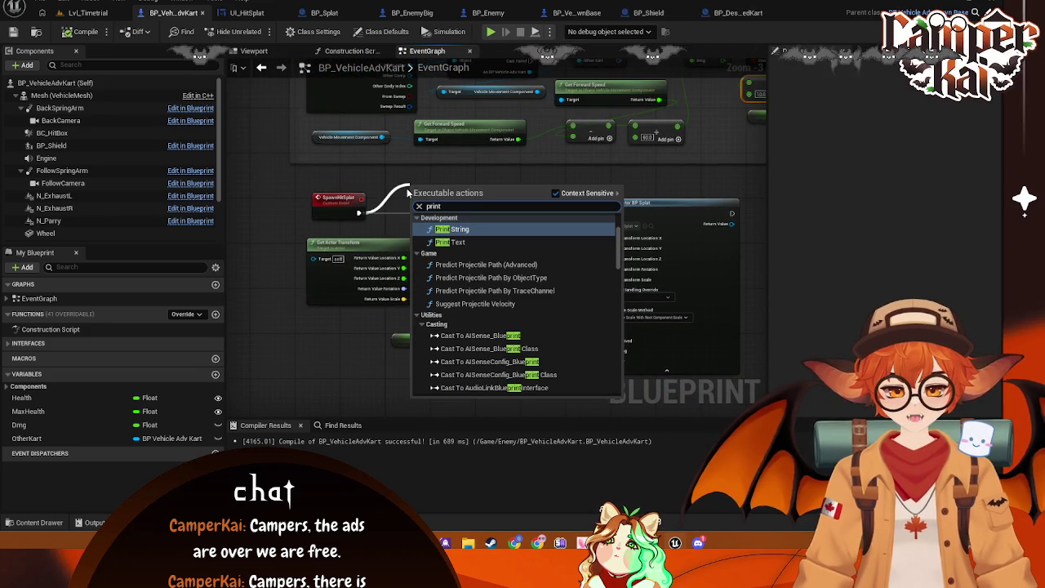
{"action": "key", "text": "Return"}
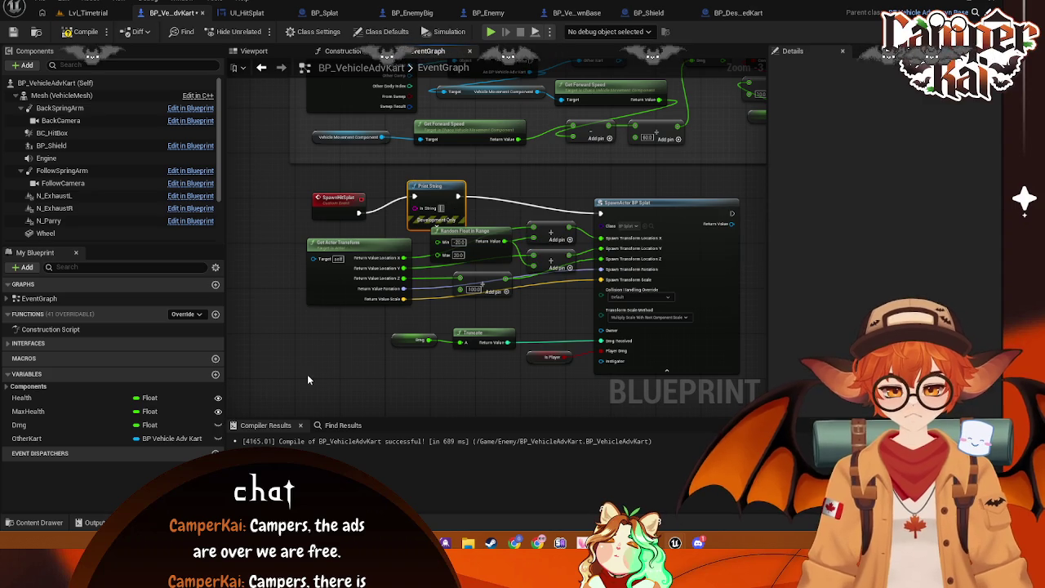
{"action": "left_click_drag", "start_coordinate": [426, 340], "coordinate": [415, 207]}
{"action": "key", "text": "ctrl+s"}
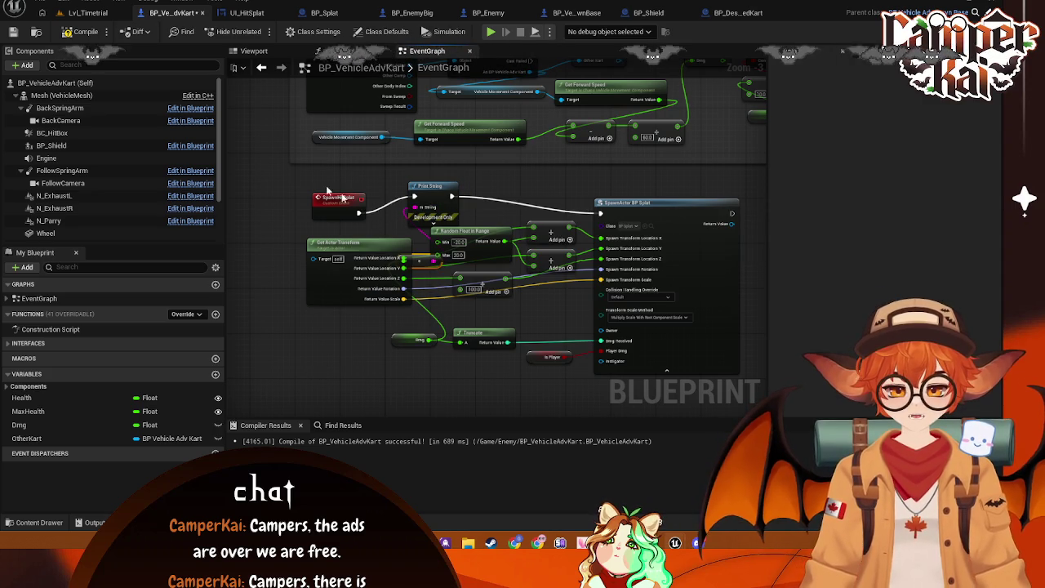
{"action": "left_click", "coordinate": [90, 13]}
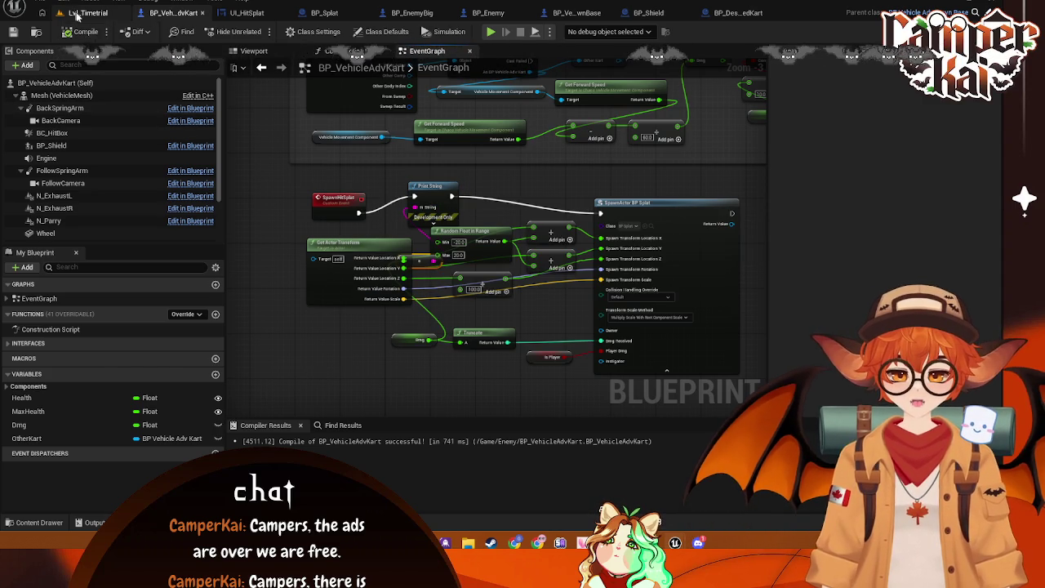
- Play Lvl_Timetrial, drive the kart around the track with W and S, then free the mouse with Shift+F1
{"action": "left_click", "coordinate": [258, 31]}
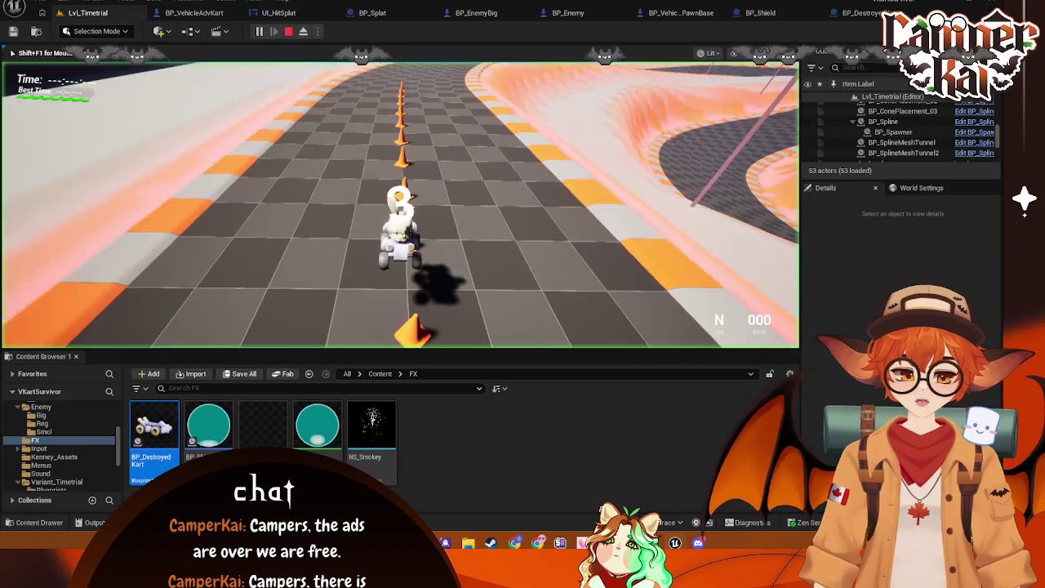
{"action": "key", "text": "w"}
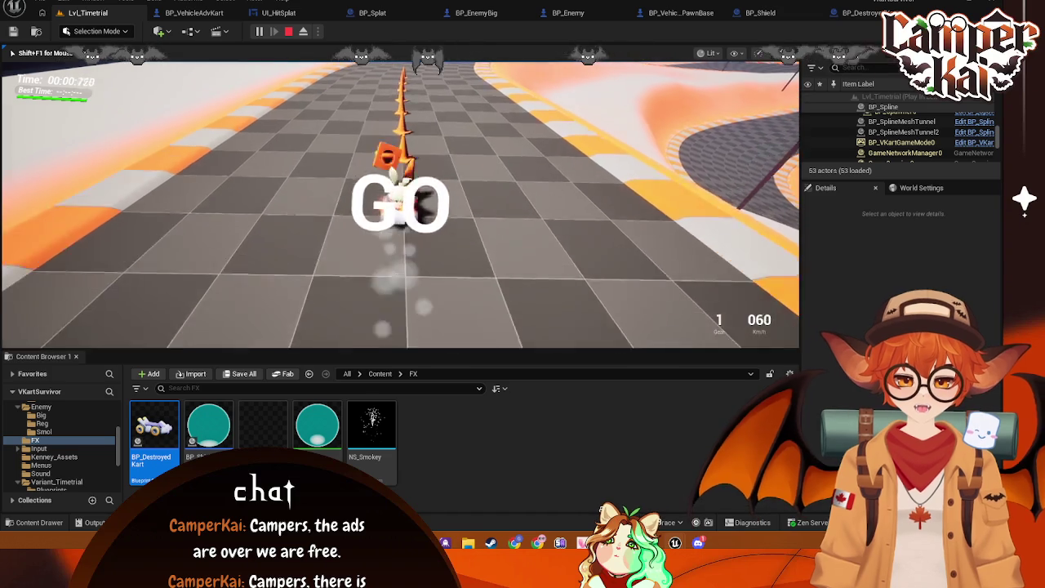
{"action": "key", "text": "w"}
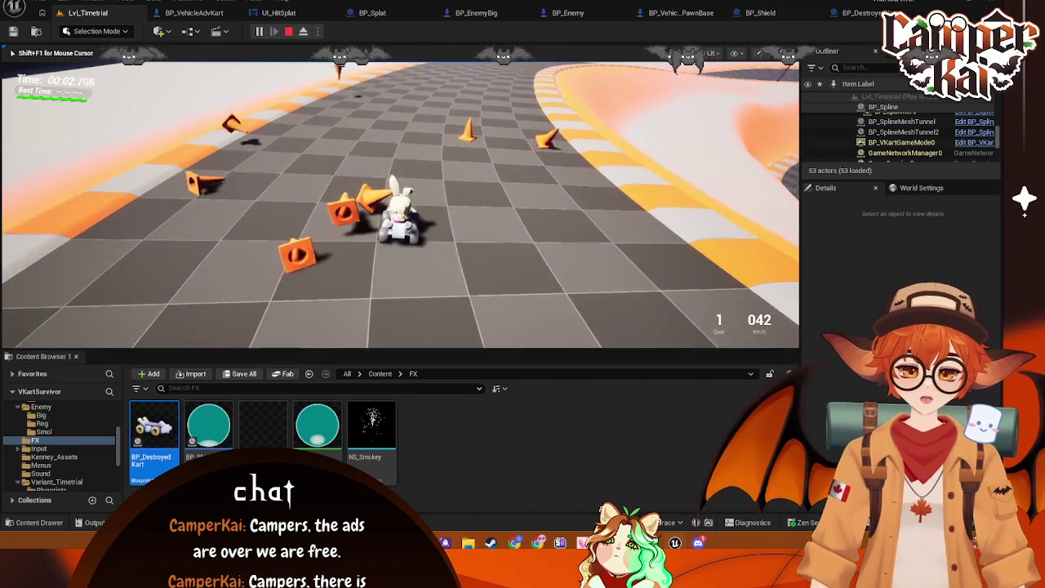
{"action": "key", "text": "w"}
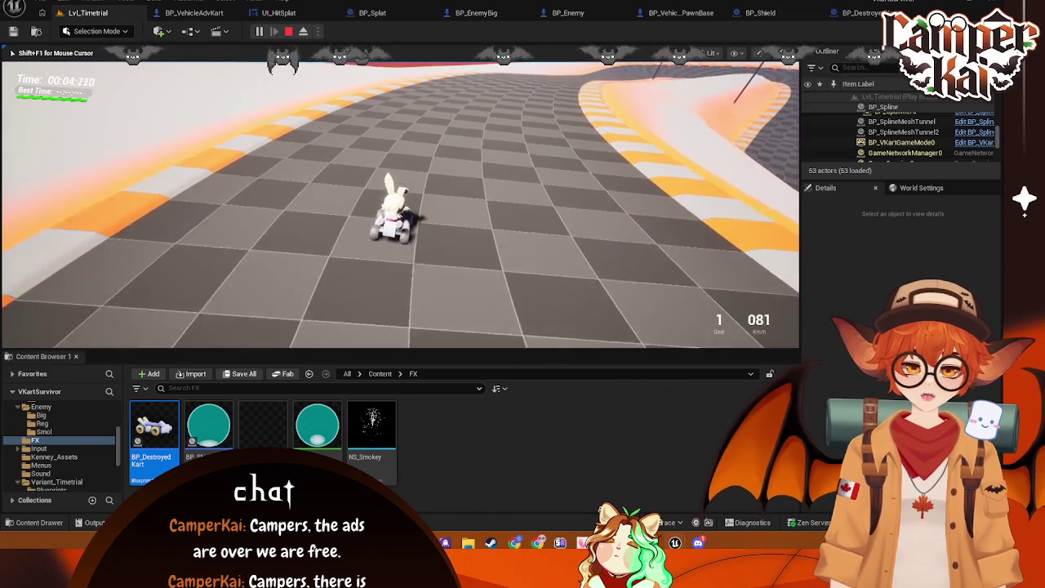
{"action": "key", "text": "s"}
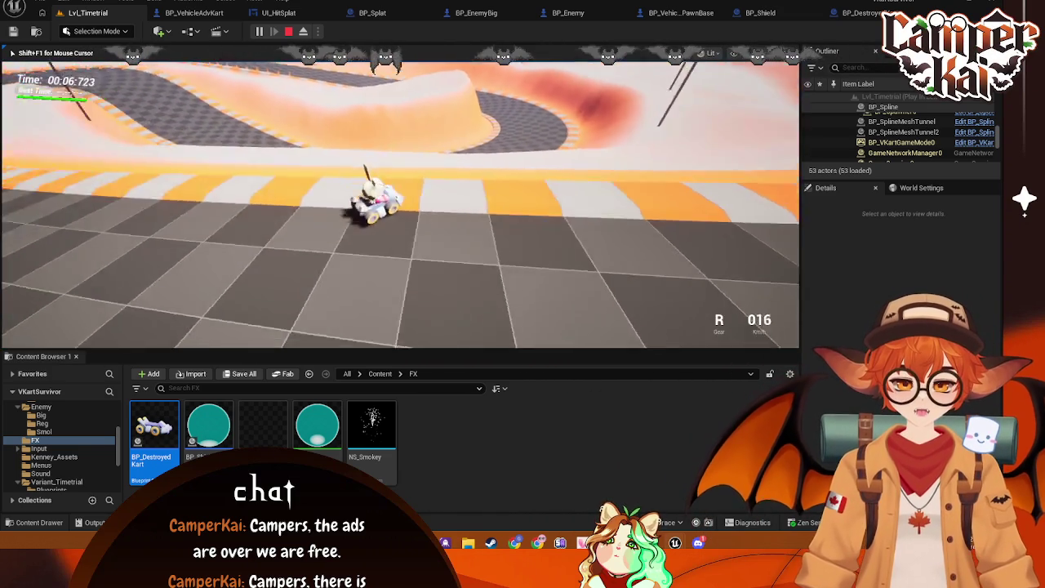
{"action": "key", "text": "w"}
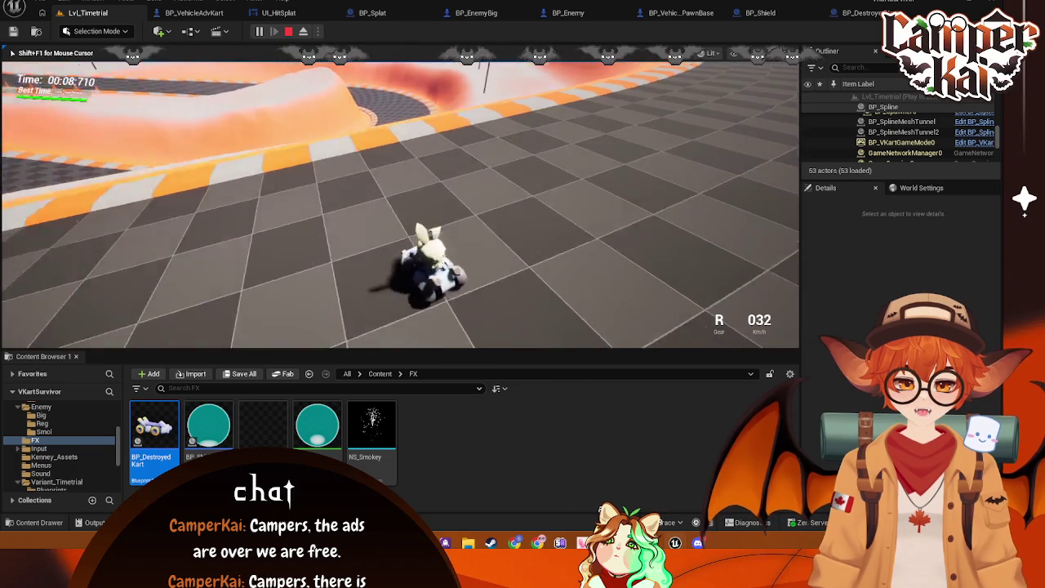
{"action": "key", "text": "w"}
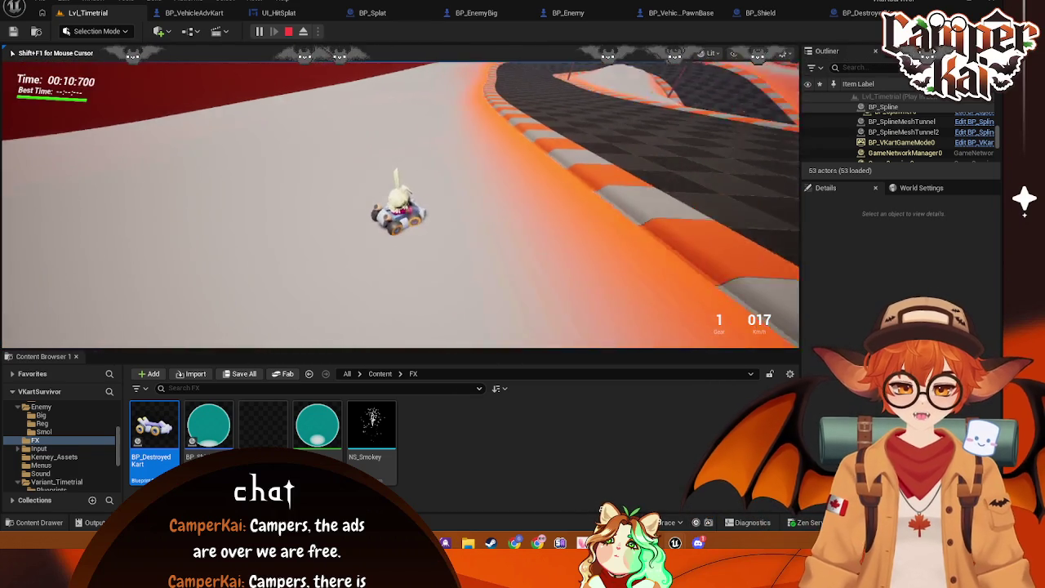
{"action": "key", "text": "w"}
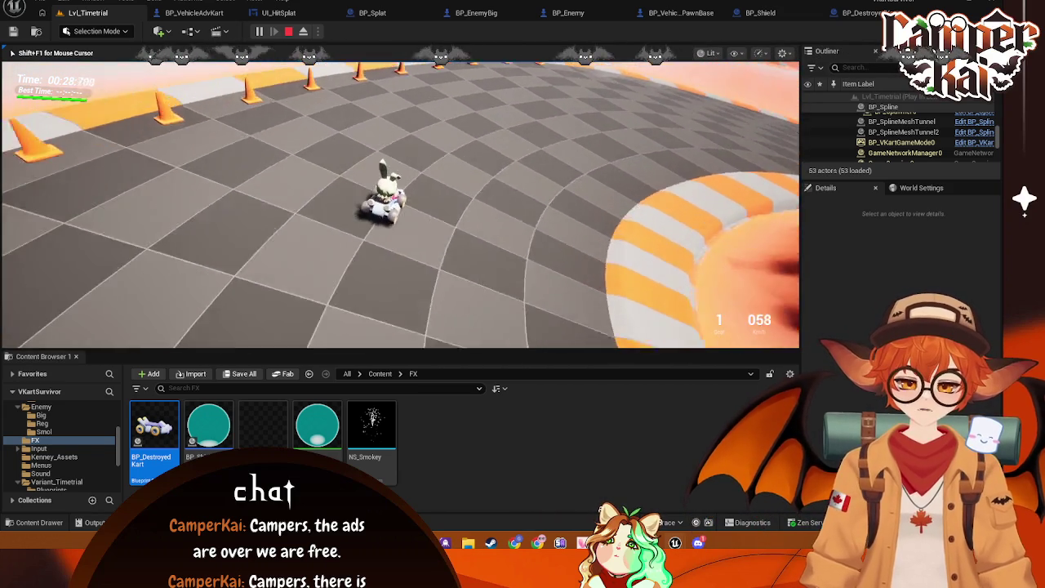
{"action": "key", "text": "shift+F1"}
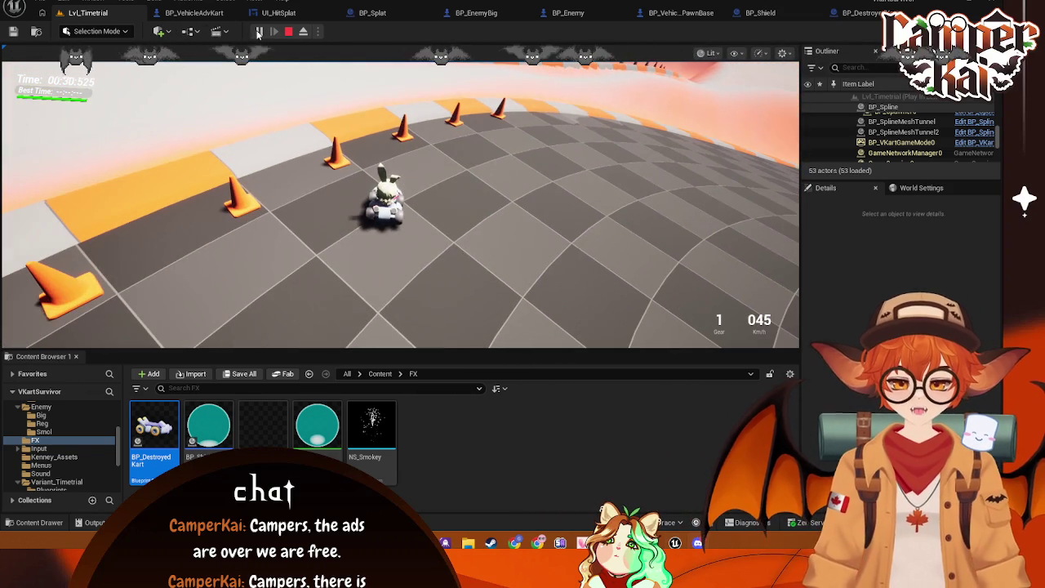
- Eject with F8, select BP_EnemyBig0 and BP_EnemyReg1, then stop play and return to BP_VehicleAdvKart
{"action": "scroll", "coordinate": [898, 139], "scroll_direction": "up", "scroll_amount": 5}
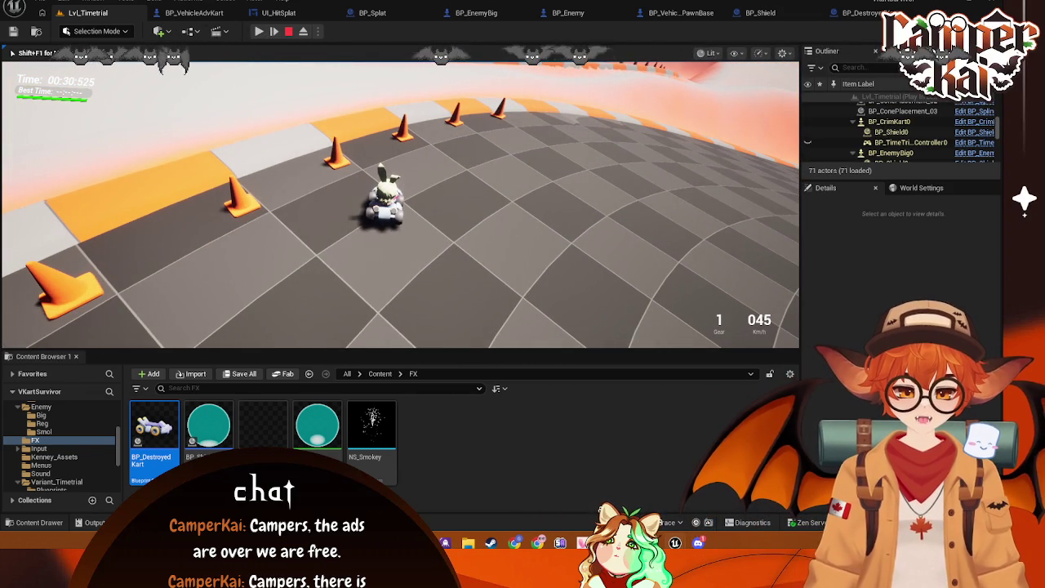
{"action": "key", "text": "F8"}
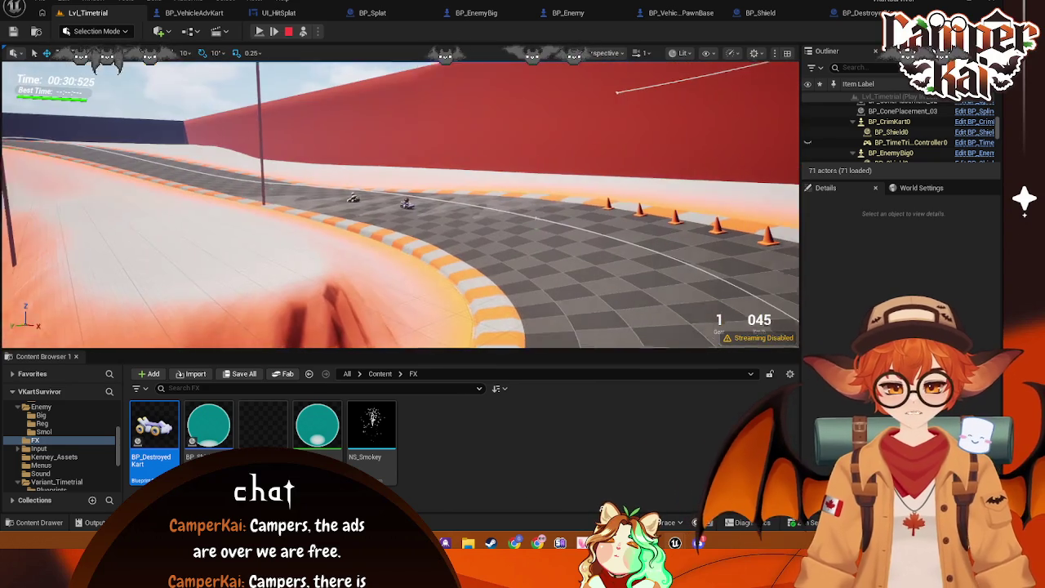
{"action": "left_click", "coordinate": [366, 209]}
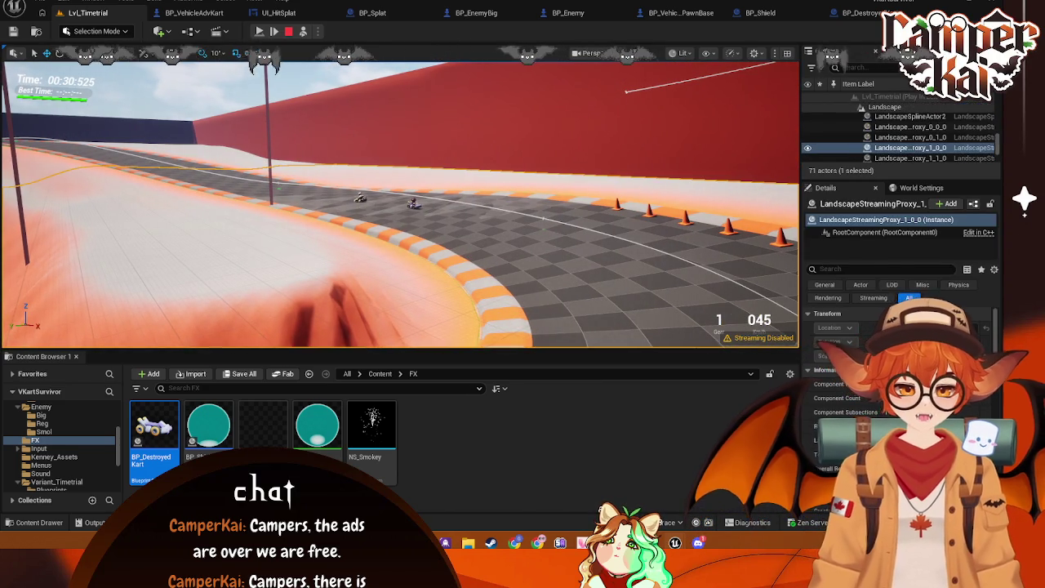
{"action": "left_click", "coordinate": [359, 199]}
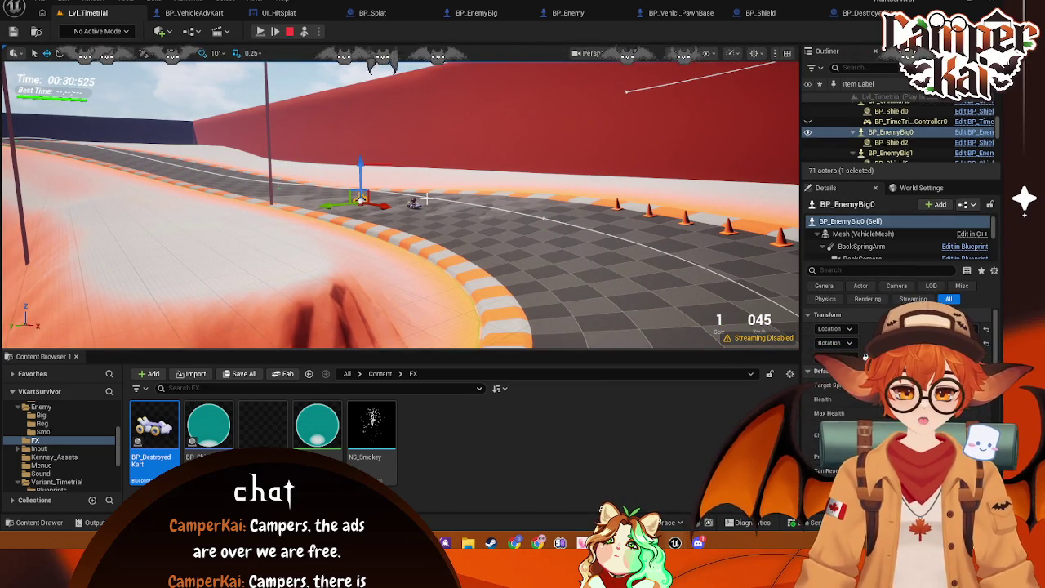
{"action": "left_click", "coordinate": [414, 201]}
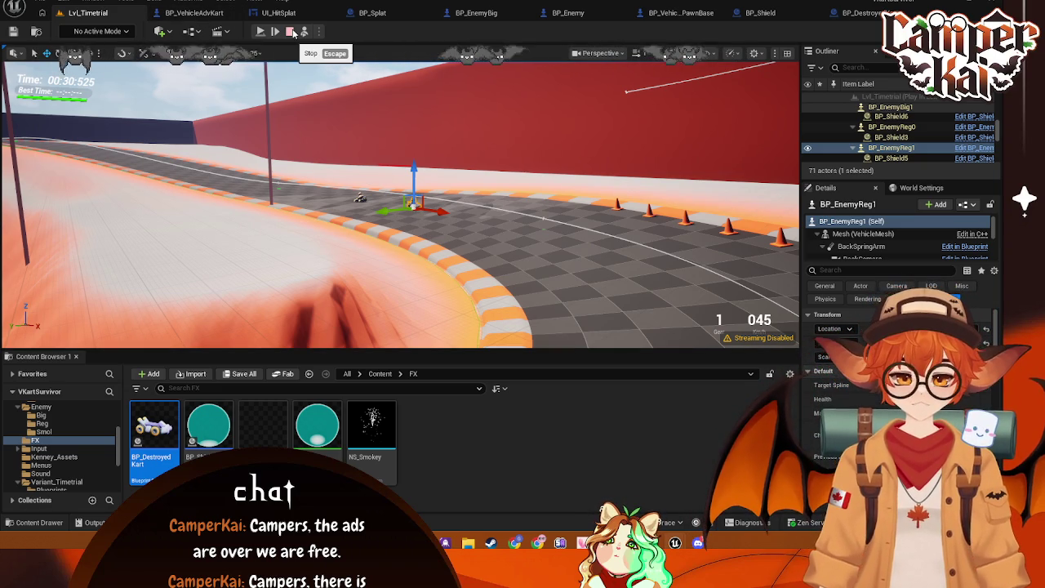
{"action": "left_click", "coordinate": [290, 32]}
{"action": "left_click", "coordinate": [215, 14]}
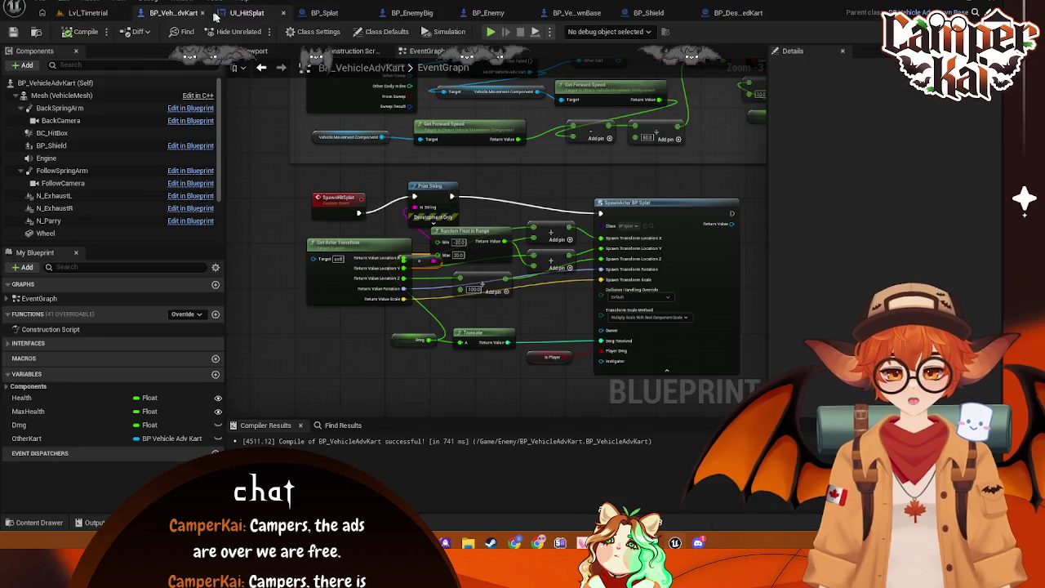
- Take screenshots of the Hit section and the Branch / Take Damage logic
{"action": "scroll", "coordinate": [525, 178], "scroll_direction": "down", "scroll_amount": 3}
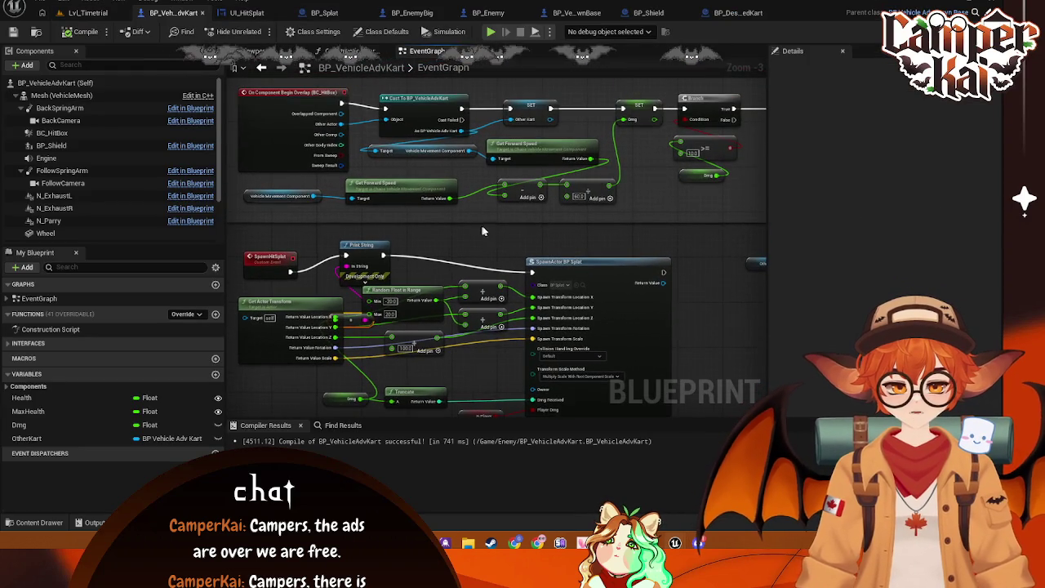
{"action": "scroll", "coordinate": [549, 296], "scroll_direction": "up", "scroll_amount": 3}
{"action": "left_click_drag", "start_coordinate": [550, 296], "coordinate": [512, 276]}
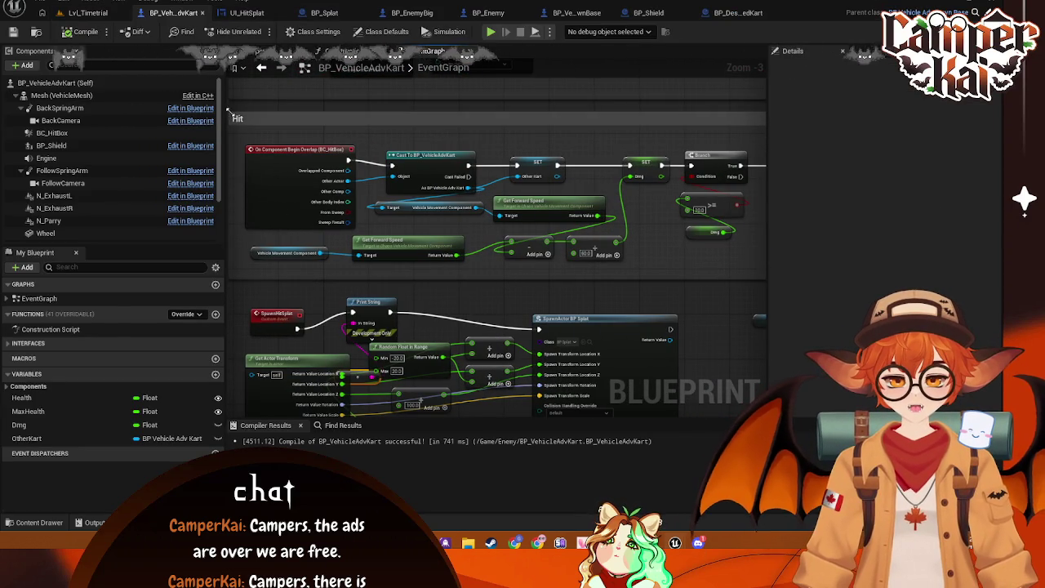
{"action": "mouse_move", "coordinate": [229, 113]}
{"action": "left_mouse_down"}
{"action": "mouse_move", "coordinate": [753, 273]}
{"action": "mouse_move", "coordinate": [747, 279]}
{"action": "left_mouse_up"}
{"action": "left_click", "coordinate": [487, 294]}
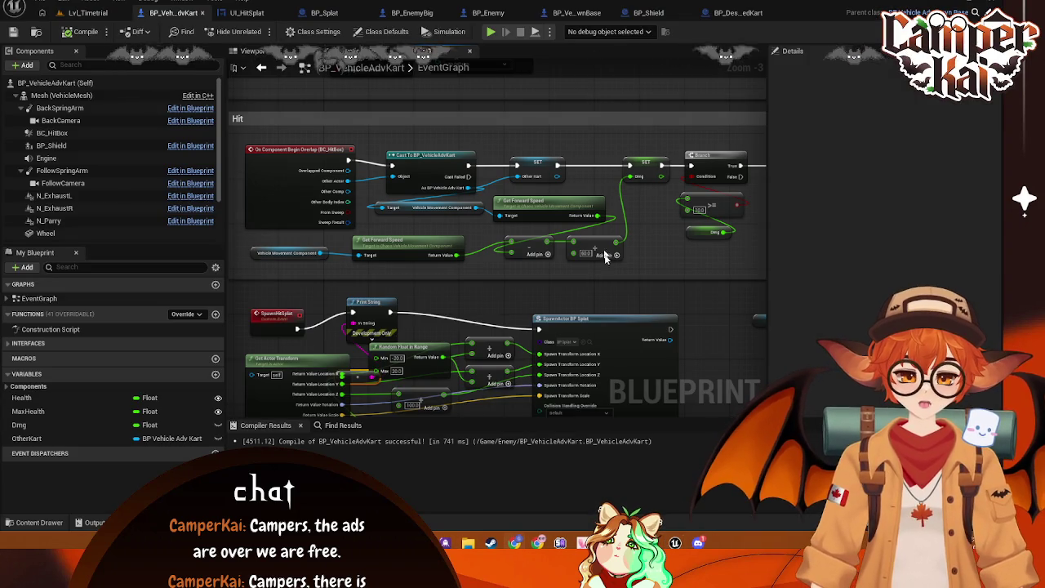
{"action": "mouse_move", "coordinate": [660, 264]}
{"action": "left_mouse_down"}
{"action": "mouse_move", "coordinate": [366, 251]}
{"action": "mouse_move", "coordinate": [467, 259]}
{"action": "left_mouse_up"}
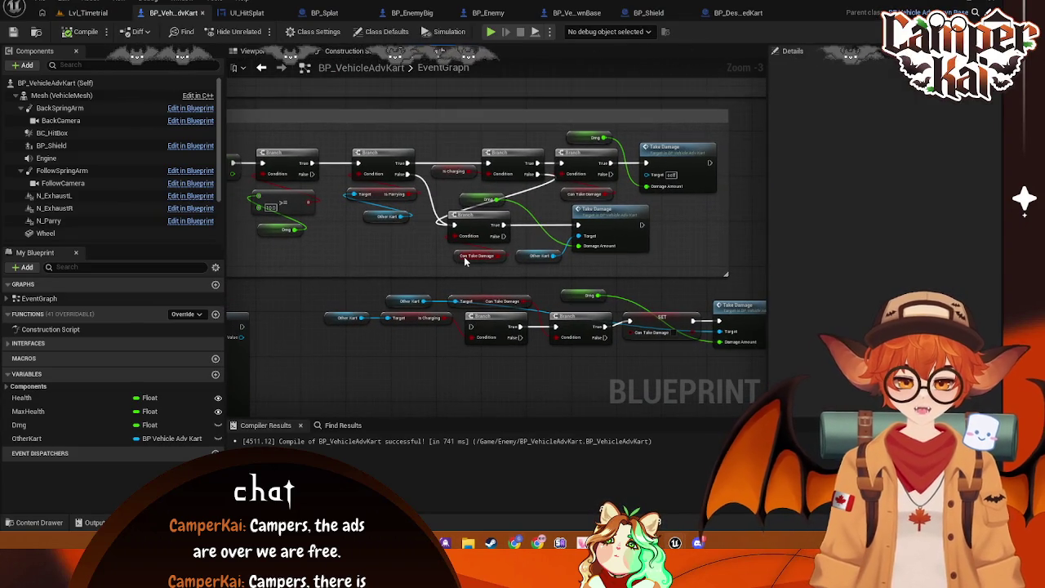
{"action": "left_click_drag", "start_coordinate": [240, 120], "coordinate": [729, 278]}
{"action": "left_click", "coordinate": [366, 298]}
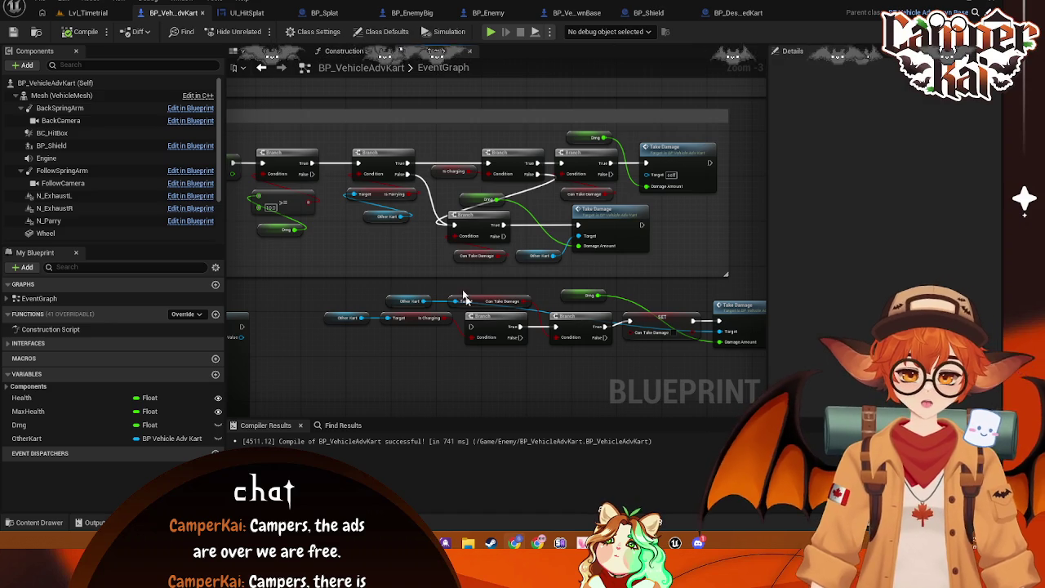
- Pan through the SpawnActor BP Splat, hit-splat, Hit overlap and Death nodes
{"action": "scroll", "coordinate": [379, 262], "scroll_direction": "up", "scroll_amount": 1}
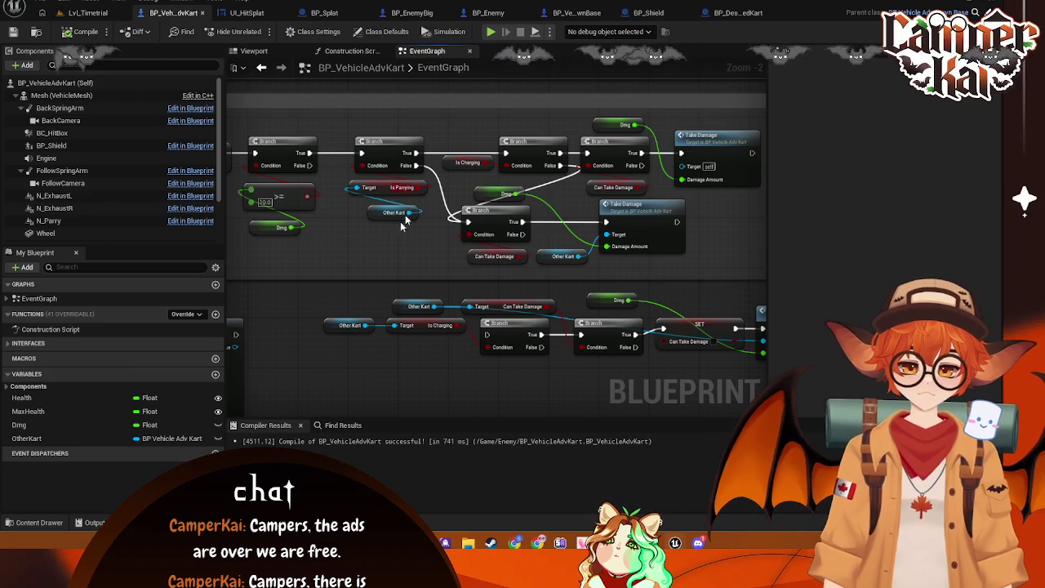
{"action": "mouse_move", "coordinate": [375, 250]}
{"action": "left_mouse_down"}
{"action": "mouse_move", "coordinate": [428, 277]}
{"action": "mouse_move", "coordinate": [401, 270]}
{"action": "mouse_move", "coordinate": [490, 270]}
{"action": "mouse_move", "coordinate": [572, 286]}
{"action": "left_mouse_up"}
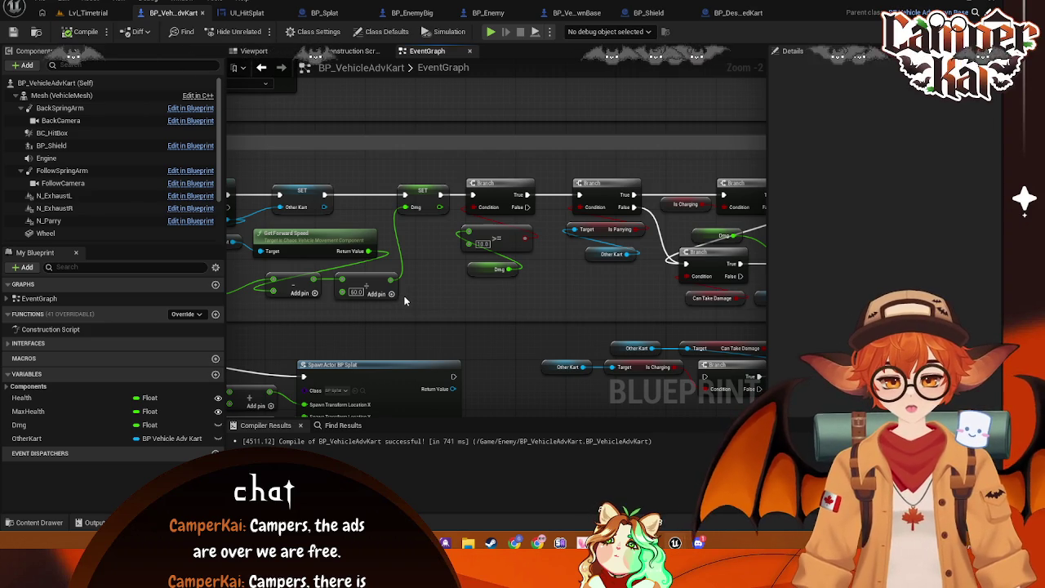
{"action": "left_click_drag", "start_coordinate": [437, 290], "coordinate": [495, 237]}
{"action": "mouse_move", "coordinate": [393, 275]}
{"action": "left_mouse_down"}
{"action": "mouse_move", "coordinate": [492, 280]}
{"action": "mouse_move", "coordinate": [546, 303]}
{"action": "mouse_move", "coordinate": [524, 296]}
{"action": "left_mouse_up"}
{"action": "mouse_move", "coordinate": [549, 164]}
{"action": "left_mouse_down"}
{"action": "mouse_move", "coordinate": [520, 177]}
{"action": "mouse_move", "coordinate": [466, 238]}
{"action": "left_mouse_up"}
{"action": "left_click_drag", "start_coordinate": [439, 170], "coordinate": [509, 178]}
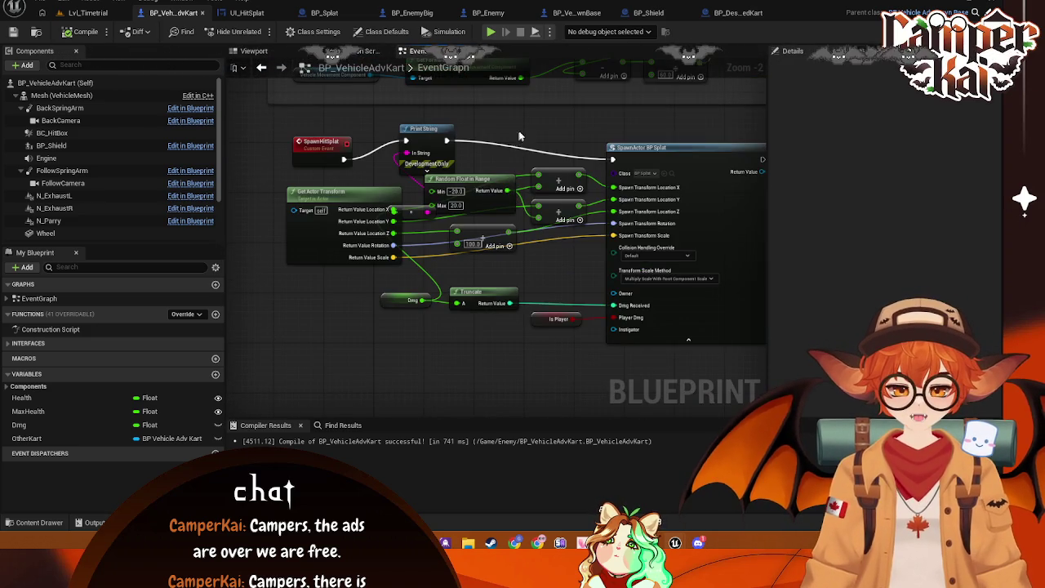
{"action": "left_click_drag", "start_coordinate": [515, 142], "coordinate": [450, 300]}
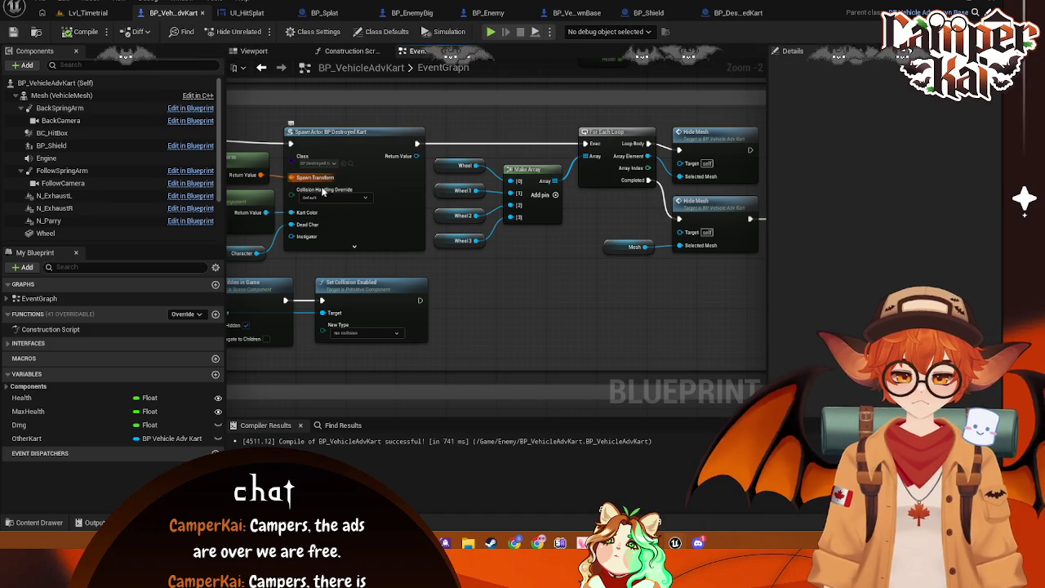
{"action": "mouse_move", "coordinate": [451, 260]}
{"action": "left_mouse_down"}
{"action": "mouse_move", "coordinate": [562, 289]}
{"action": "mouse_move", "coordinate": [571, 268]}
{"action": "left_mouse_up"}
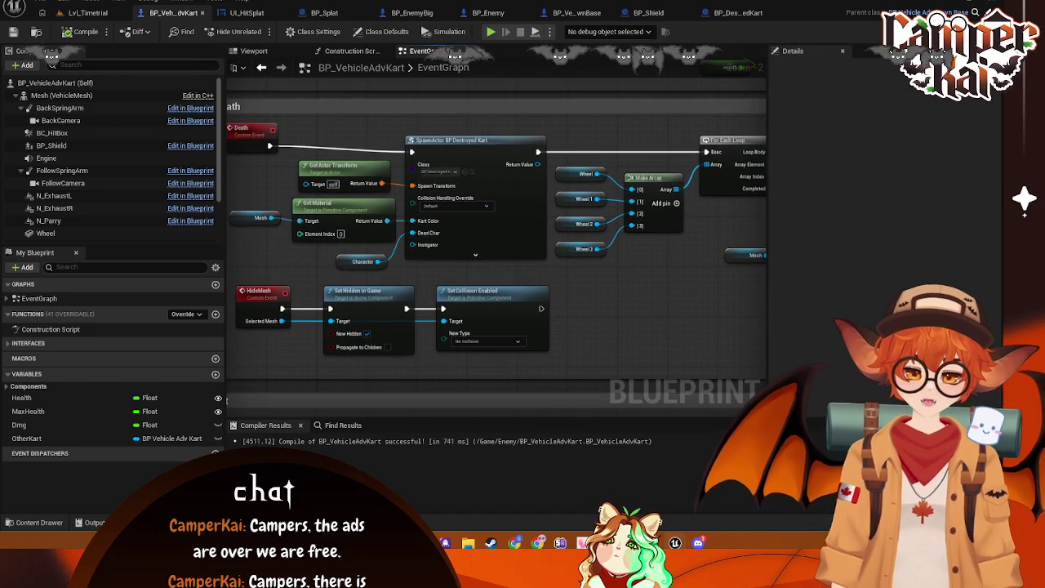
{"action": "mouse_move", "coordinate": [606, 311]}
{"action": "left_mouse_down"}
{"action": "mouse_move", "coordinate": [582, 163]}
{"action": "mouse_move", "coordinate": [575, 221]}
{"action": "mouse_move", "coordinate": [582, 153]}
{"action": "mouse_move", "coordinate": [595, 262]}
{"action": "mouse_move", "coordinate": [611, 140]}
{"action": "mouse_move", "coordinate": [618, 404]}
{"action": "mouse_move", "coordinate": [586, 193]}
{"action": "mouse_move", "coordinate": [614, 376]}
{"action": "mouse_move", "coordinate": [615, 328]}
{"action": "left_mouse_up"}
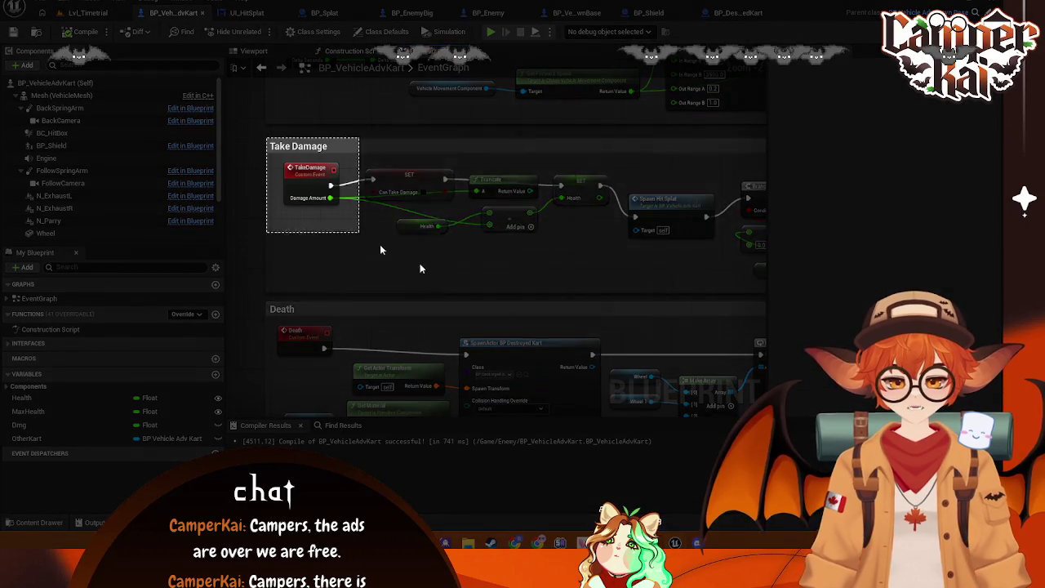
- Screenshot the Take Damage section and return to the Lvl_Timetrial level
{"action": "left_click_drag", "start_coordinate": [265, 138], "coordinate": [763, 294]}
{"action": "left_click", "coordinate": [393, 312]}
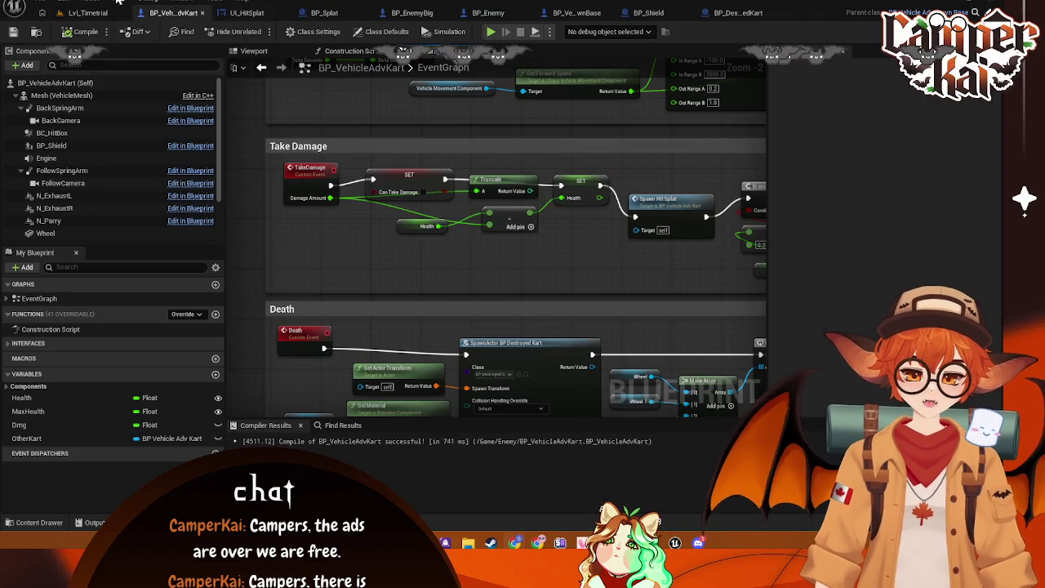
{"action": "left_click", "coordinate": [88, 12]}
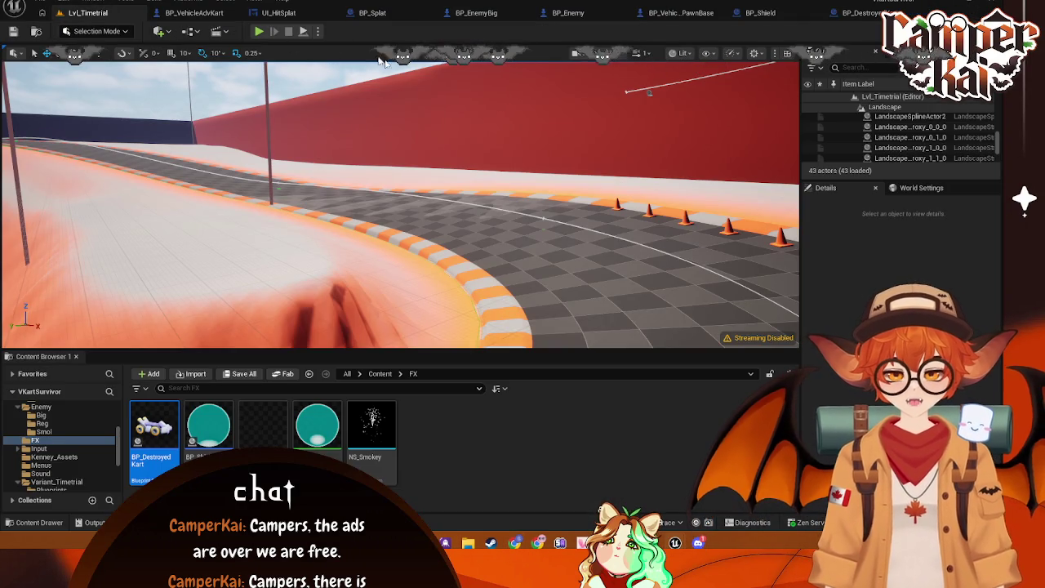
- Start Play in Editor with Alt+P and drive forward with W after the countdown
{"action": "key", "text": "alt+p"}
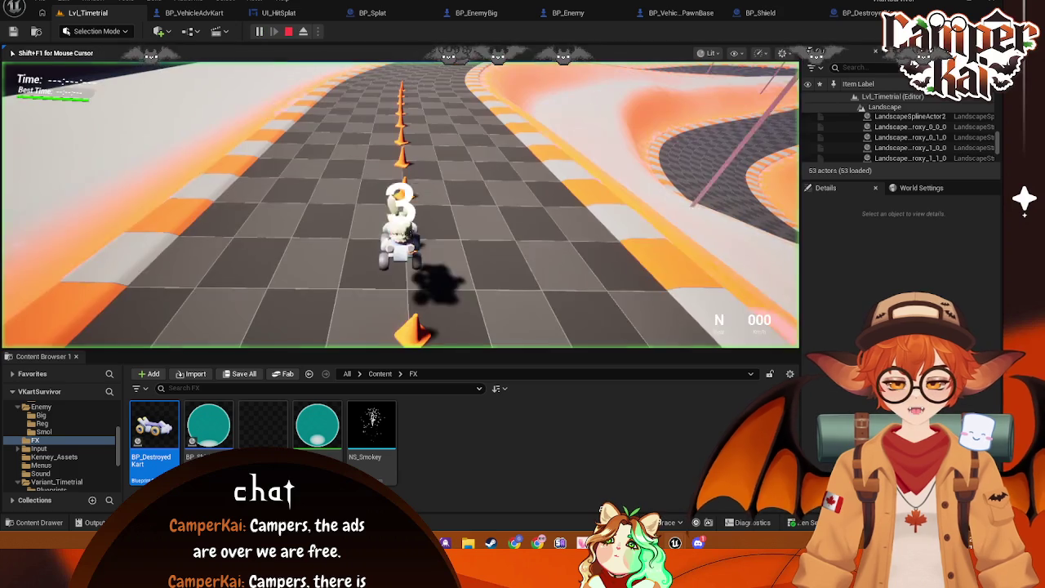
{"action": "key", "text": "w"}
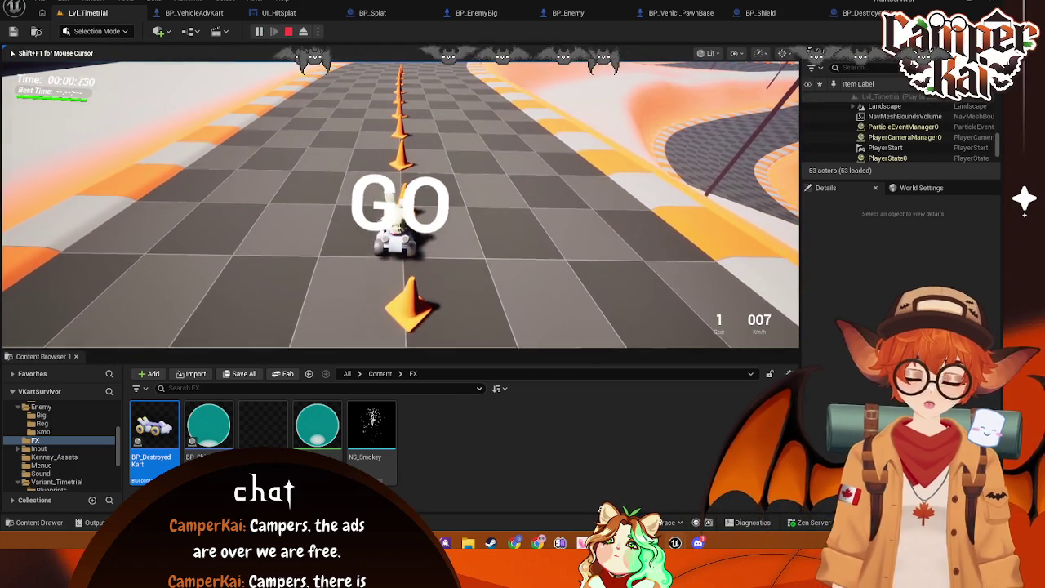
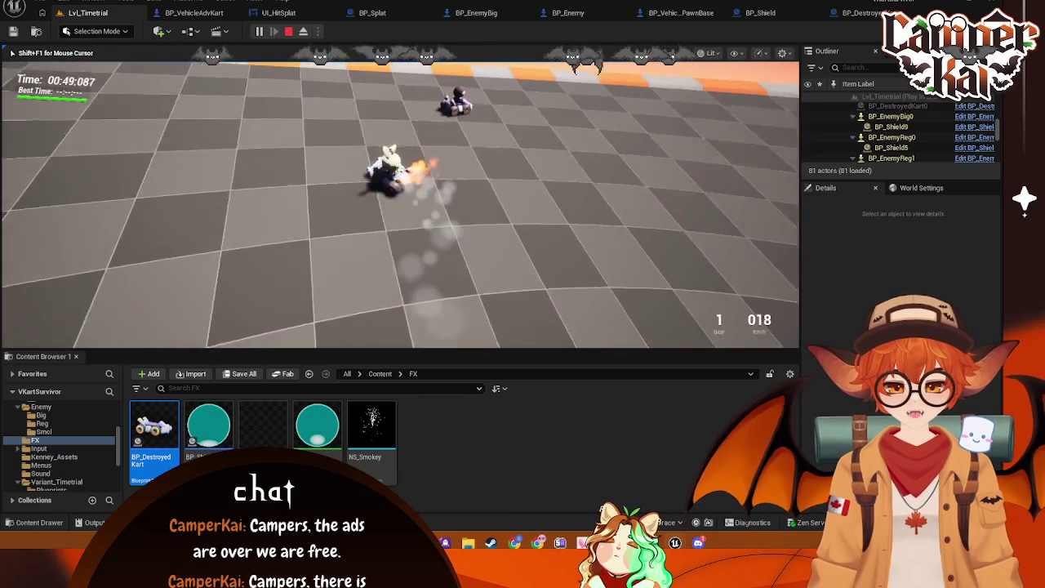
- Drive the kart in reverse and forward, then Alt+Tab out of the test game
{"action": "key", "text": "s"}
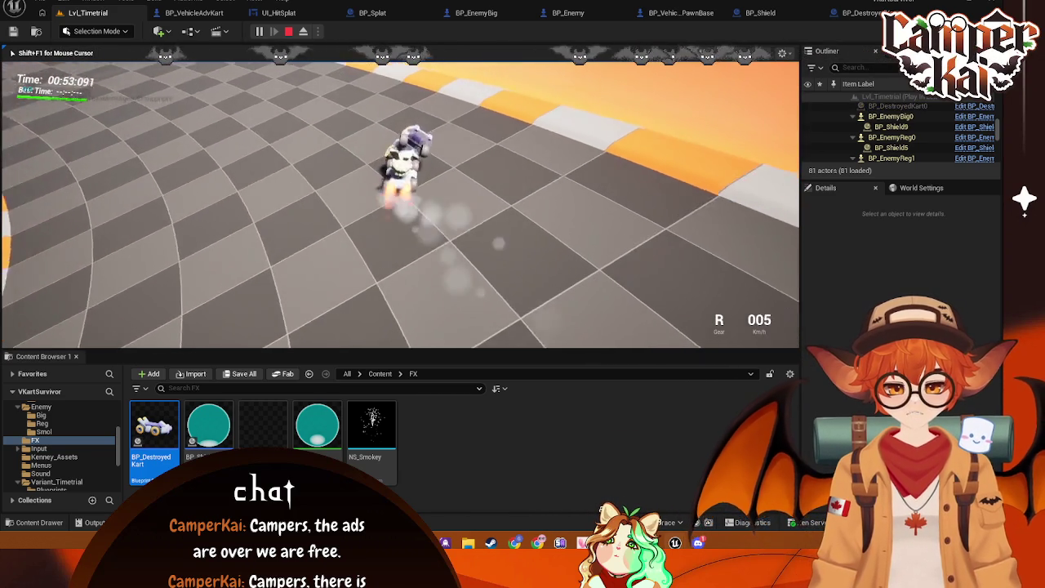
{"action": "key", "text": "w"}
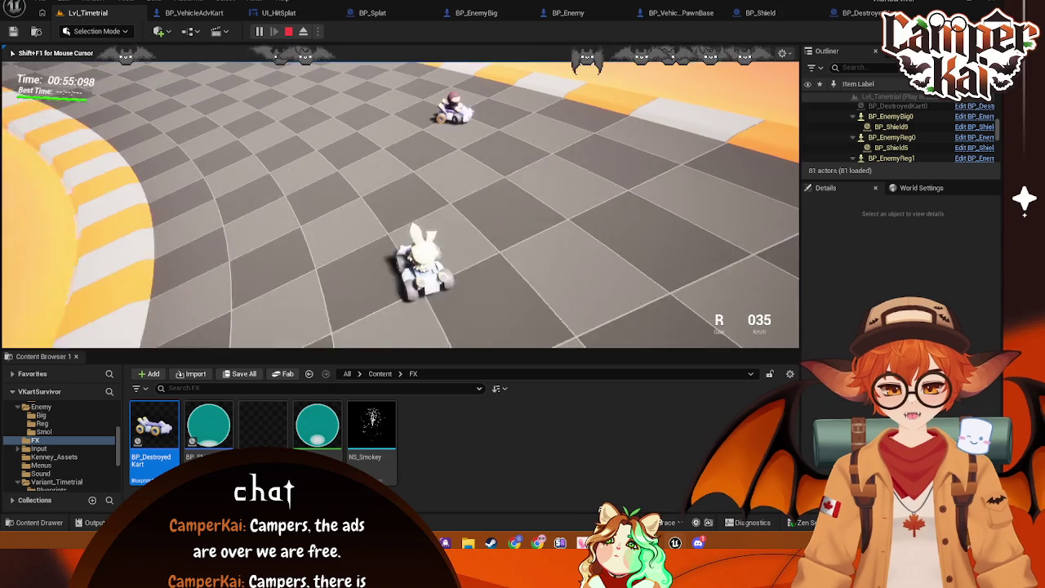
{"action": "key", "text": "alt+Tab"}
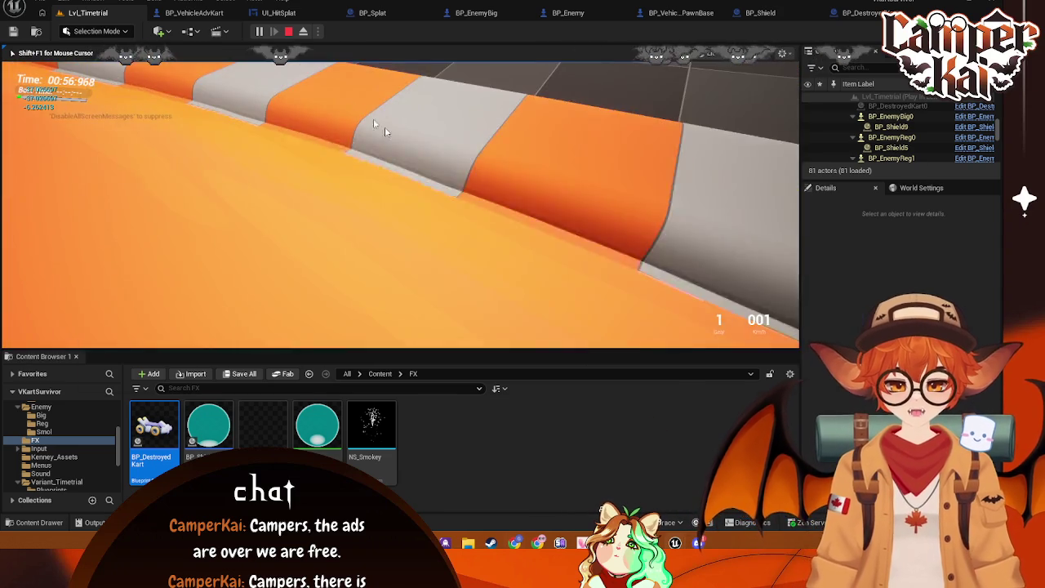
{"action": "key", "text": "Pause"}
- Resume and pause the test run, then stop PIE after the wasted screen
{"action": "left_click", "coordinate": [789, 140]}
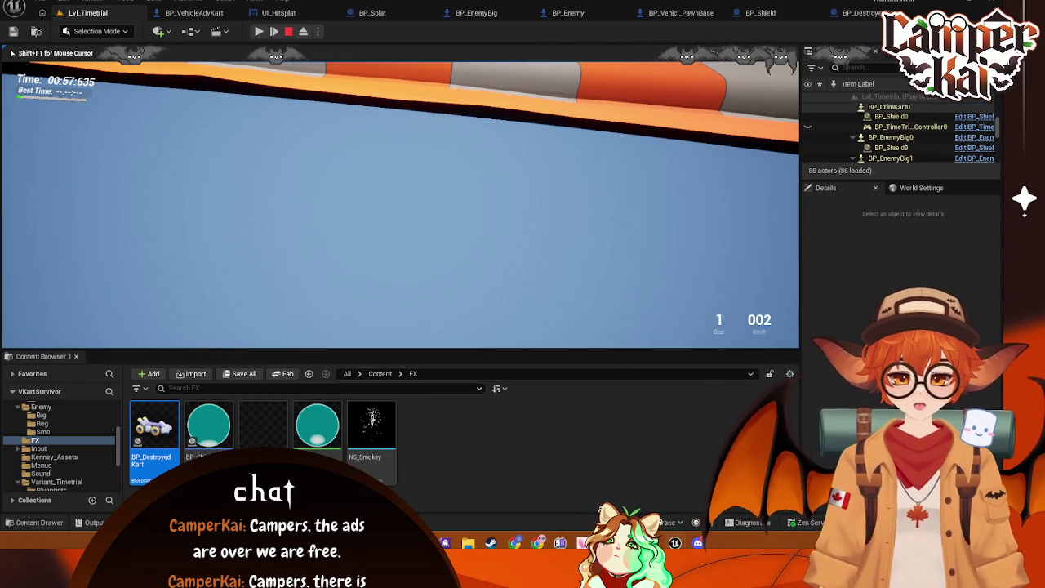
{"action": "key", "text": "Pause"}
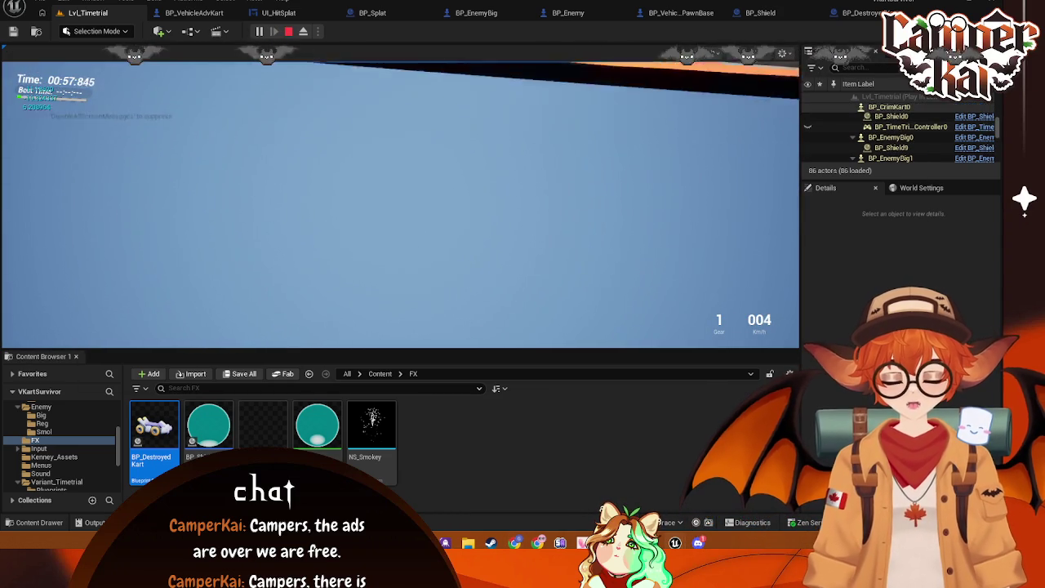
{"action": "left_click", "coordinate": [259, 31]}
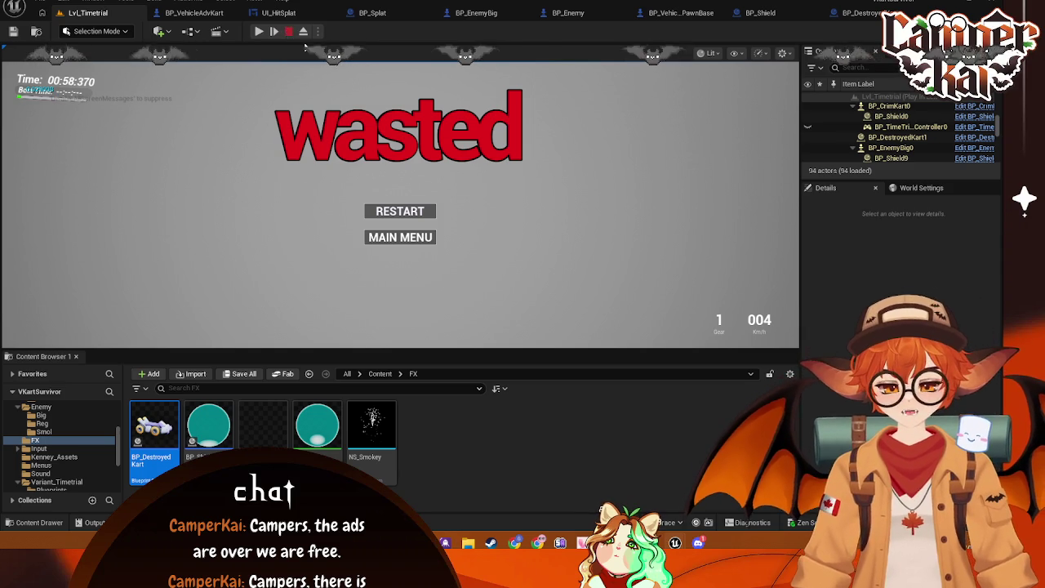
{"action": "key", "text": "Escape"}
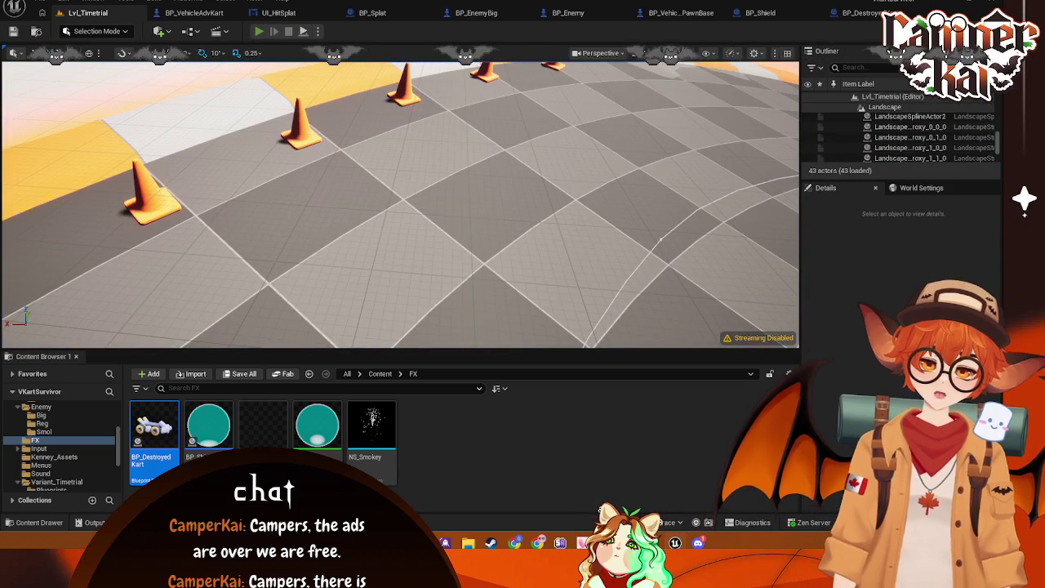
- Start a new Alt+P playtest, drive through the cones, then pause and eject with F8
{"action": "key", "text": "alt+p"}
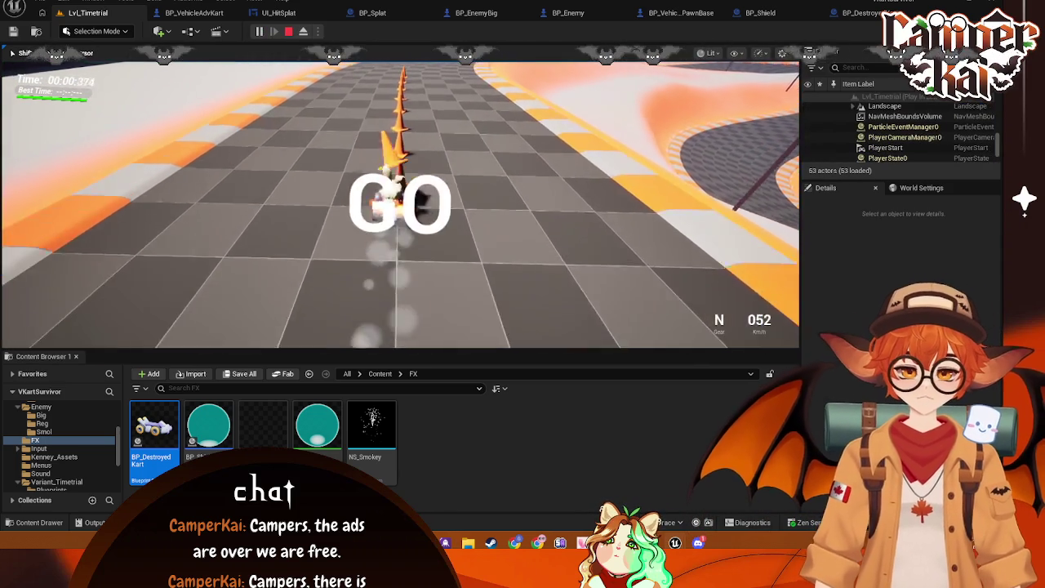
{"action": "key", "text": "w"}
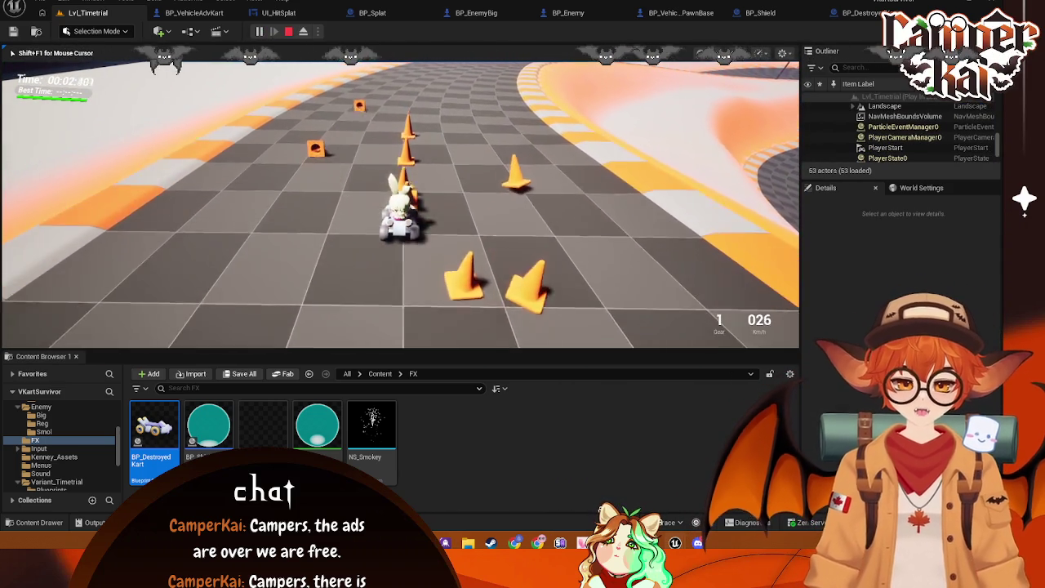
{"action": "key", "text": "w"}
{"action": "key", "text": "w"}
{"action": "key", "text": "w"}
{"action": "key", "text": "alt+Tab"}
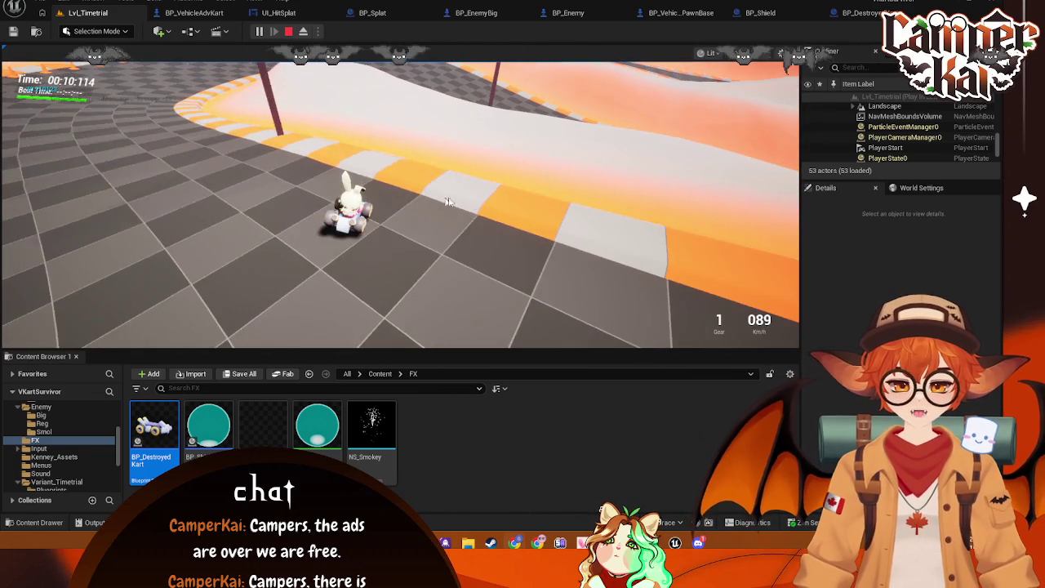
{"action": "key", "text": "Pause"}
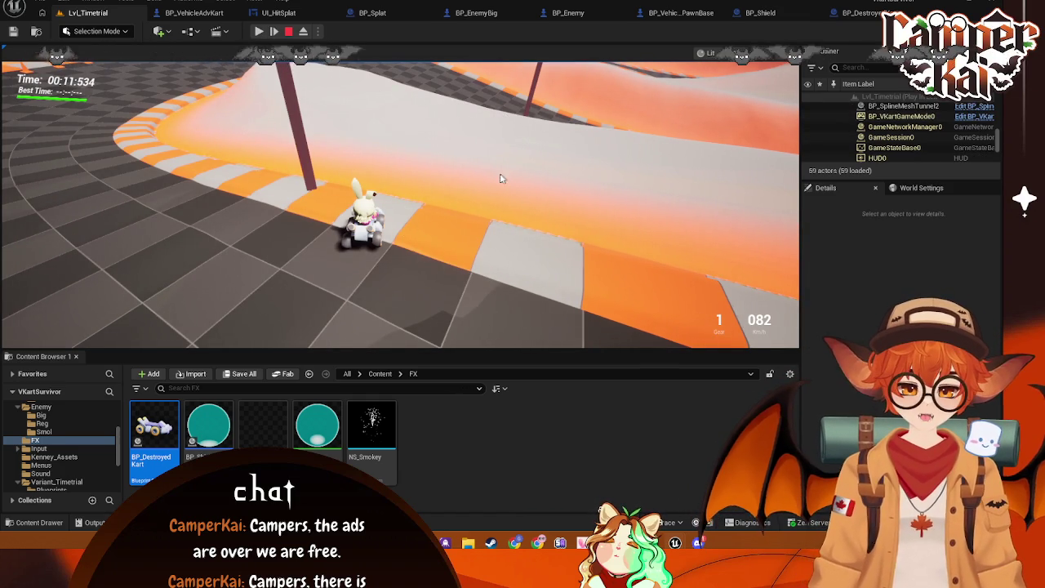
{"action": "key", "text": "F8"}
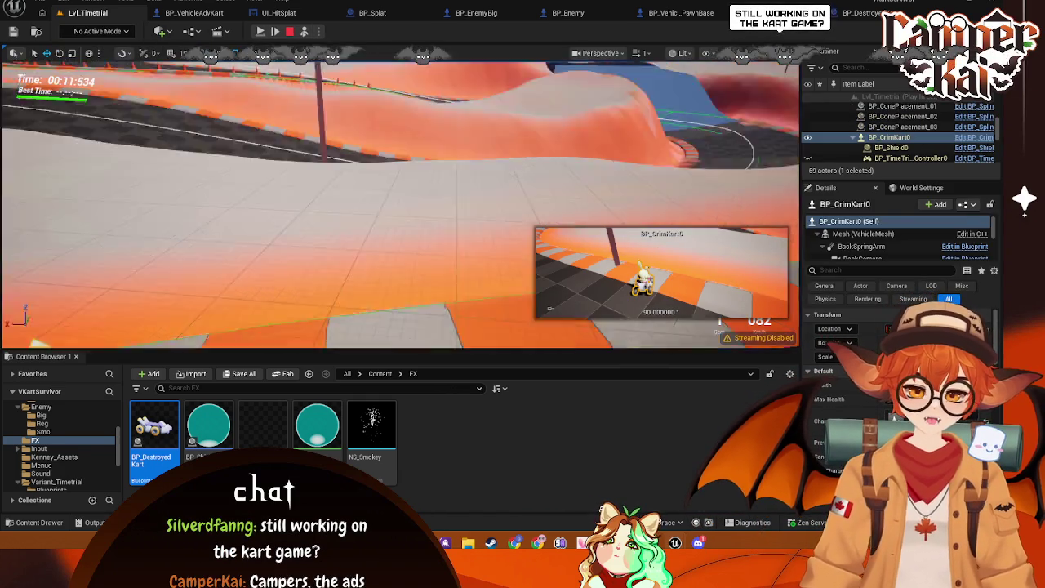
- Frame the kart and select BP_EnemyReg0, then stop PIE and open BP_VehicleAdvKart's EventGraph
{"action": "key", "text": "f"}
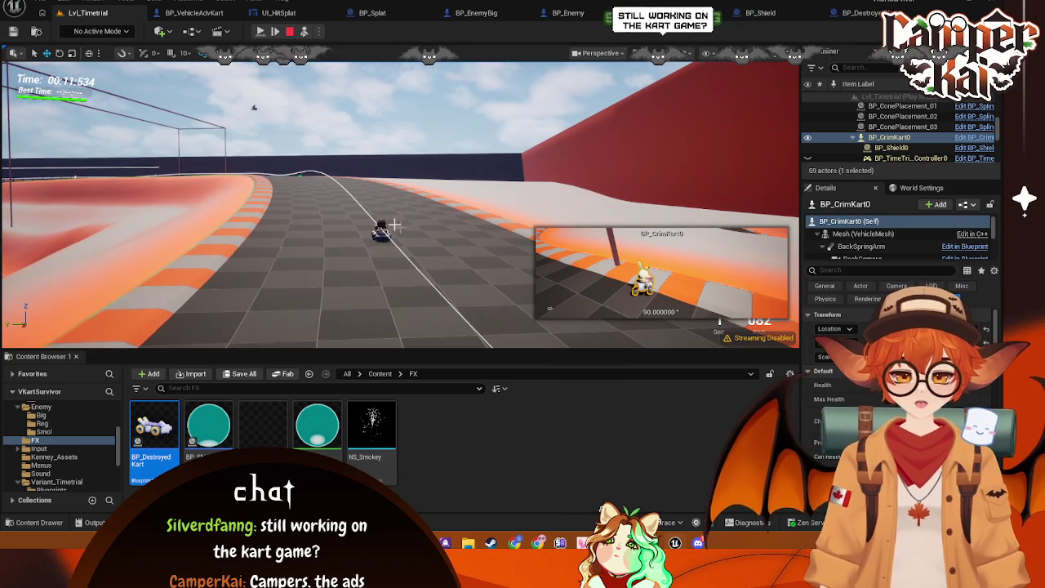
{"action": "left_click", "coordinate": [380, 232]}
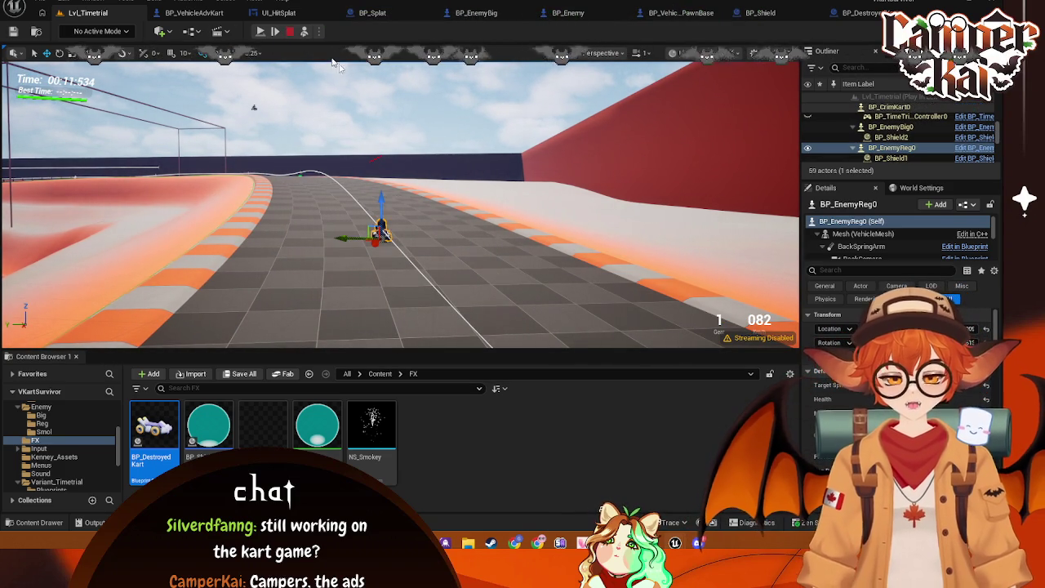
{"action": "key", "text": "Escape"}
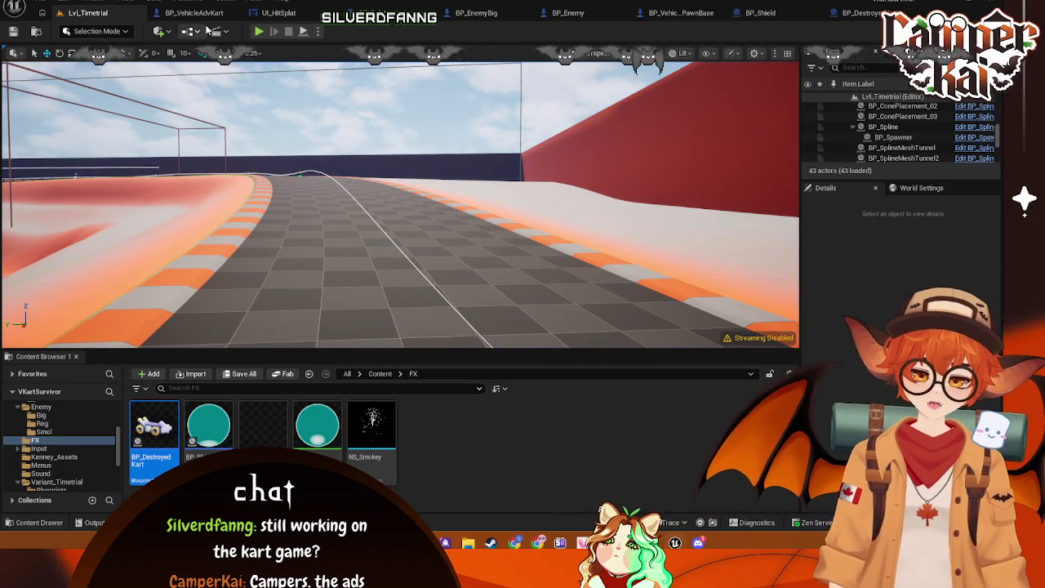
{"action": "left_click", "coordinate": [195, 12]}
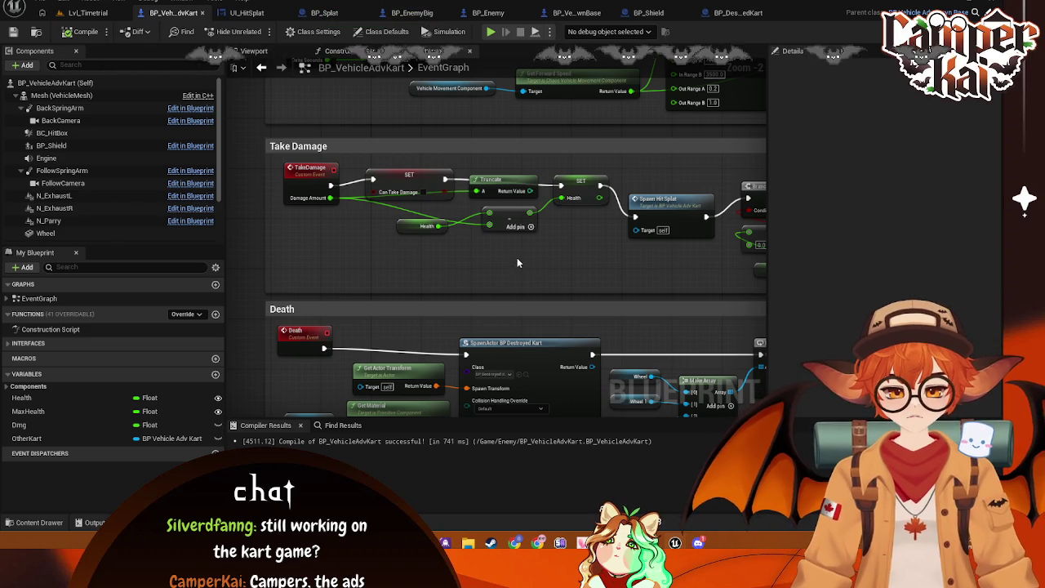
- Delete the extra Branch and Can Take Damage nodes before the first Take Damage
{"action": "scroll", "coordinate": [570, 265], "scroll_direction": "down", "scroll_amount": 2}
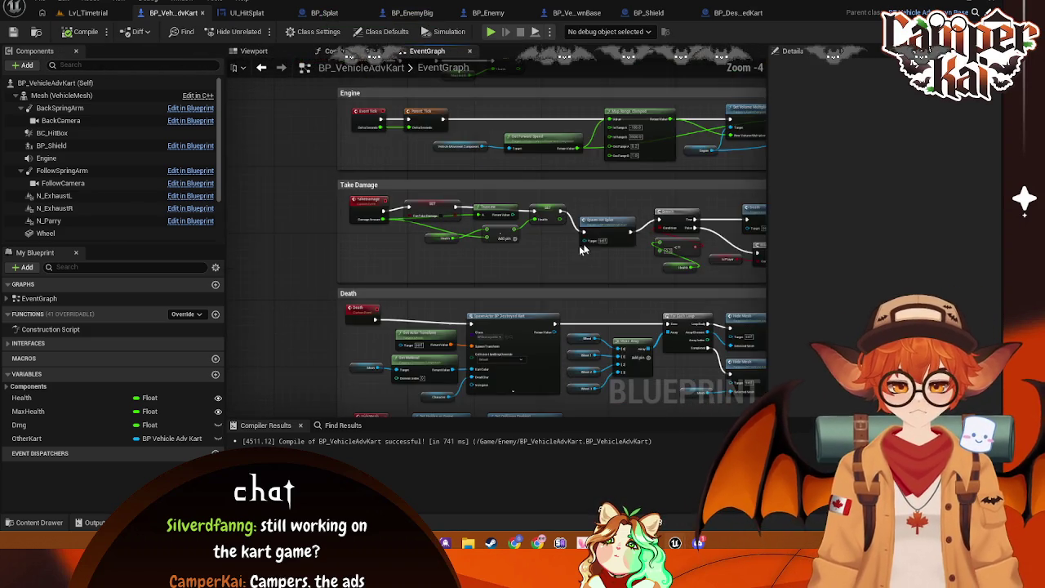
{"action": "scroll", "coordinate": [596, 193], "scroll_direction": "up", "scroll_amount": 1}
{"action": "scroll", "coordinate": [596, 192], "scroll_direction": "up", "scroll_amount": 1}
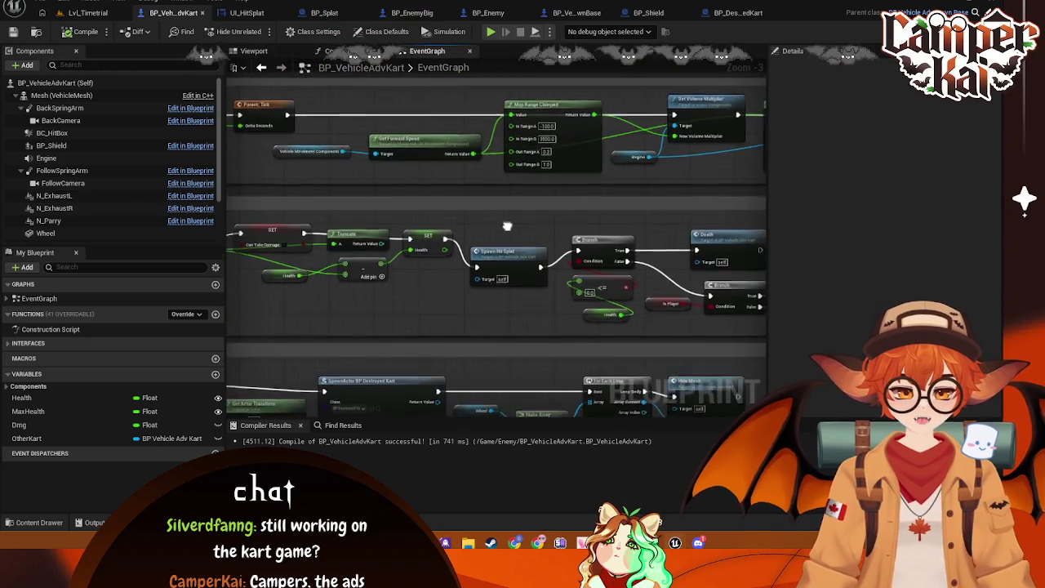
{"action": "scroll", "coordinate": [596, 174], "scroll_direction": "down", "scroll_amount": 1}
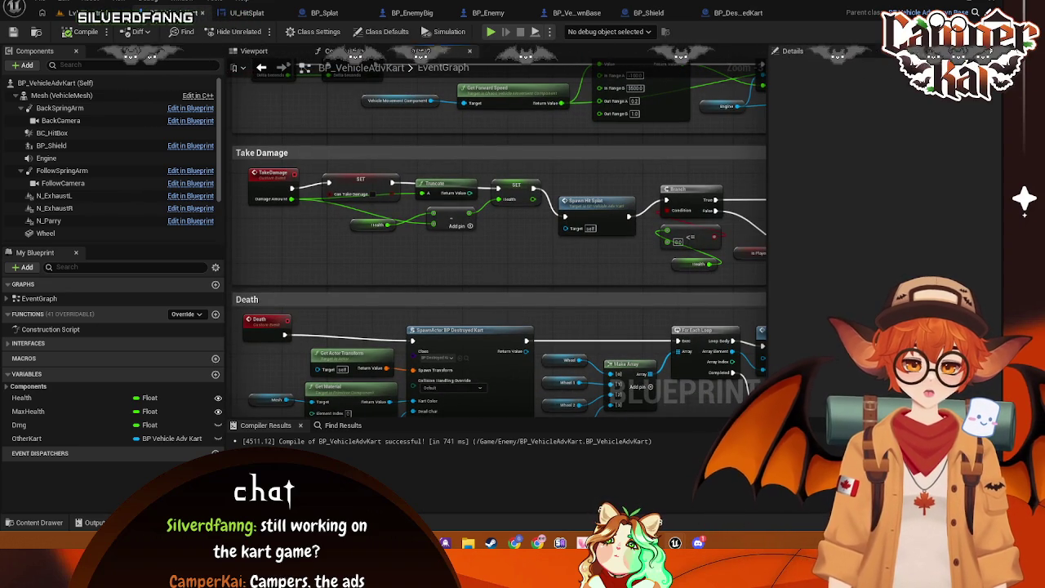
{"action": "scroll", "coordinate": [660, 154], "scroll_direction": "down", "scroll_amount": 4}
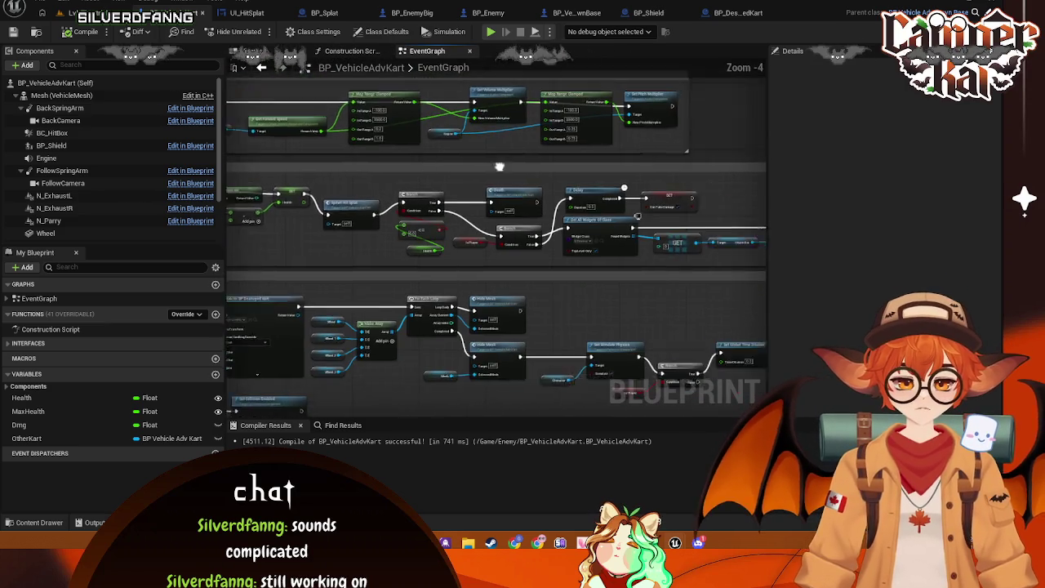
{"action": "scroll", "coordinate": [625, 132], "scroll_direction": "up", "scroll_amount": 2}
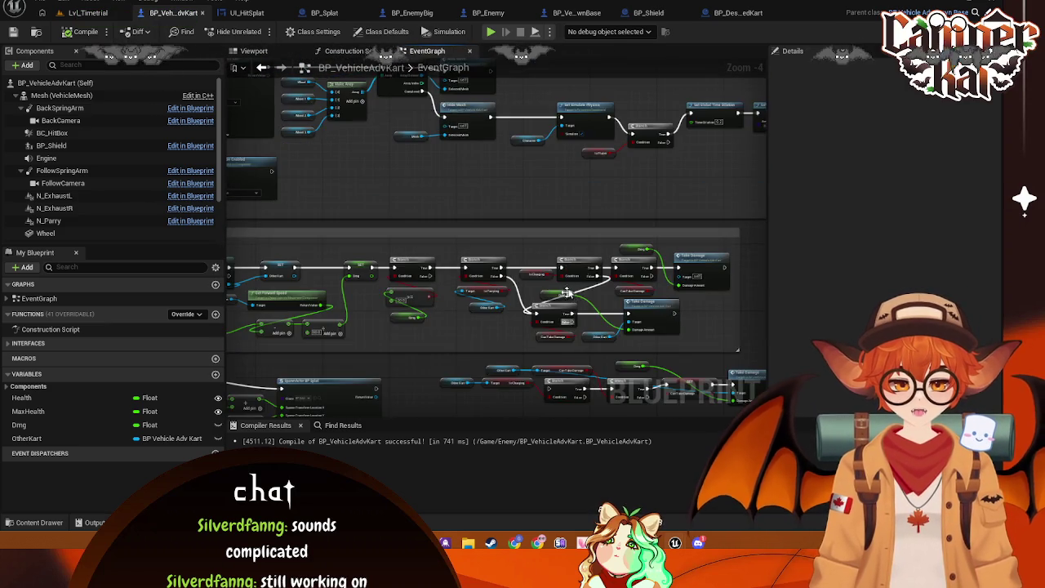
{"action": "left_click_drag", "start_coordinate": [594, 187], "coordinate": [562, 148]}
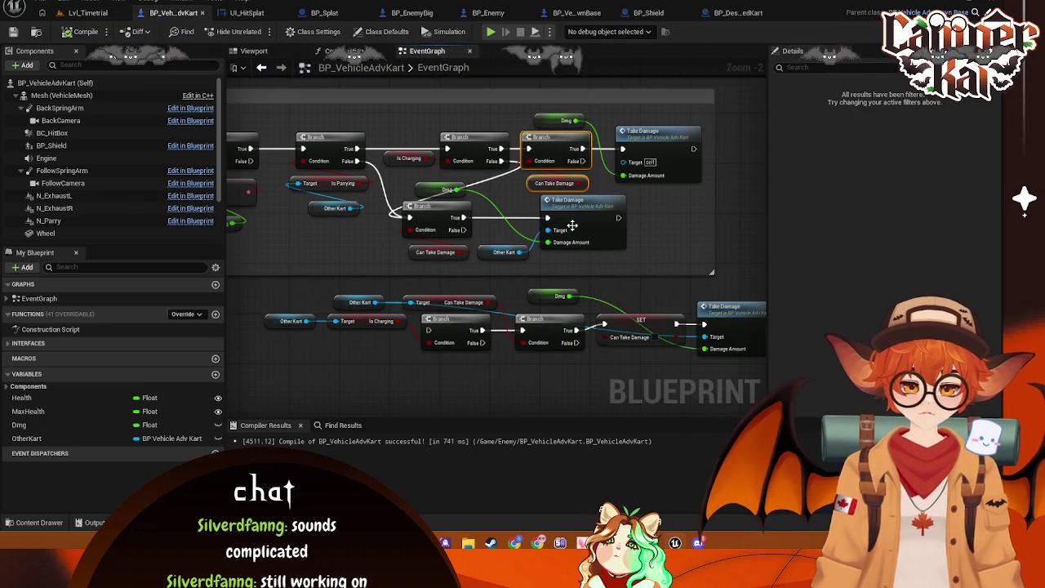
{"action": "key", "text": "Delete"}
- Wire the earlier Branch's True into the top Take Damage and shift the lower Branch right
{"action": "left_click_drag", "start_coordinate": [501, 148], "coordinate": [625, 151]}
{"action": "left_click_drag", "start_coordinate": [624, 132], "coordinate": [472, 120]}
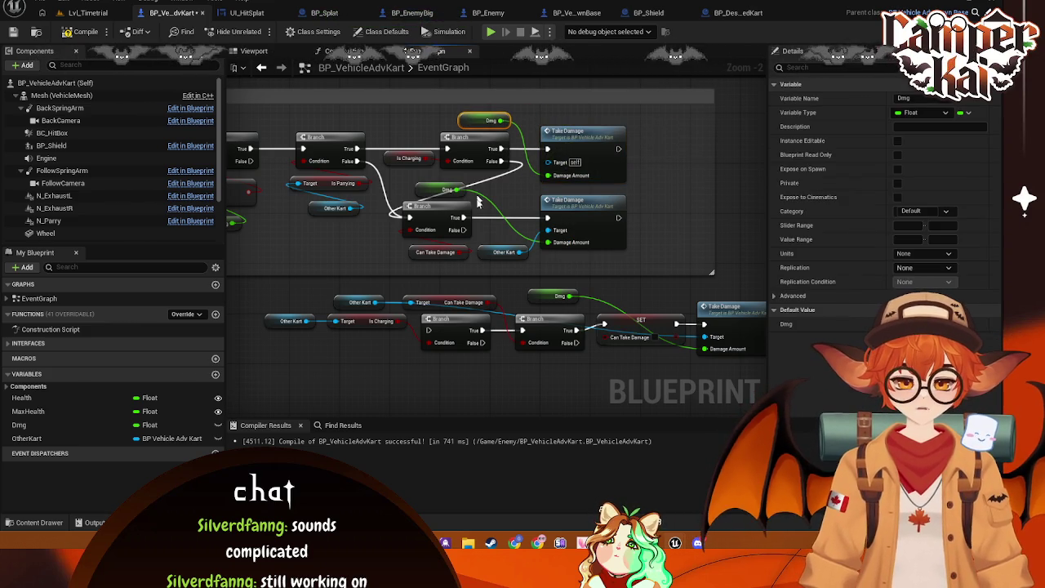
{"action": "mouse_move", "coordinate": [425, 227]}
{"action": "left_mouse_down"}
{"action": "mouse_move", "coordinate": [469, 232]}
{"action": "mouse_move", "coordinate": [391, 235]}
{"action": "mouse_move", "coordinate": [425, 245]}
{"action": "mouse_move", "coordinate": [450, 229]}
{"action": "mouse_move", "coordinate": [521, 263]}
{"action": "left_mouse_up"}
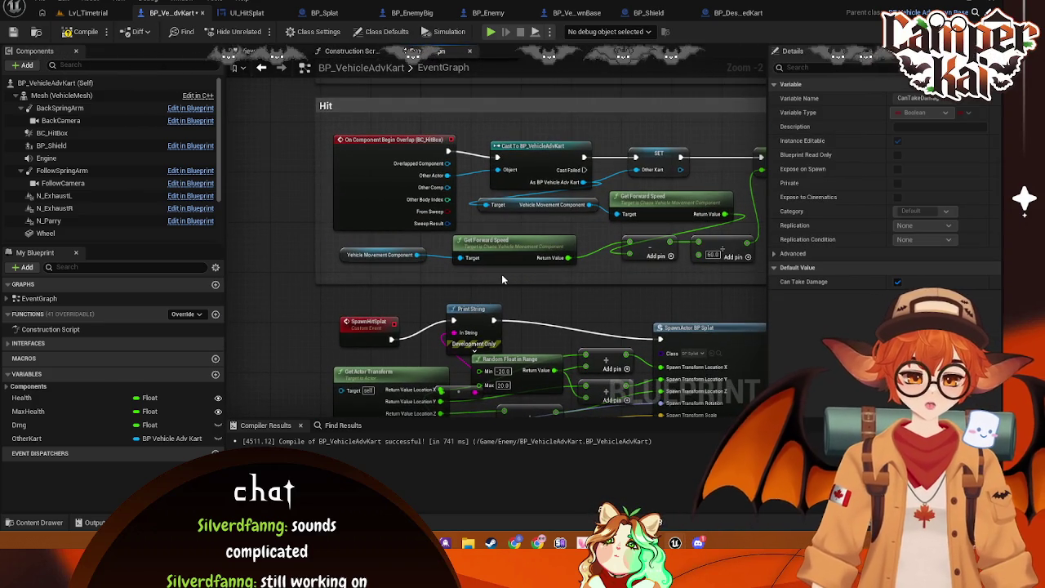
- Pan the graph from the overlap logic past the Take Damage branches to SpawnActor BP Splat
{"action": "left_click_drag", "start_coordinate": [579, 277], "coordinate": [515, 268]}
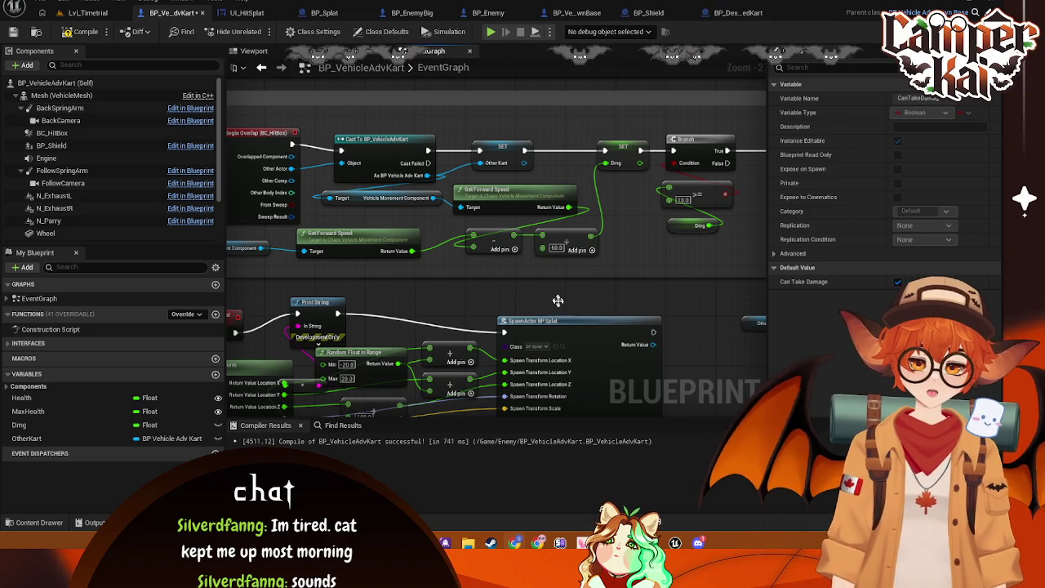
{"action": "left_click_drag", "start_coordinate": [600, 147], "coordinate": [632, 136]}
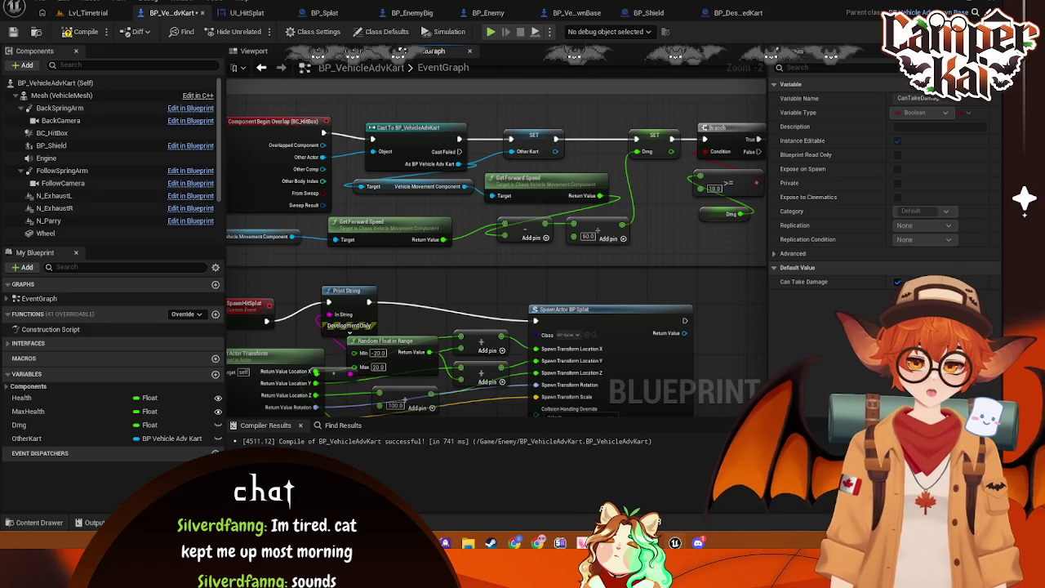
{"action": "left_click_drag", "start_coordinate": [645, 215], "coordinate": [534, 230]}
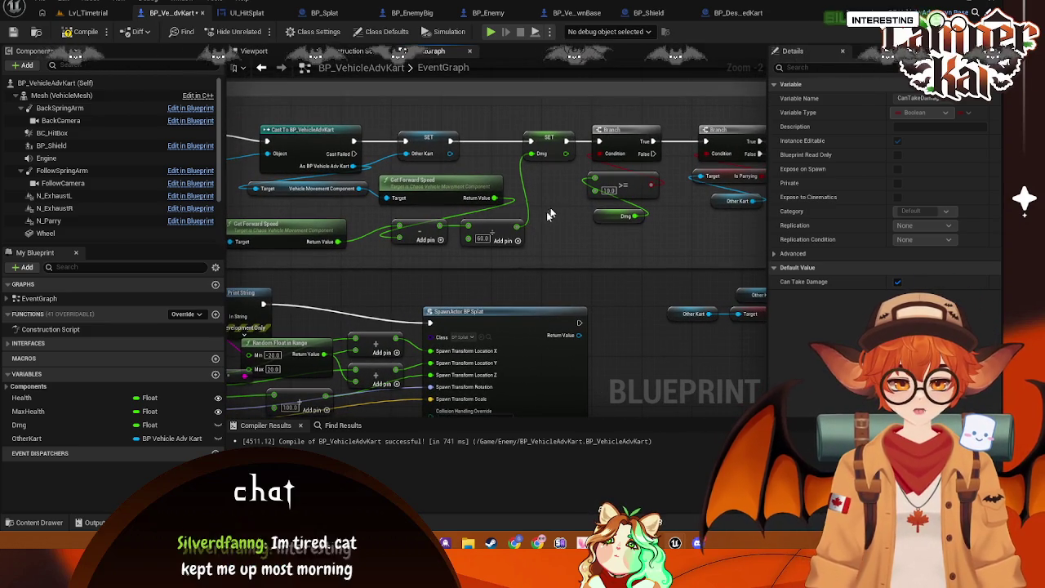
{"action": "mouse_move", "coordinate": [550, 194]}
{"action": "left_mouse_down"}
{"action": "mouse_move", "coordinate": [523, 188]}
{"action": "mouse_move", "coordinate": [567, 201]}
{"action": "mouse_move", "coordinate": [503, 203]}
{"action": "mouse_move", "coordinate": [445, 160]}
{"action": "mouse_move", "coordinate": [372, 150]}
{"action": "left_mouse_up"}
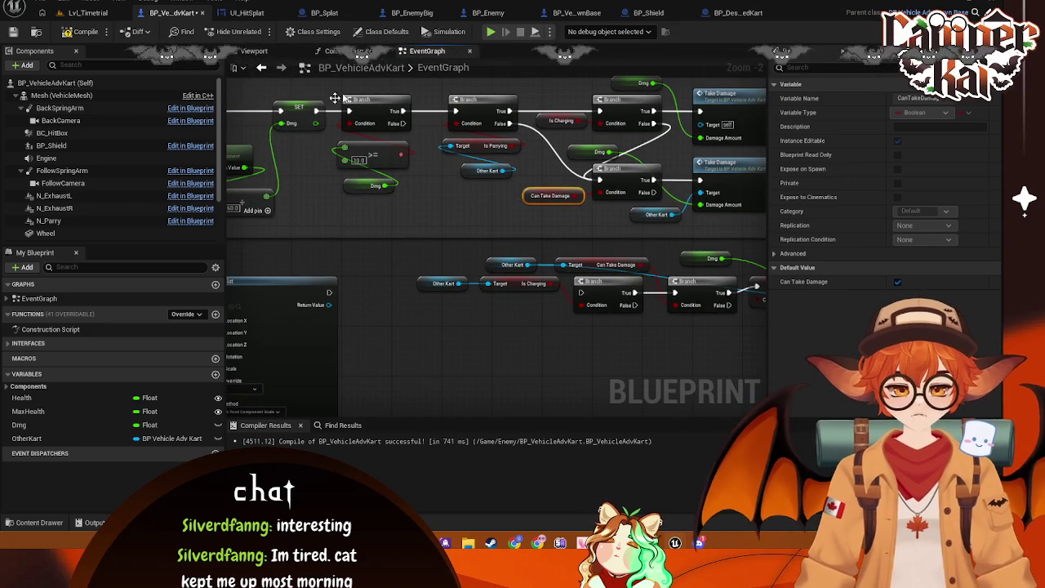
{"action": "left_click_drag", "start_coordinate": [409, 180], "coordinate": [374, 189]}
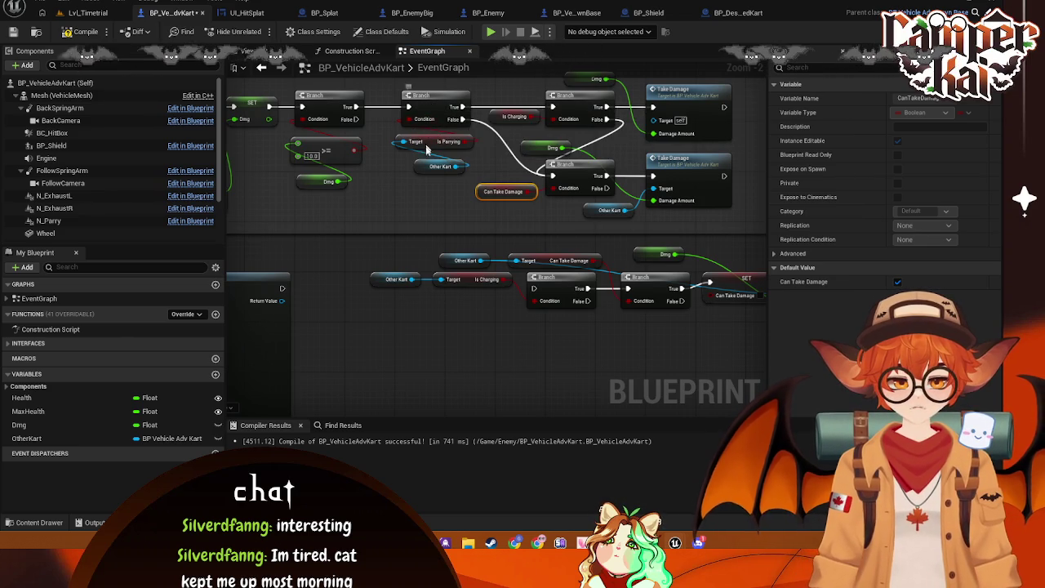
{"action": "left_click_drag", "start_coordinate": [448, 144], "coordinate": [442, 169]}
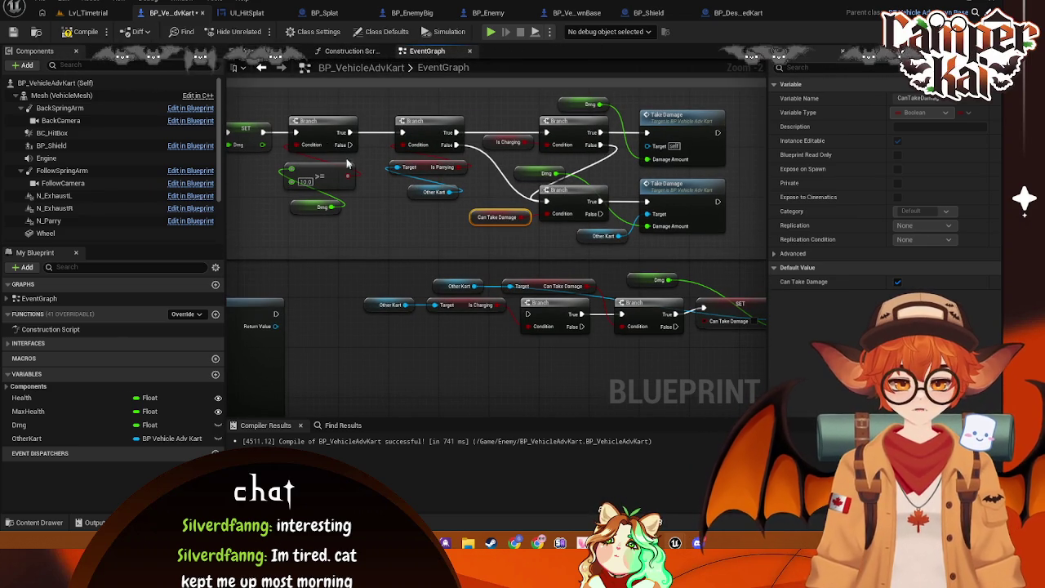
{"action": "left_click_drag", "start_coordinate": [347, 164], "coordinate": [316, 153]}
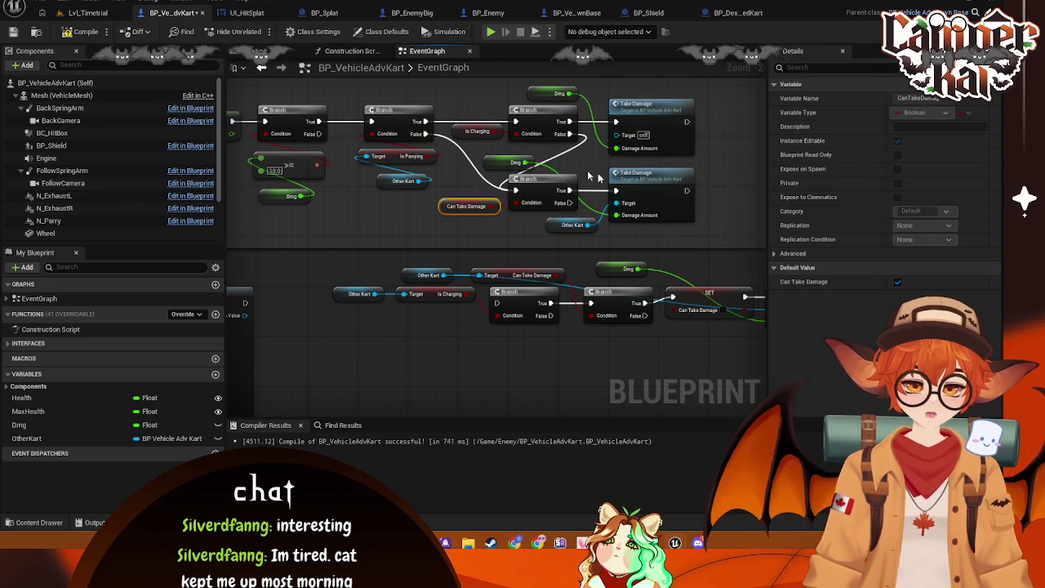
{"action": "left_click_drag", "start_coordinate": [608, 176], "coordinate": [615, 203]}
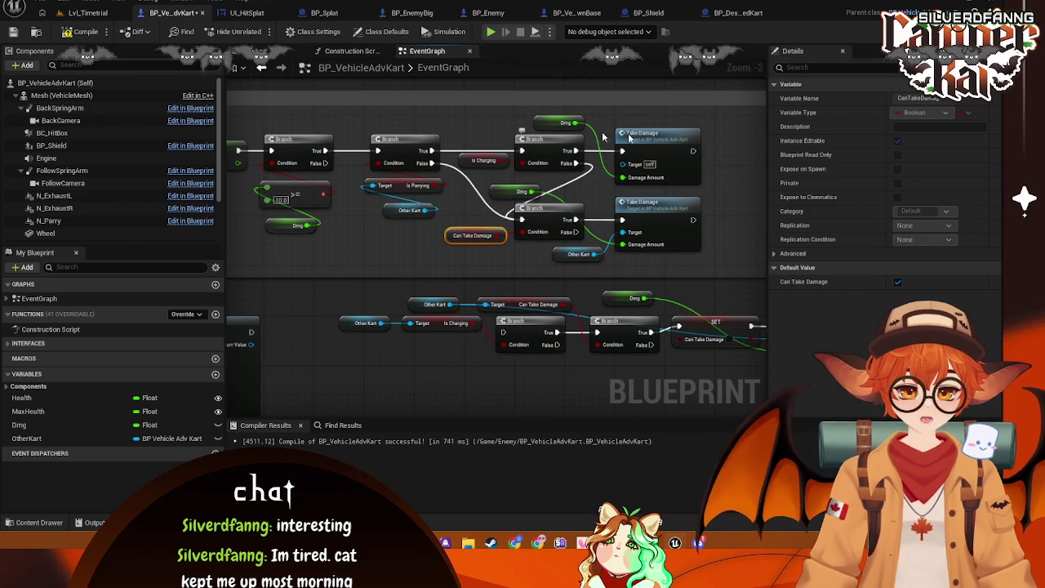
{"action": "left_click_drag", "start_coordinate": [405, 280], "coordinate": [583, 200]}
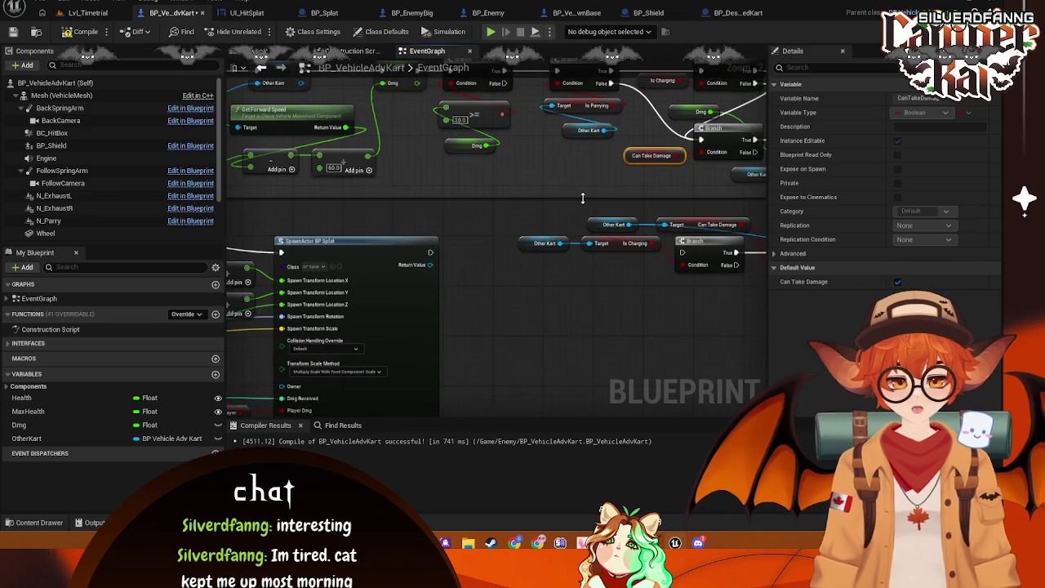
{"action": "left_click_drag", "start_coordinate": [731, 188], "coordinate": [512, 253]}
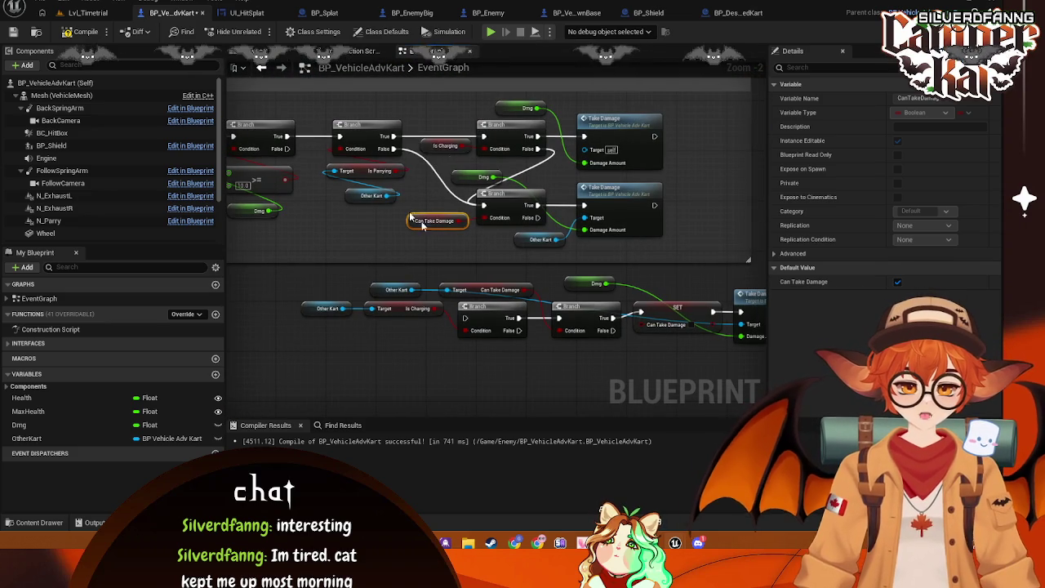
{"action": "scroll", "coordinate": [498, 241], "scroll_direction": "down", "scroll_amount": 3}
{"action": "scroll", "coordinate": [385, 303], "scroll_direction": "up", "scroll_amount": 3}
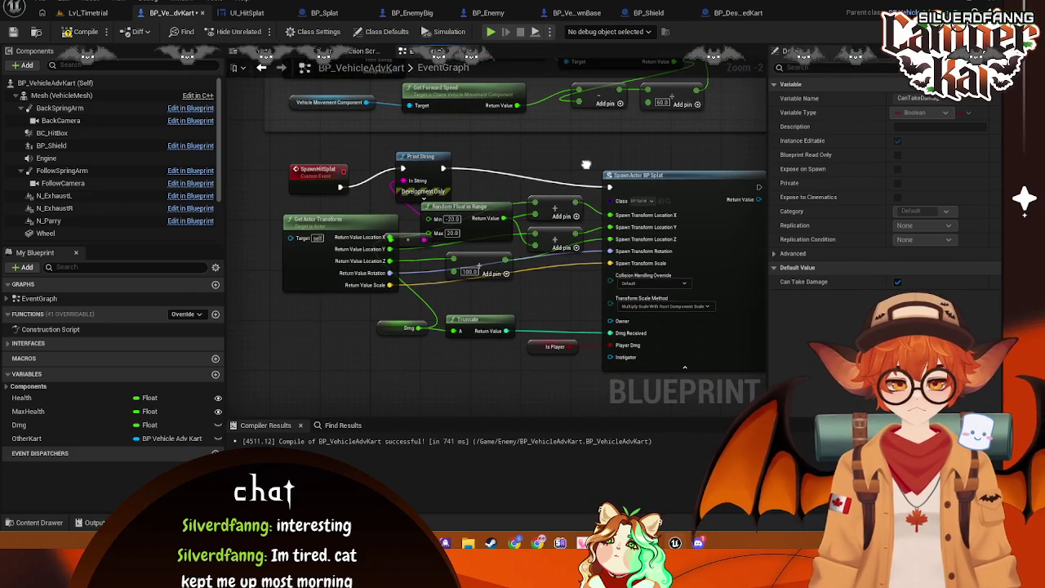
- Delete the Print String node and wire SpawnHitSplat directly into SpawnActor BP Splat
{"action": "left_click_drag", "start_coordinate": [421, 175], "coordinate": [421, 163]}
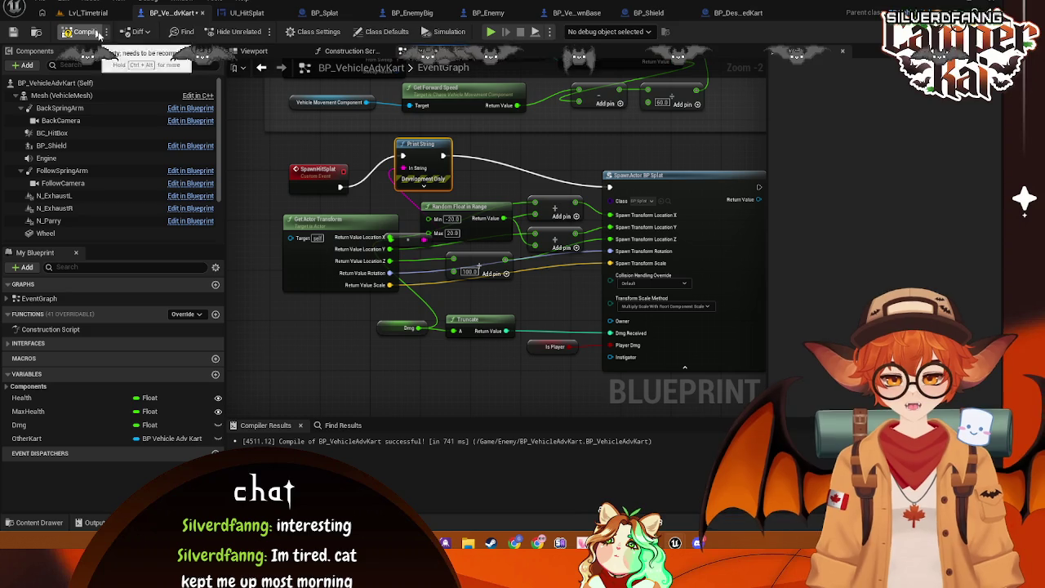
{"action": "scroll", "coordinate": [459, 221], "scroll_direction": "down", "scroll_amount": 1}
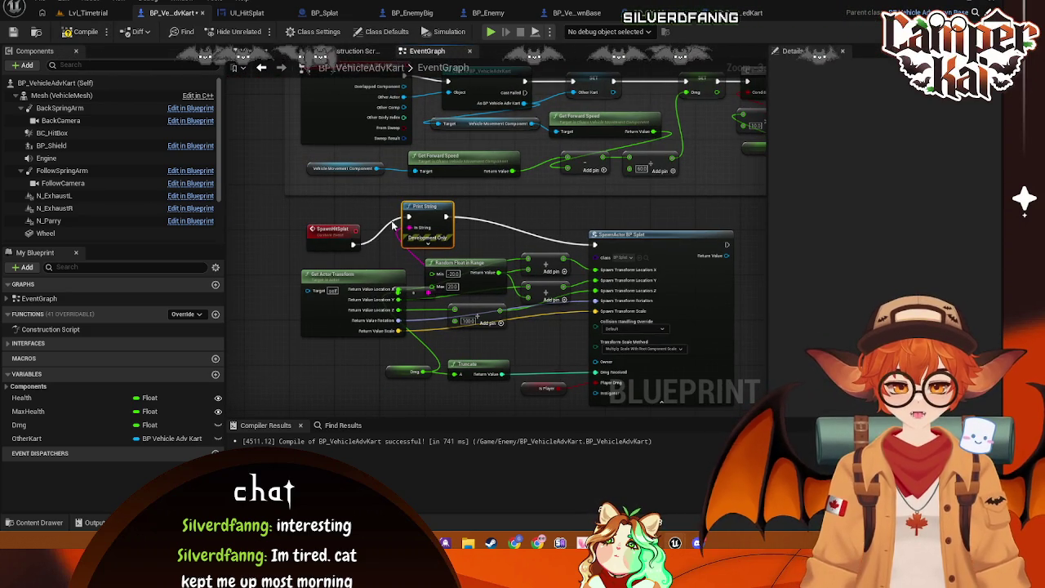
{"action": "key", "text": "Delete"}
{"action": "left_click_drag", "start_coordinate": [353, 244], "coordinate": [594, 244]}
- Return to the Lvl_Timetrial level
{"action": "right_click", "coordinate": [514, 220]}
{"action": "scroll", "coordinate": [488, 289], "scroll_direction": "down", "scroll_amount": 4}
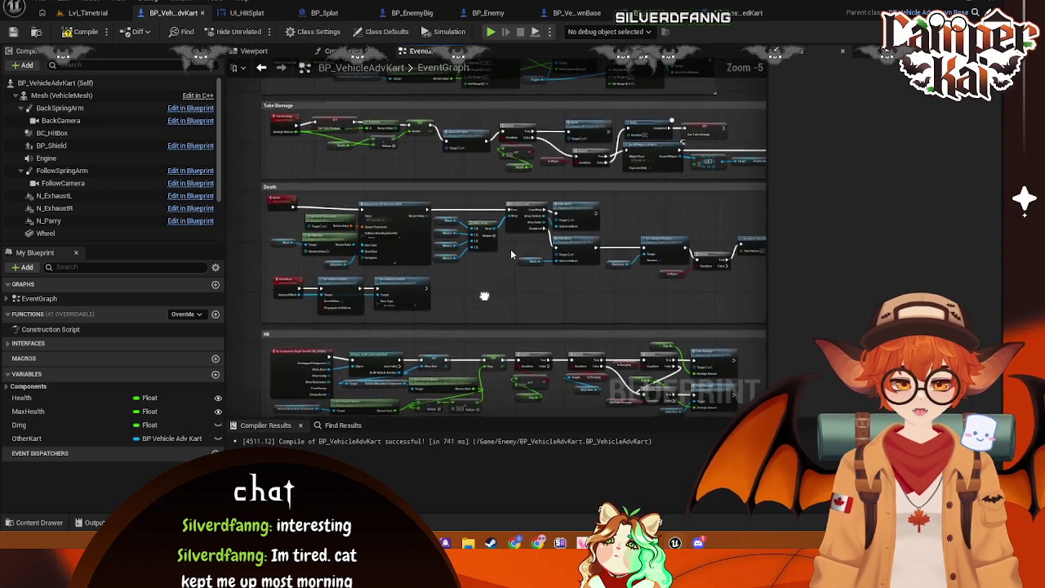
{"action": "scroll", "coordinate": [489, 289], "scroll_direction": "up", "scroll_amount": 2}
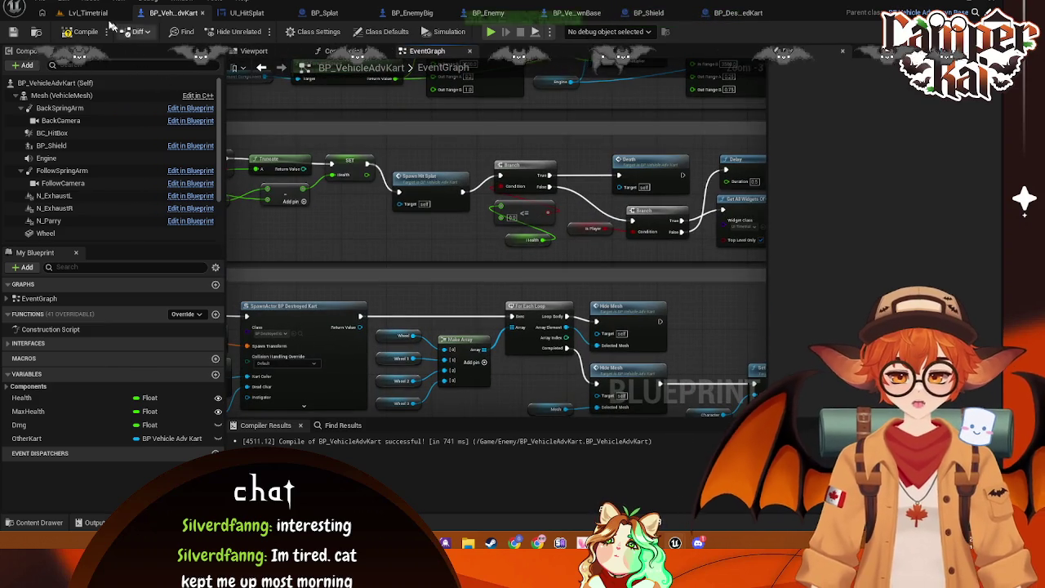
{"action": "left_click", "coordinate": [87, 12]}
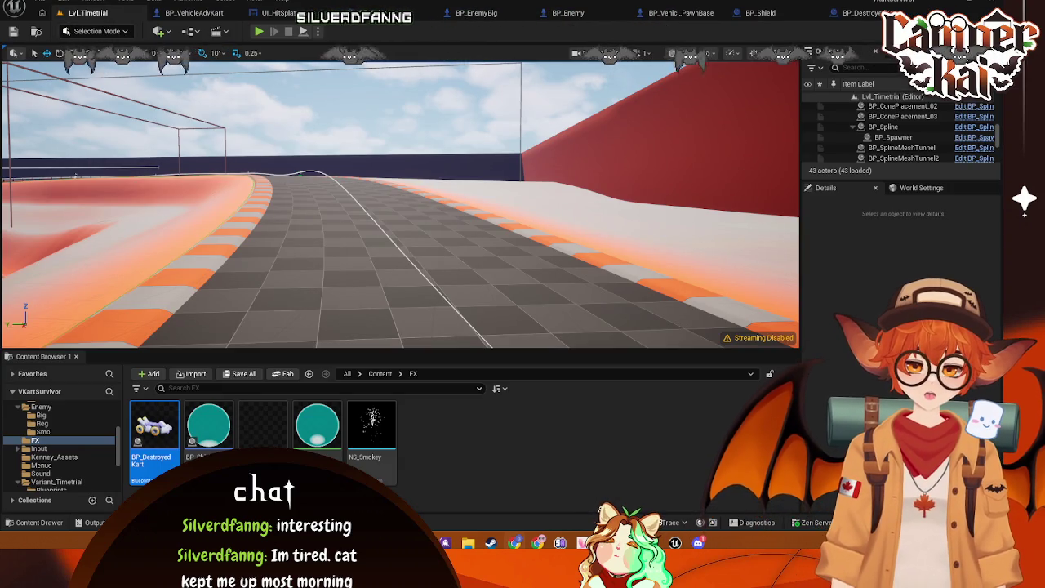
- Start and immediately stop a Play session, then return to BP_VehicleAdvKart's event graph
{"action": "left_click", "coordinate": [243, 140]}
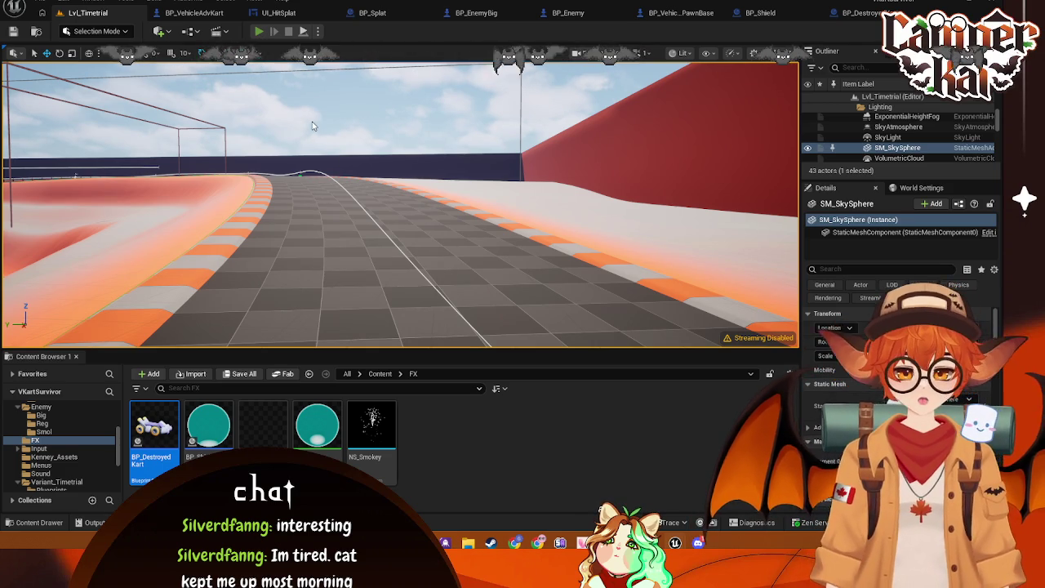
{"action": "left_click", "coordinate": [258, 31]}
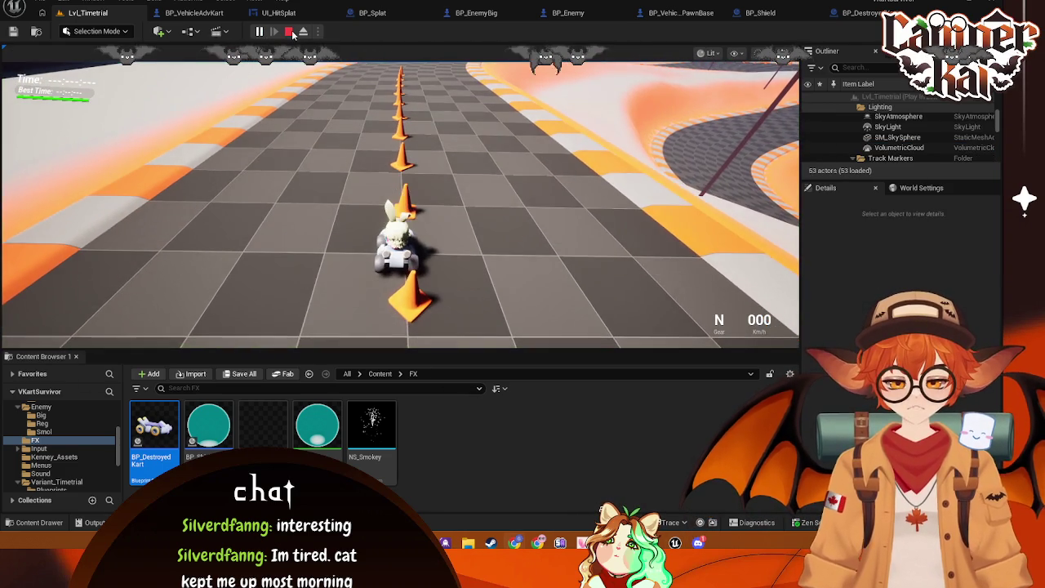
{"action": "left_click", "coordinate": [290, 33]}
{"action": "left_click", "coordinate": [193, 12]}
{"action": "mouse_move", "coordinate": [376, 123]}
{"action": "left_mouse_down"}
{"action": "mouse_move", "coordinate": [425, 163]}
{"action": "mouse_move", "coordinate": [560, 335]}
{"action": "mouse_move", "coordinate": [576, 188]}
{"action": "mouse_move", "coordinate": [596, 332]}
{"action": "mouse_move", "coordinate": [548, 132]}
{"action": "left_mouse_up"}
- Insert a Print String after SpawnHitSplat, connect its In String, and save BP_VehicleAdvKart
{"action": "left_click_drag", "start_coordinate": [546, 301], "coordinate": [515, 130]}
{"action": "mouse_move", "coordinate": [515, 310]}
{"action": "left_mouse_down"}
{"action": "mouse_move", "coordinate": [502, 228]}
{"action": "mouse_move", "coordinate": [468, 196]}
{"action": "left_mouse_up"}
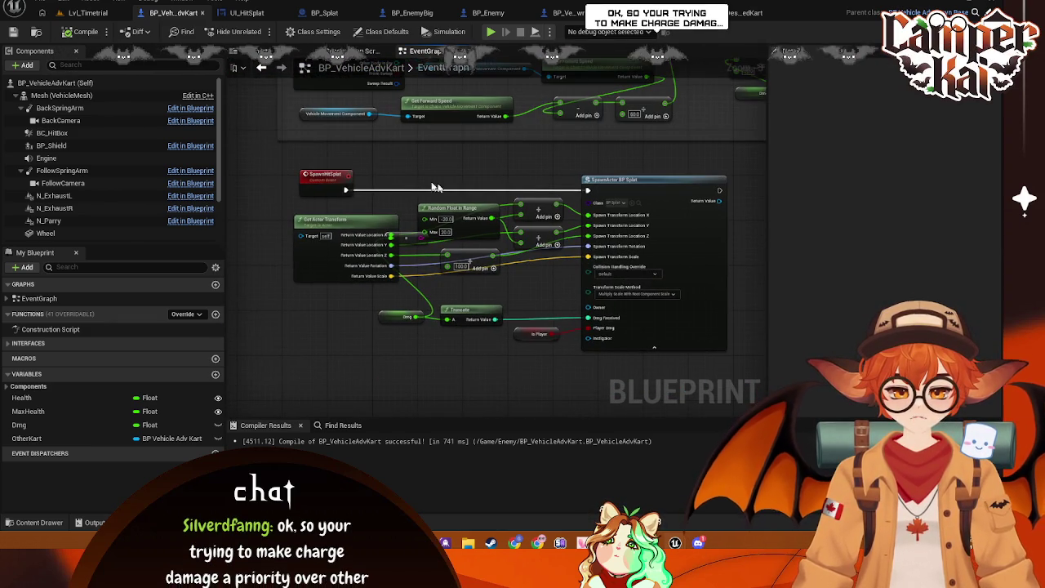
{"action": "left_click_drag", "start_coordinate": [345, 190], "coordinate": [450, 169]}
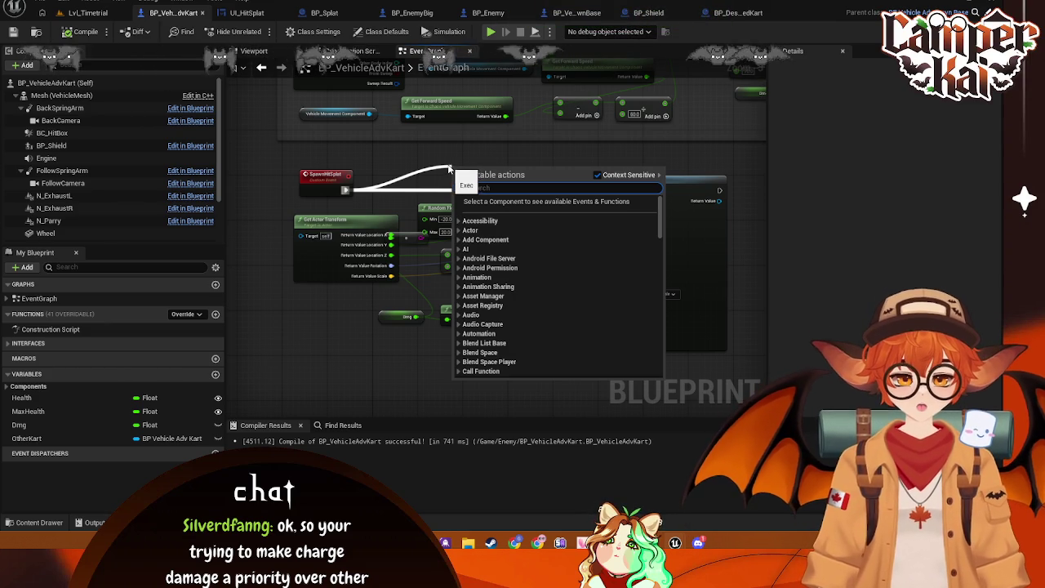
{"action": "key", "text": "Escape"}
{"action": "mouse_move", "coordinate": [588, 190]}
{"action": "left_mouse_down"}
{"action": "mouse_move", "coordinate": [347, 190]}
{"action": "mouse_move", "coordinate": [449, 171]}
{"action": "left_mouse_up"}
{"action": "type", "text": "prin"}
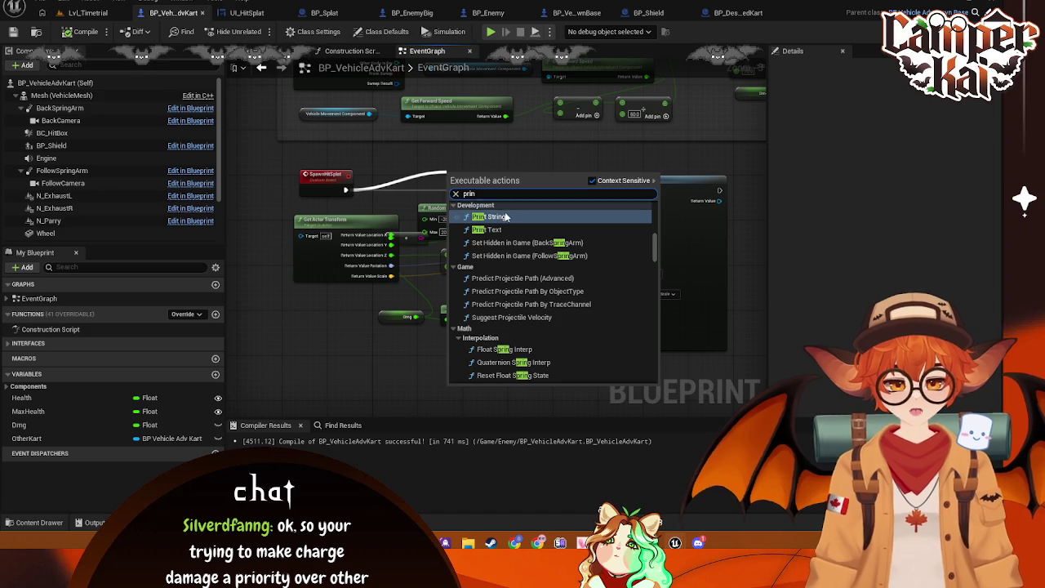
{"action": "left_click", "coordinate": [523, 216]}
{"action": "mouse_move", "coordinate": [391, 235]}
{"action": "left_mouse_down"}
{"action": "mouse_move", "coordinate": [453, 232]}
{"action": "mouse_move", "coordinate": [467, 193]}
{"action": "mouse_move", "coordinate": [454, 196]}
{"action": "mouse_move", "coordinate": [478, 151]}
{"action": "left_mouse_up"}
{"action": "key", "text": "ctrl+s"}
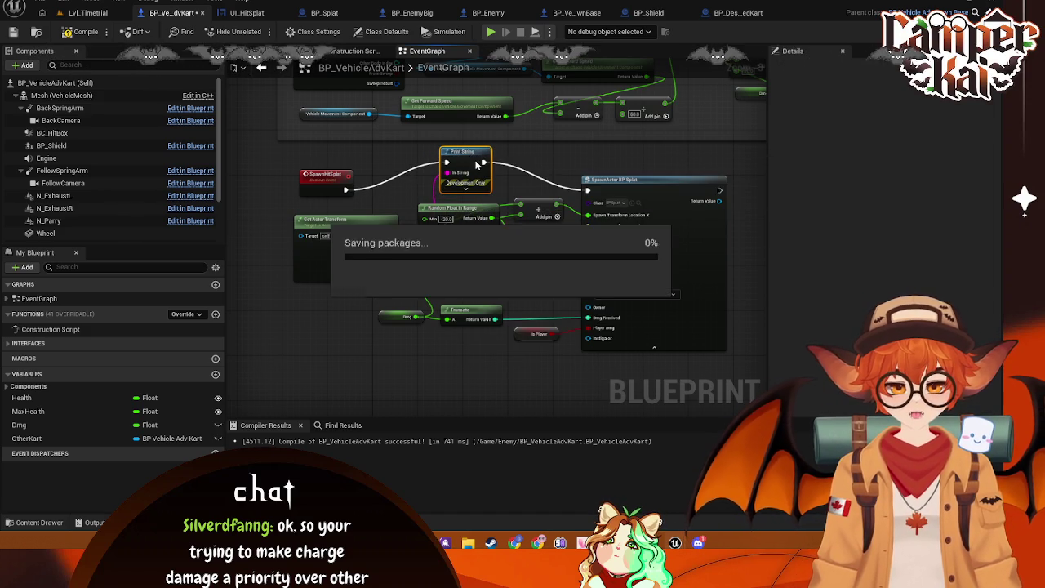
- Playtest Lvl_Timetrial, driving the kart through the cones and down the track to the enemy karts
{"action": "left_click", "coordinate": [87, 13]}
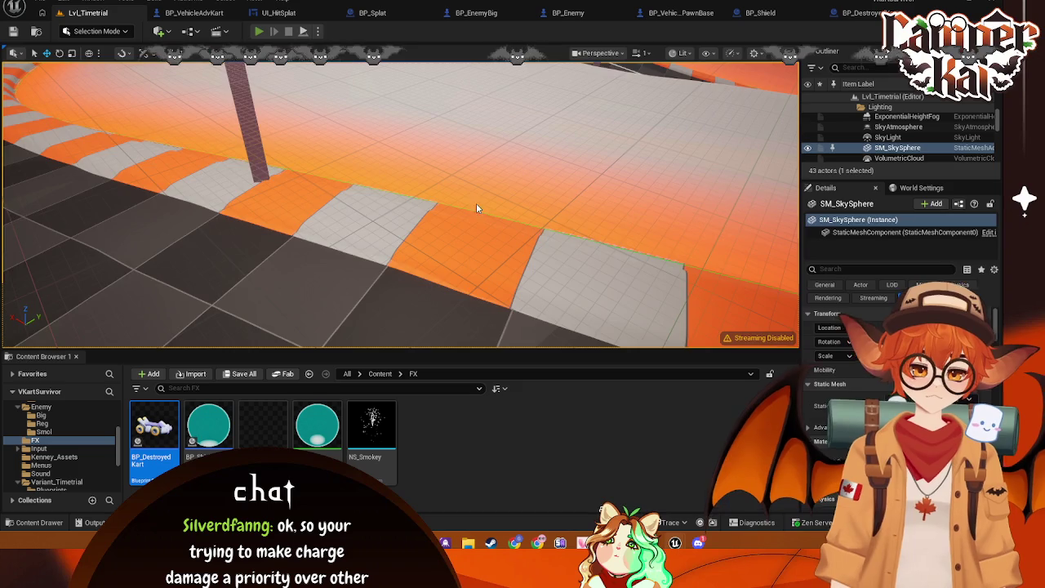
{"action": "key", "text": "alt+p"}
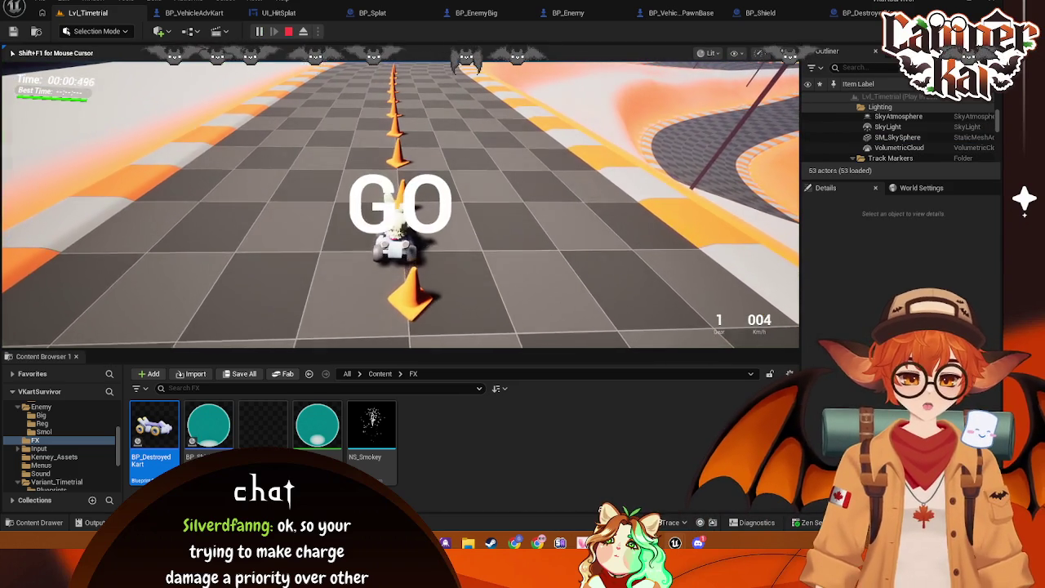
{"action": "key", "text": "w"}
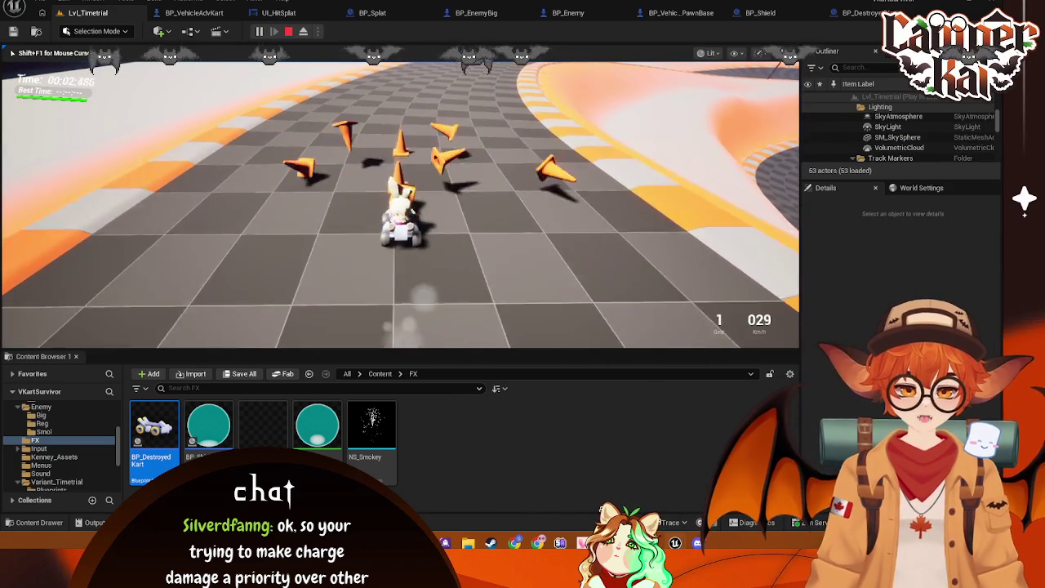
{"action": "key", "text": "w"}
{"action": "key", "text": "w"}
{"action": "key", "text": "w"}
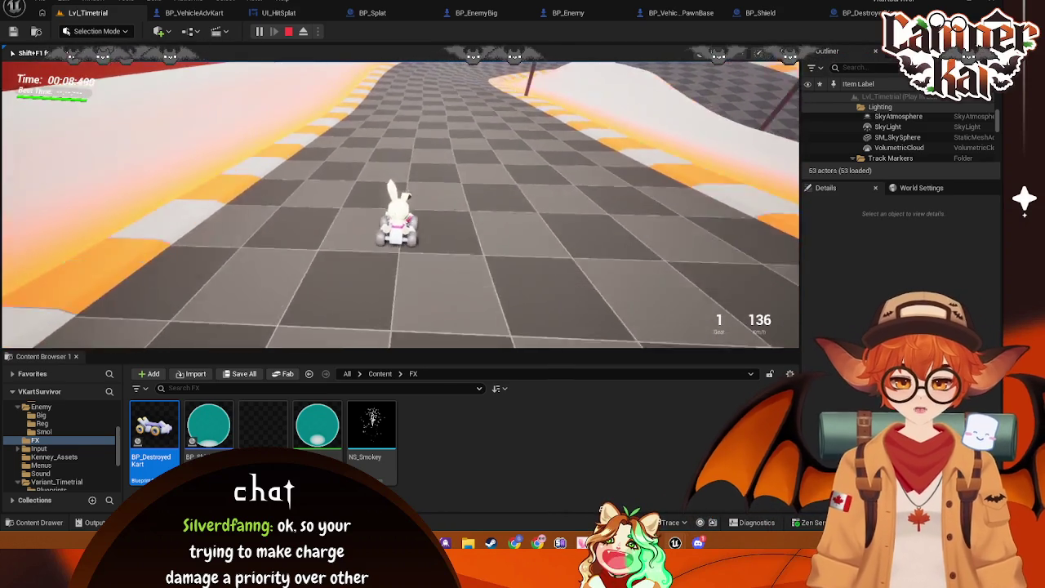
{"action": "key", "text": "a"}
{"action": "key", "text": "w"}
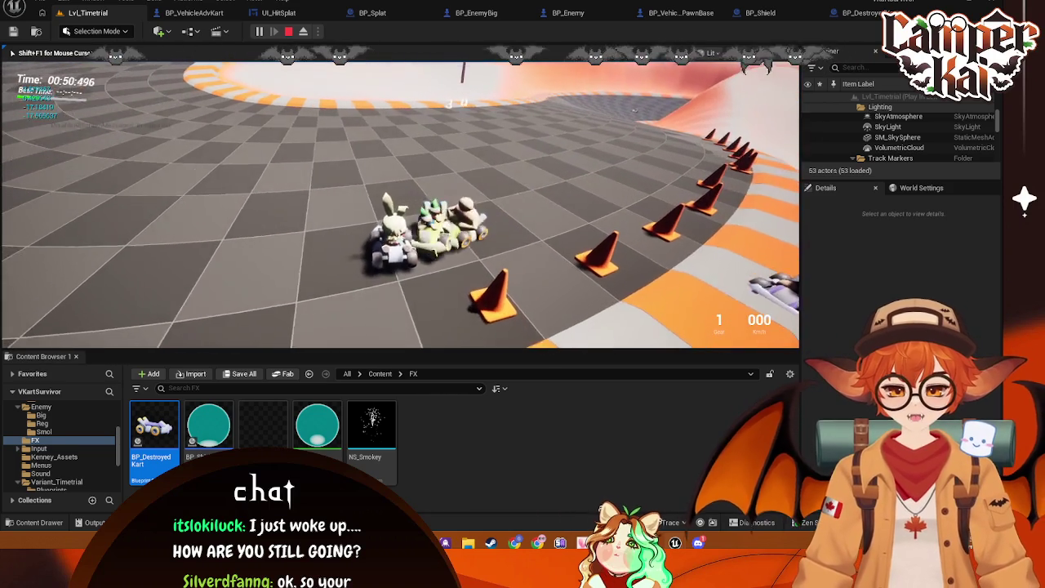
{"action": "key", "text": "alt+Tab"}
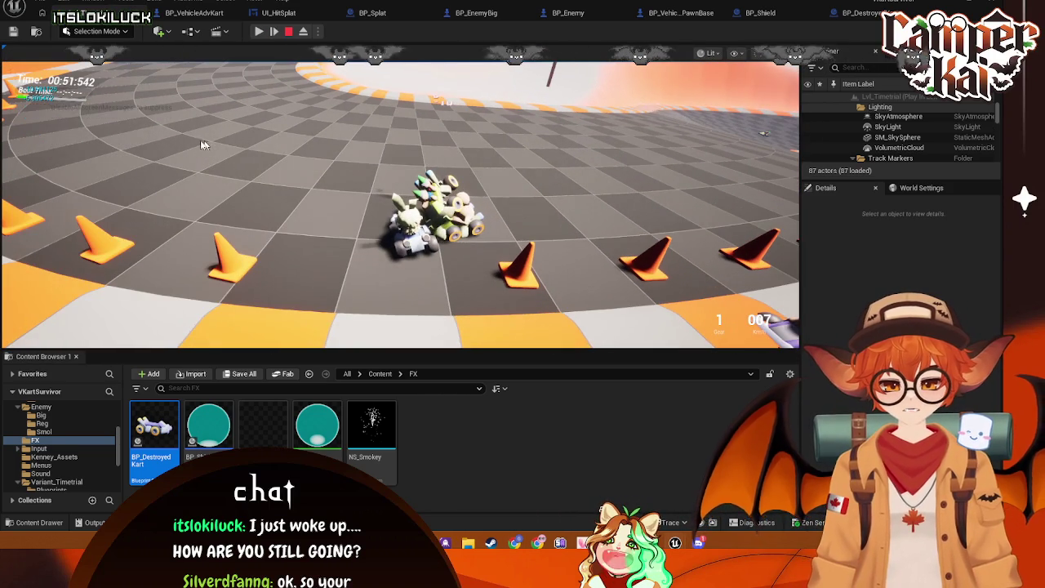
- Check BP_VehicleAdvKart's Death and Take Damage sections mid-play, then return to the level
{"action": "left_click", "coordinate": [198, 17]}
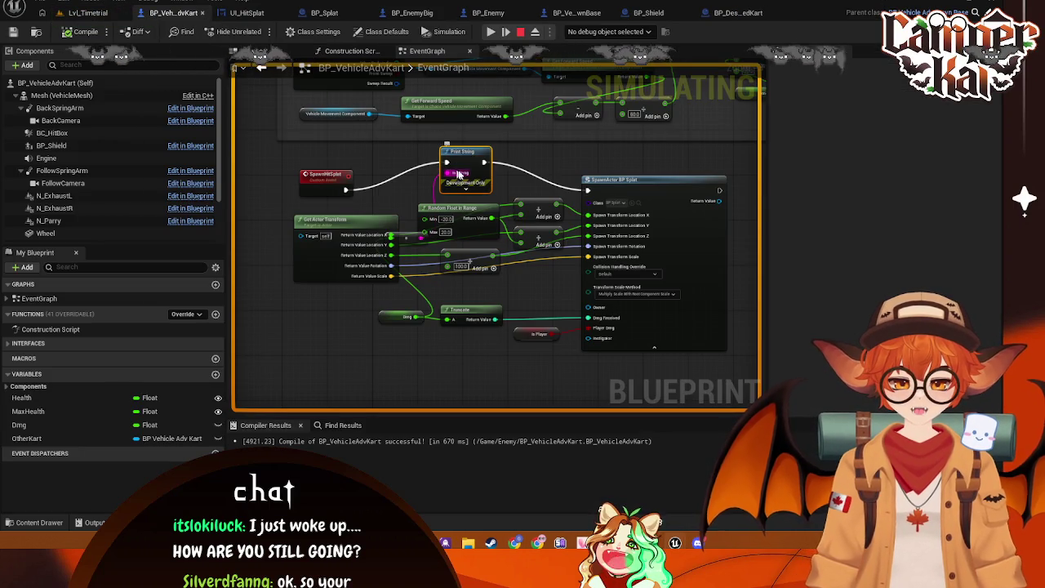
{"action": "mouse_move", "coordinate": [586, 163]}
{"action": "left_mouse_down"}
{"action": "mouse_move", "coordinate": [504, 335]}
{"action": "mouse_move", "coordinate": [636, 396]}
{"action": "left_mouse_up"}
{"action": "left_click_drag", "start_coordinate": [581, 210], "coordinate": [506, 276]}
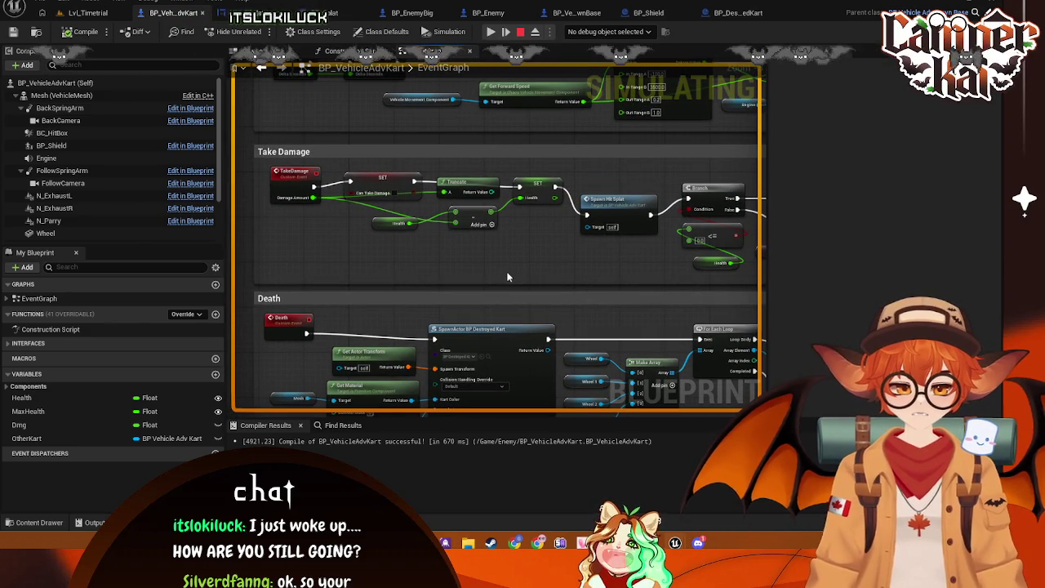
{"action": "left_click", "coordinate": [86, 14]}
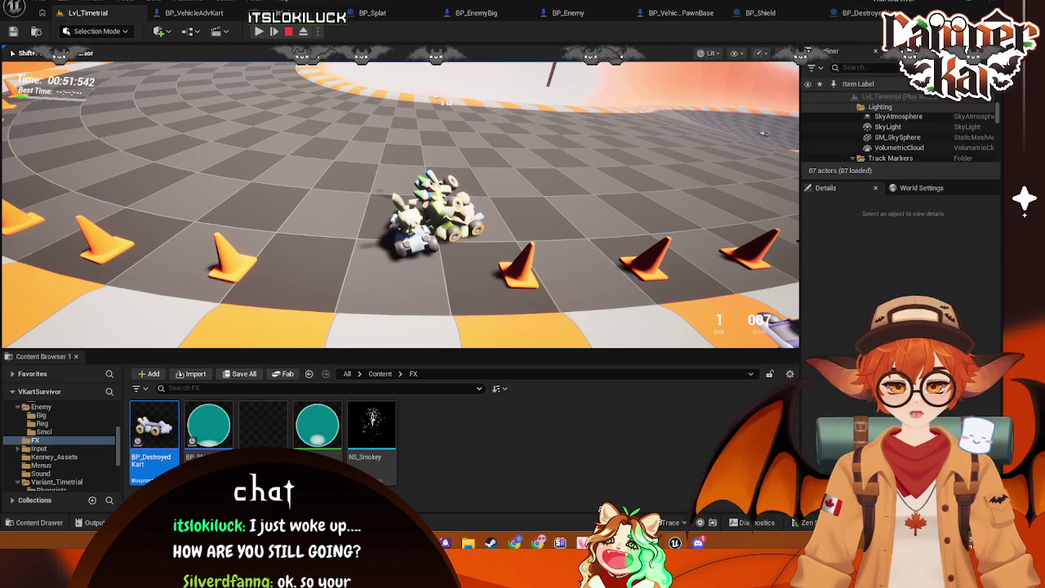
- Eject with F8, select BP_EnemyBig0 and the stacked BP_EnemySmol2, then reopen BP_VehicleAdvKart
{"action": "key", "text": "F8"}
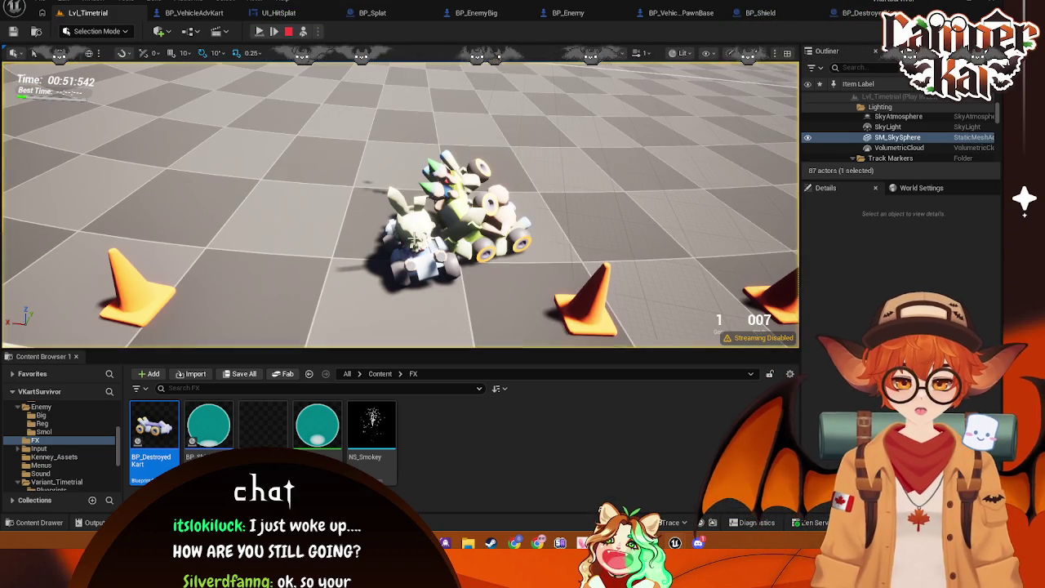
{"action": "left_click", "coordinate": [457, 229]}
{"action": "left_click", "coordinate": [468, 221]}
{"action": "left_click", "coordinate": [461, 176]}
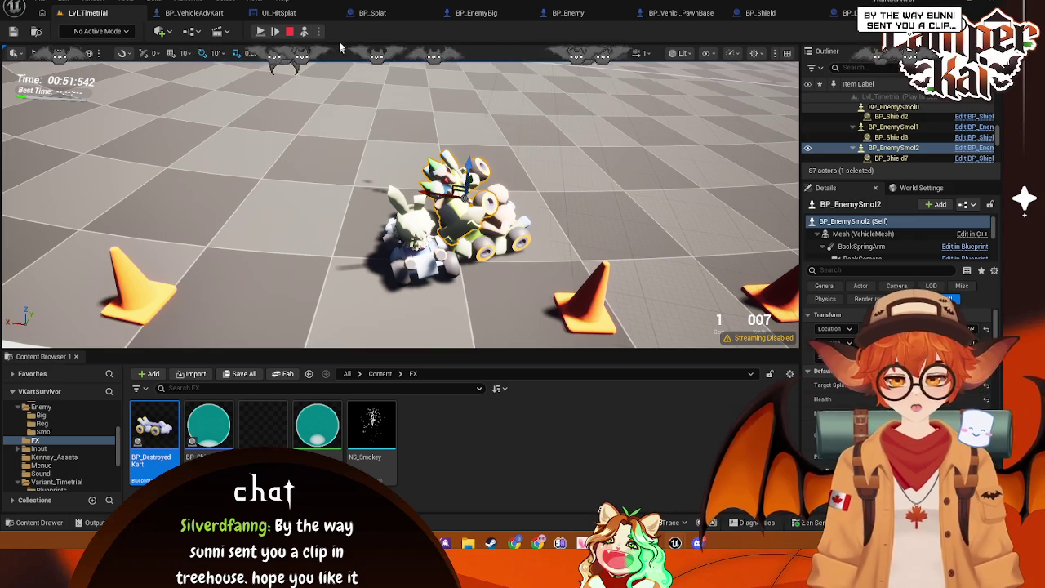
{"action": "left_click", "coordinate": [216, 14]}
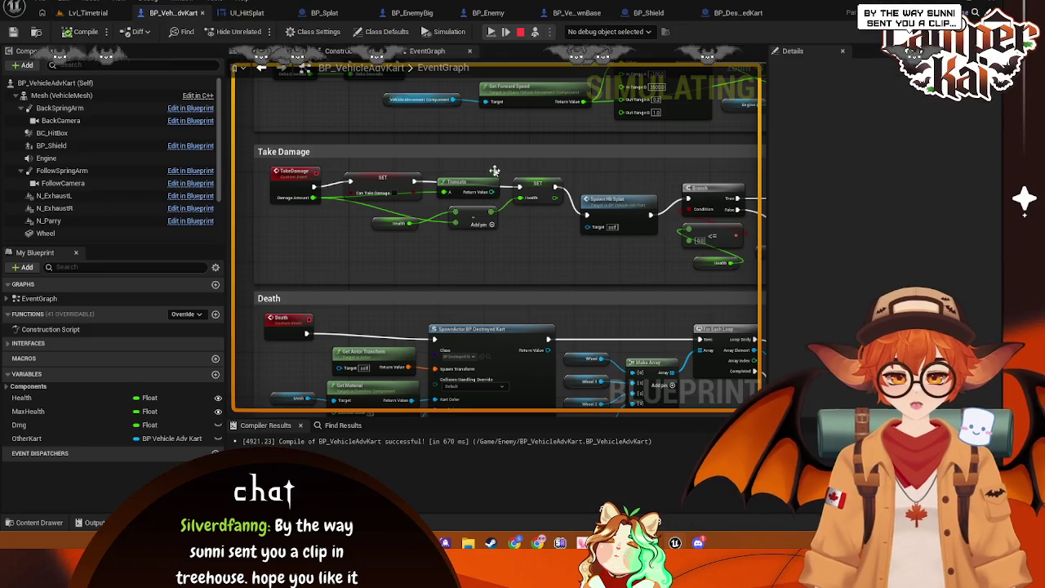
{"action": "key", "text": "Escape"}
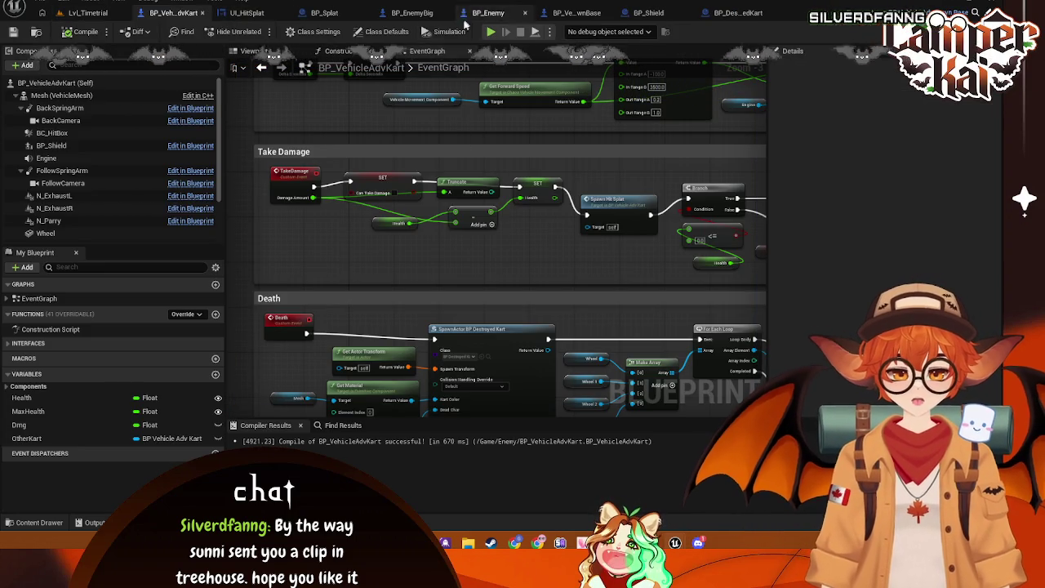
{"action": "scroll", "coordinate": [482, 290], "scroll_direction": "down", "scroll_amount": 5}
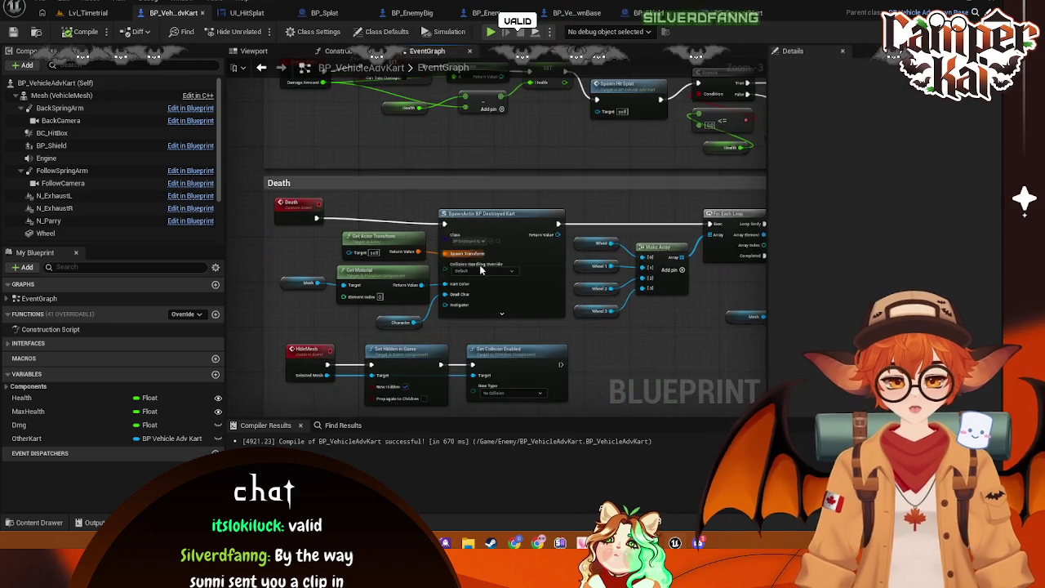
{"action": "scroll", "coordinate": [502, 302], "scroll_direction": "up", "scroll_amount": 5}
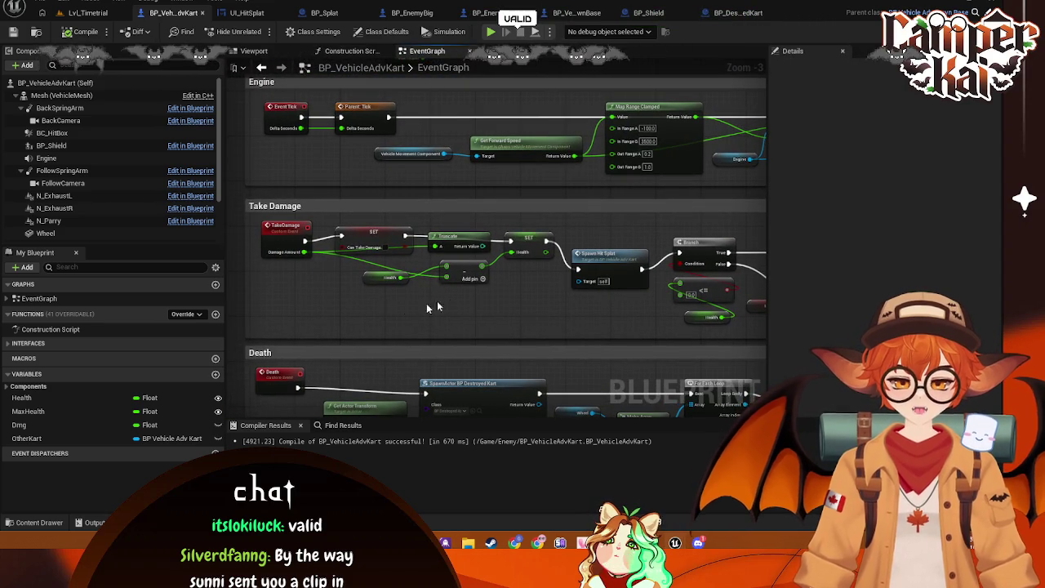
{"action": "scroll", "coordinate": [441, 310], "scroll_direction": "down", "scroll_amount": 1}
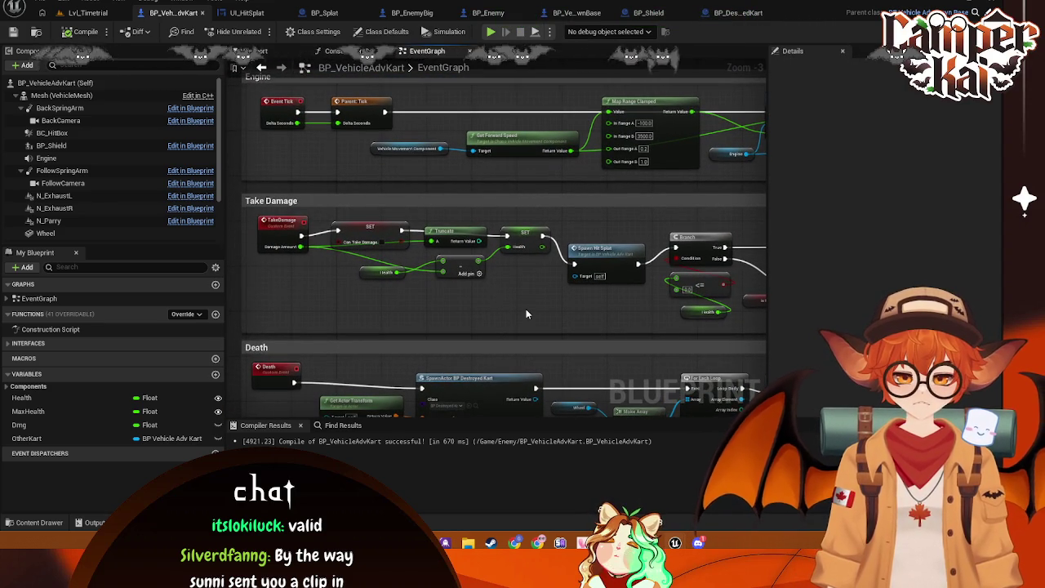
{"action": "scroll", "coordinate": [526, 310], "scroll_direction": "down", "scroll_amount": 2}
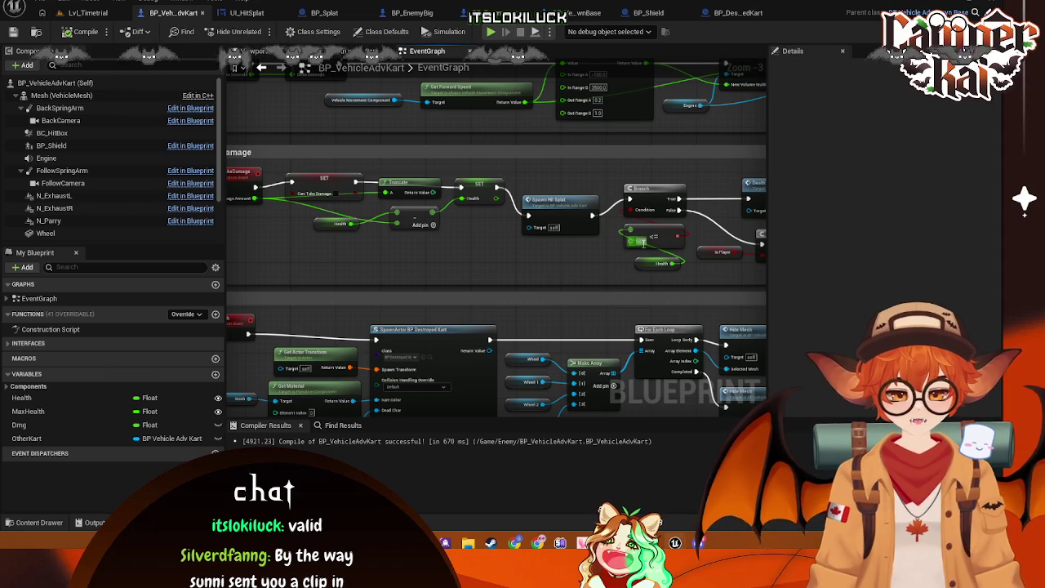
{"action": "mouse_move", "coordinate": [643, 242]}
{"action": "left_mouse_down"}
{"action": "mouse_move", "coordinate": [674, 245]}
{"action": "mouse_move", "coordinate": [678, 306]}
{"action": "mouse_move", "coordinate": [618, 202]}
{"action": "mouse_move", "coordinate": [642, 126]}
{"action": "mouse_move", "coordinate": [588, 246]}
{"action": "mouse_move", "coordinate": [660, 224]}
{"action": "left_mouse_up"}
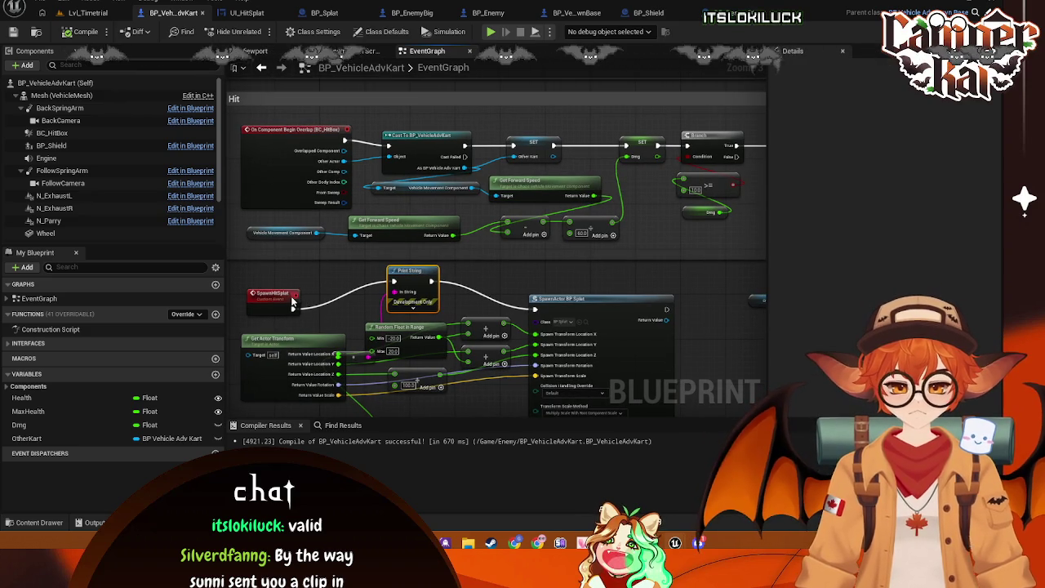
{"action": "left_click_drag", "start_coordinate": [479, 296], "coordinate": [488, 265]}
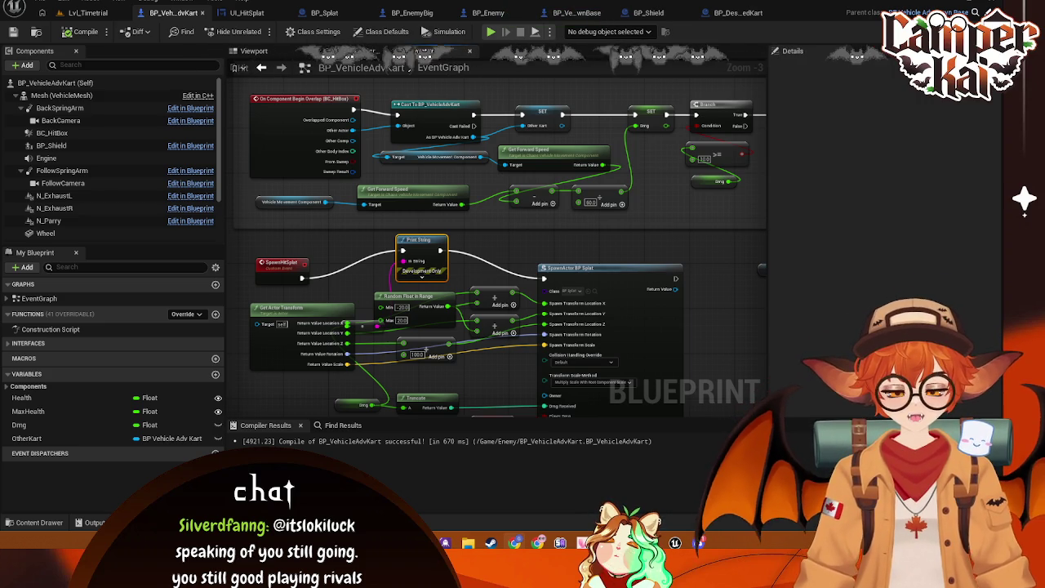
{"action": "left_click_drag", "start_coordinate": [690, 331], "coordinate": [700, 236]}
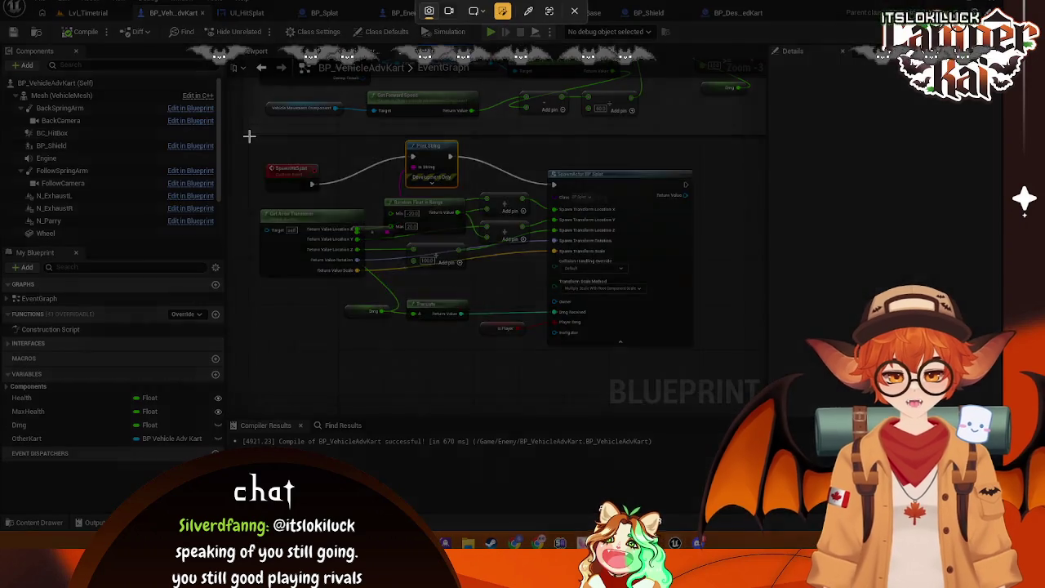
{"action": "mouse_move", "coordinate": [249, 137]}
{"action": "left_mouse_down"}
{"action": "mouse_move", "coordinate": [747, 381]}
{"action": "mouse_move", "coordinate": [701, 352]}
{"action": "left_mouse_up"}
{"action": "key", "text": "ctrl+c"}
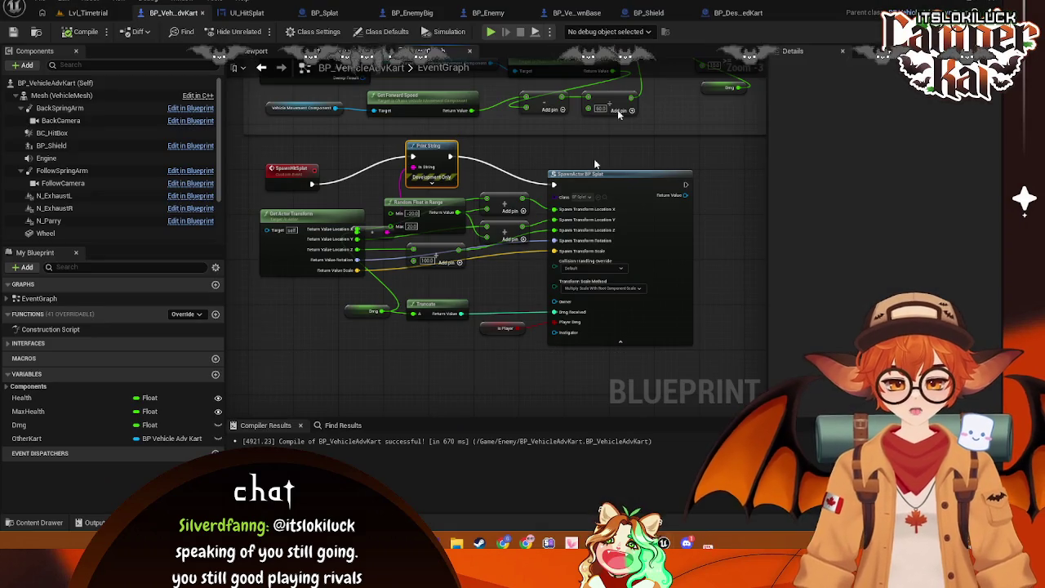
{"action": "scroll", "coordinate": [643, 129], "scroll_direction": "down", "scroll_amount": 3}
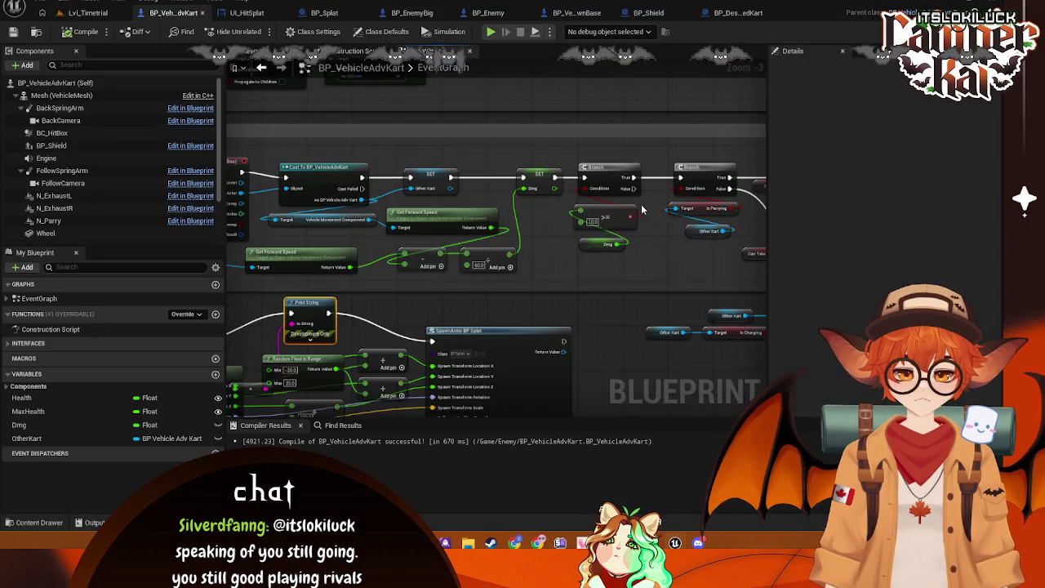
{"action": "scroll", "coordinate": [634, 174], "scroll_direction": "up", "scroll_amount": 3}
{"action": "left_click_drag", "start_coordinate": [634, 174], "coordinate": [605, 143]}
{"action": "scroll", "coordinate": [595, 297], "scroll_direction": "down", "scroll_amount": 3}
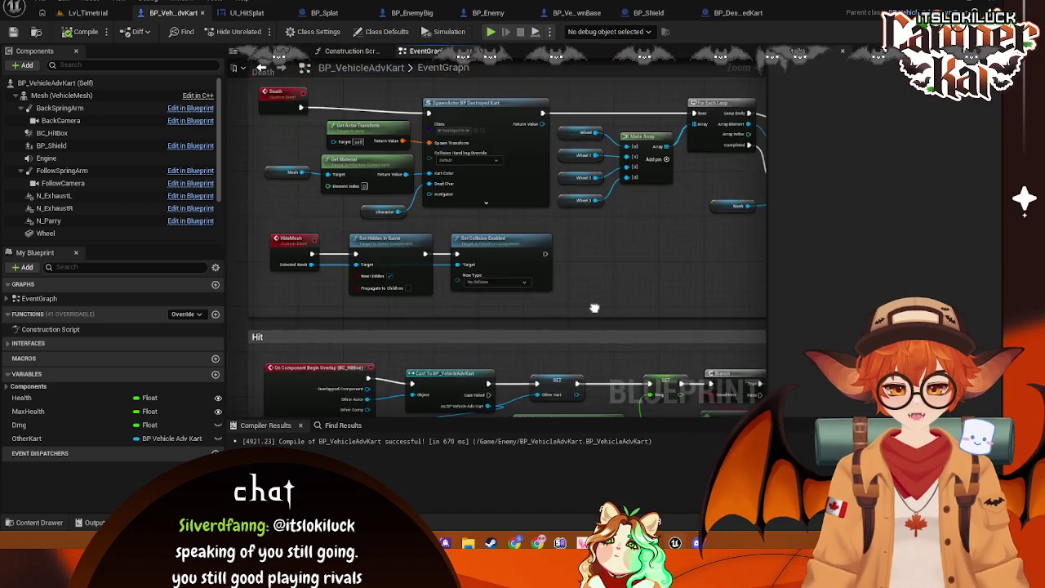
{"action": "scroll", "coordinate": [573, 262], "scroll_direction": "up", "scroll_amount": 3}
{"action": "left_click_drag", "start_coordinate": [573, 262], "coordinate": [567, 270]}
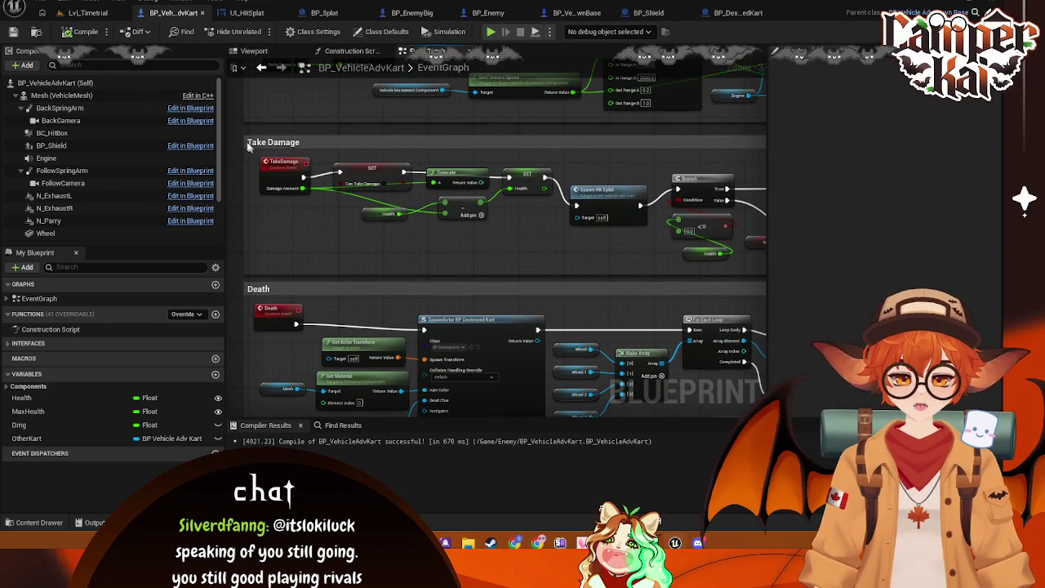
{"action": "key", "text": "Print"}
{"action": "left_click_drag", "start_coordinate": [243, 129], "coordinate": [755, 273]}
{"action": "left_click", "coordinate": [372, 292]}
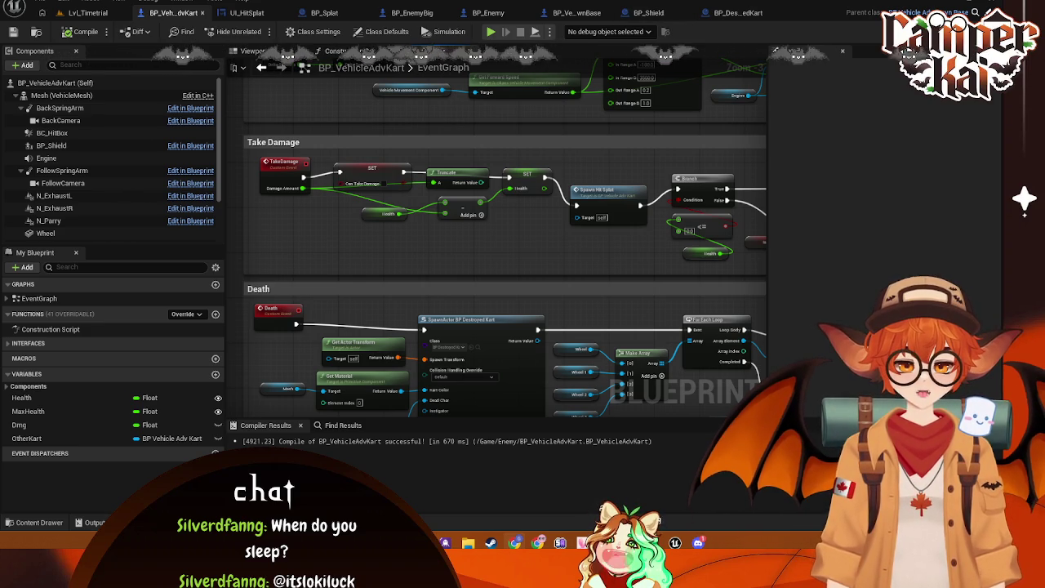
- Add ABS (Float) nodes to both Get Forward Speed return values and wire them into the subtract node
{"action": "mouse_move", "coordinate": [462, 383]}
{"action": "left_mouse_down"}
{"action": "mouse_move", "coordinate": [437, 261]}
{"action": "mouse_move", "coordinate": [519, 418]}
{"action": "mouse_move", "coordinate": [535, 217]}
{"action": "mouse_move", "coordinate": [542, 293]}
{"action": "mouse_move", "coordinate": [522, 283]}
{"action": "mouse_move", "coordinate": [532, 361]}
{"action": "mouse_move", "coordinate": [541, 299]}
{"action": "mouse_move", "coordinate": [532, 199]}
{"action": "mouse_move", "coordinate": [525, 234]}
{"action": "mouse_move", "coordinate": [544, 238]}
{"action": "left_mouse_up"}
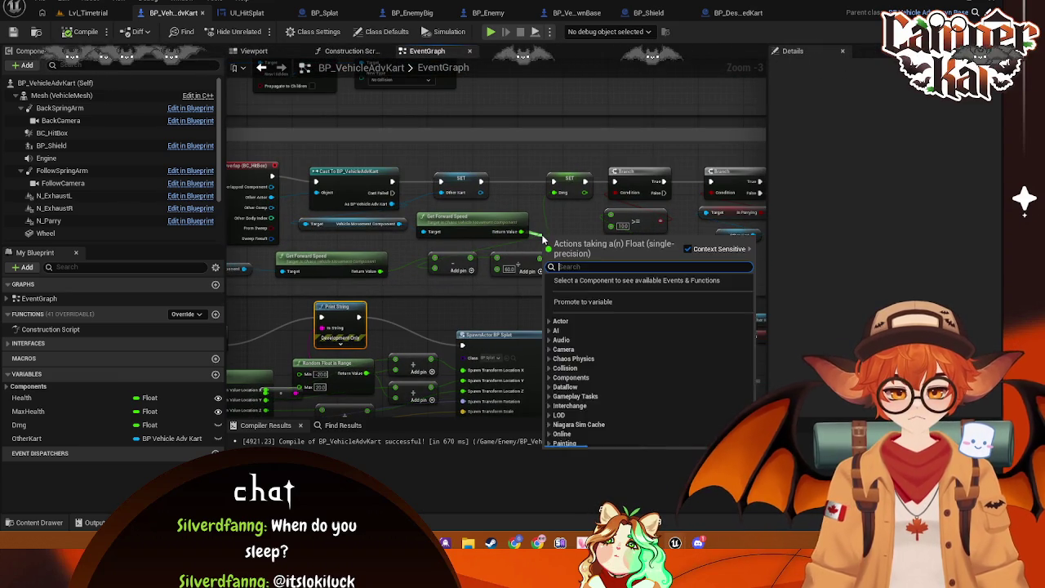
{"action": "type", "text": "abs"}
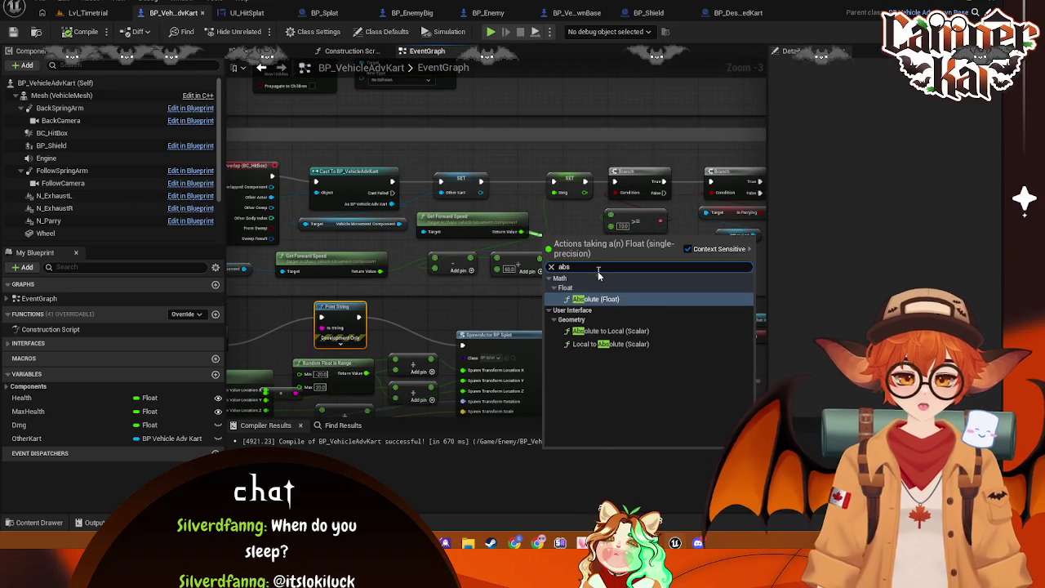
{"action": "key", "text": "Return"}
{"action": "mouse_move", "coordinate": [593, 241]}
{"action": "left_mouse_down"}
{"action": "mouse_move", "coordinate": [437, 262]}
{"action": "mouse_move", "coordinate": [469, 290]}
{"action": "mouse_move", "coordinate": [494, 276]}
{"action": "mouse_move", "coordinate": [670, 293]}
{"action": "mouse_move", "coordinate": [507, 263]}
{"action": "left_mouse_up"}
{"action": "type", "text": "abs"}
{"action": "key", "text": "Return"}
- Tidy the two ABS nodes and the 60.0 addition node in the Hit graph
{"action": "mouse_move", "coordinate": [581, 273]}
{"action": "left_mouse_down"}
{"action": "mouse_move", "coordinate": [608, 278]}
{"action": "mouse_move", "coordinate": [475, 250]}
{"action": "left_mouse_up"}
{"action": "left_click", "coordinate": [625, 245]}
{"action": "mouse_move", "coordinate": [541, 270]}
{"action": "left_mouse_down"}
{"action": "mouse_move", "coordinate": [490, 257]}
{"action": "mouse_move", "coordinate": [483, 282]}
{"action": "left_mouse_up"}
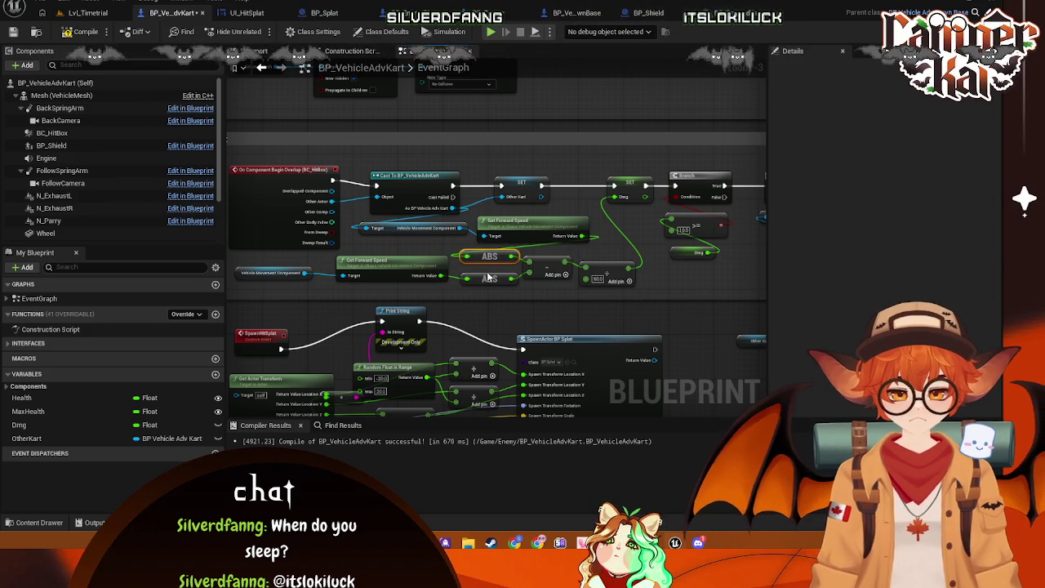
{"action": "left_click", "coordinate": [490, 258]}
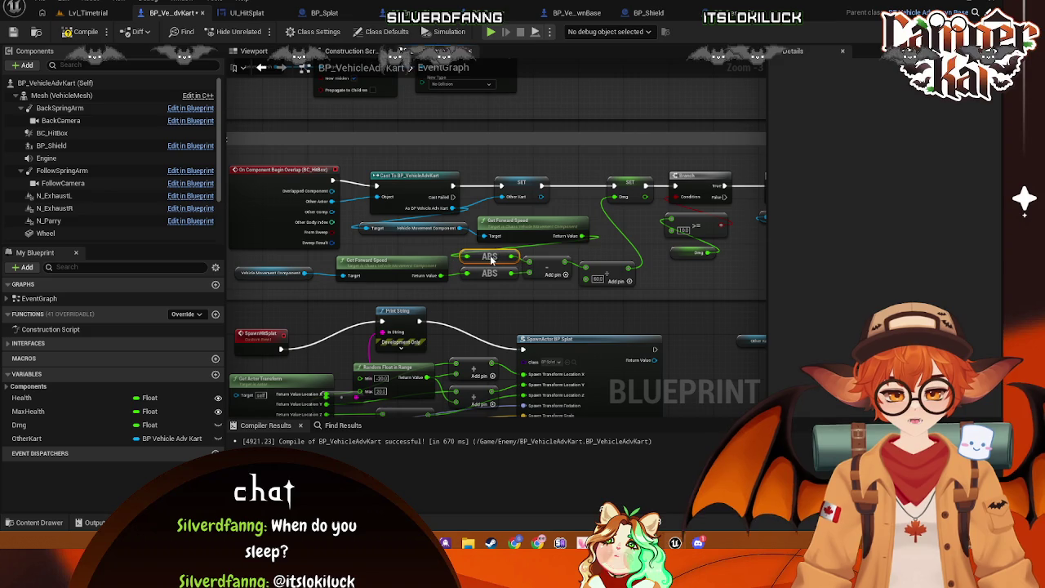
{"action": "mouse_move", "coordinate": [631, 262]}
{"action": "left_mouse_down"}
{"action": "mouse_move", "coordinate": [587, 272]}
{"action": "mouse_move", "coordinate": [580, 249]}
{"action": "left_mouse_up"}
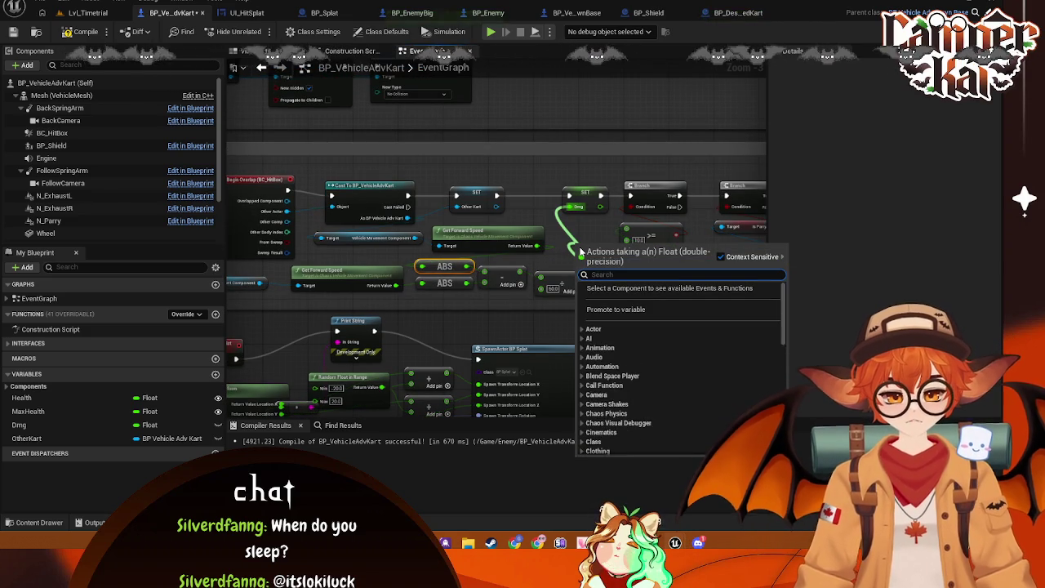
{"action": "key", "text": "Escape"}
- Insert a Print String node after SET Other Kart, placed above the SET Dmg row
{"action": "mouse_move", "coordinate": [497, 196]}
{"action": "left_mouse_down"}
{"action": "mouse_move", "coordinate": [572, 212]}
{"action": "mouse_move", "coordinate": [513, 200]}
{"action": "left_mouse_up"}
{"action": "type", "text": "print strin"}
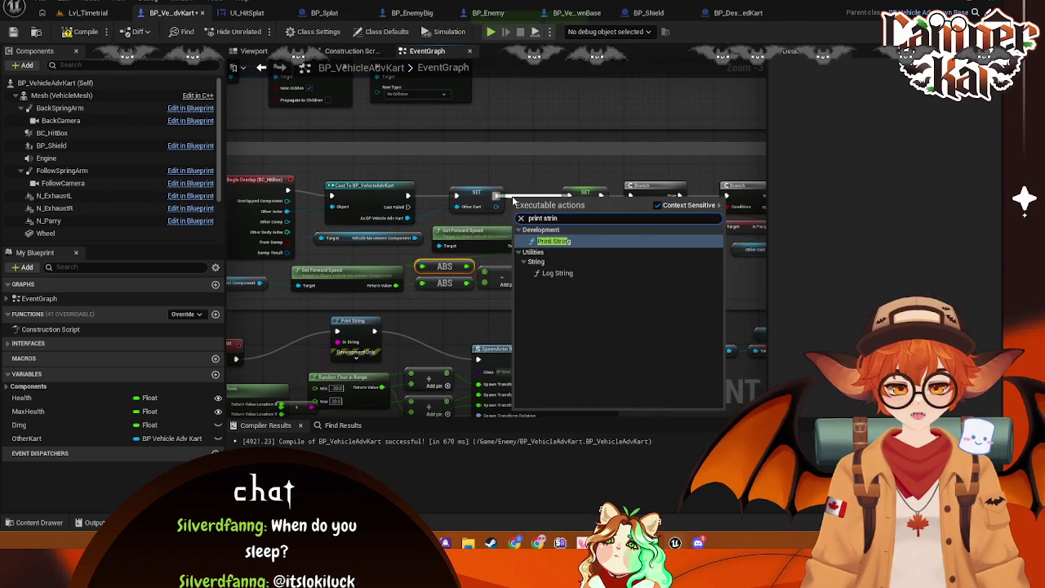
{"action": "left_click", "coordinate": [601, 240]}
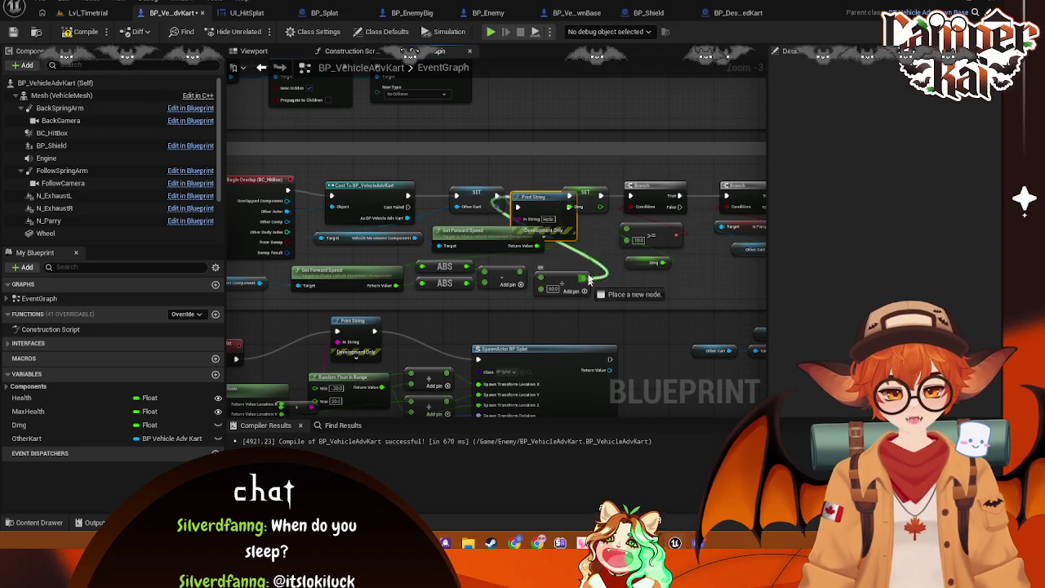
{"action": "left_click_drag", "start_coordinate": [535, 197], "coordinate": [535, 179]}
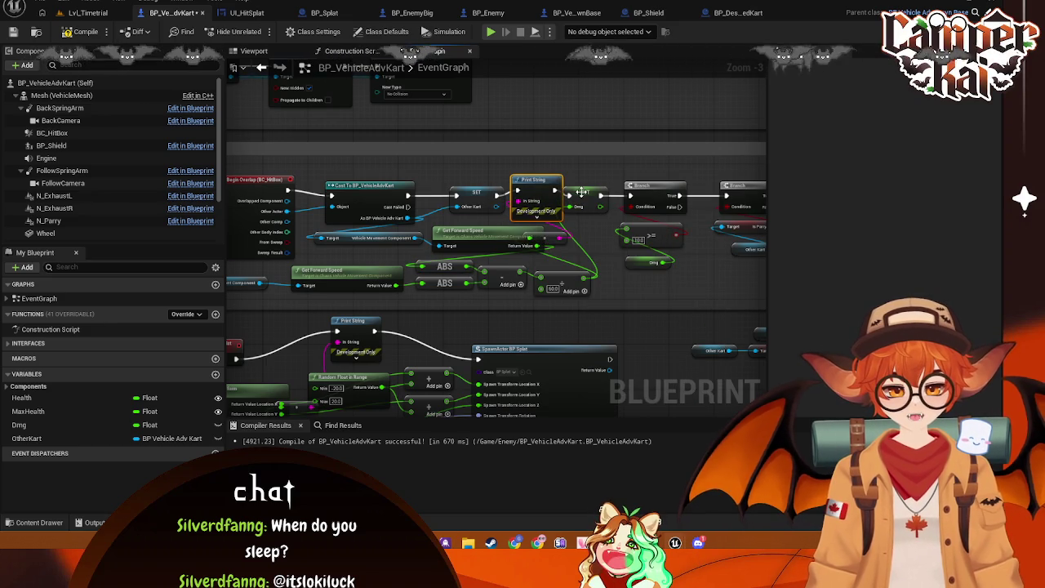
{"action": "left_click", "coordinate": [590, 196]}
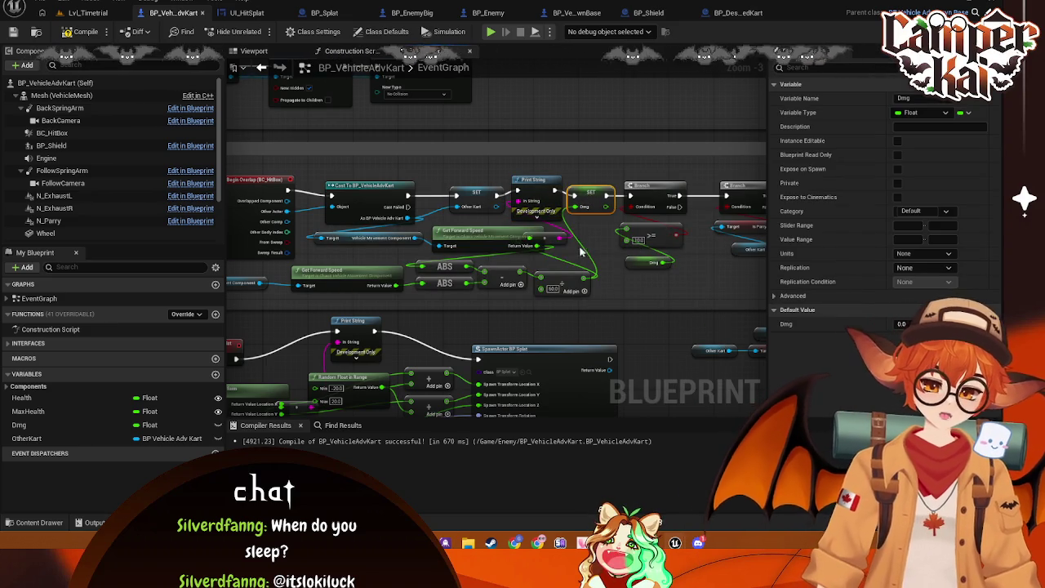
- Review the downstream Take Damage calls and save BP_VehicleAdvKart
{"action": "left_click_drag", "start_coordinate": [463, 234], "coordinate": [457, 235]}
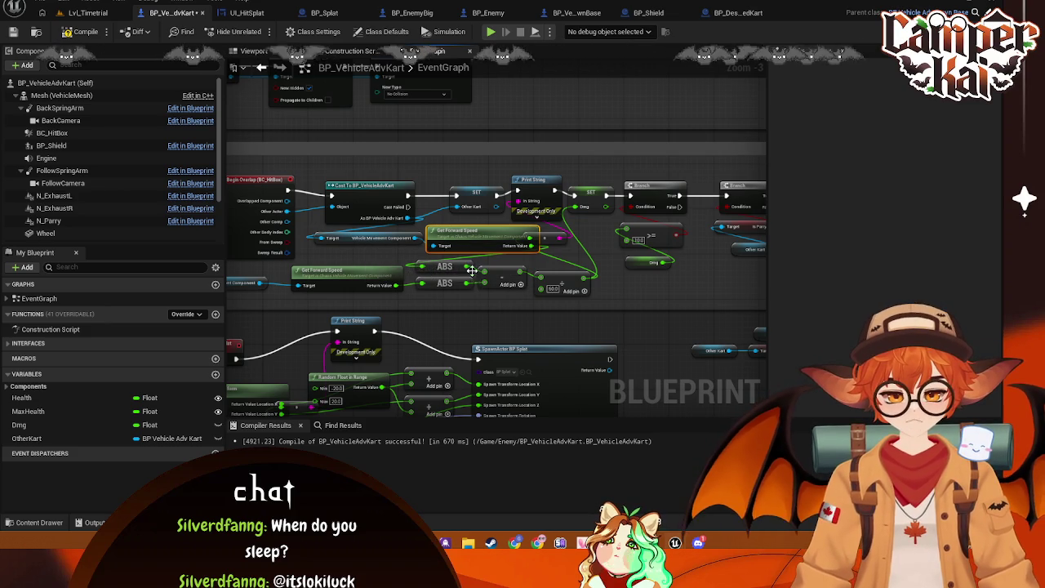
{"action": "left_click_drag", "start_coordinate": [410, 294], "coordinate": [479, 285]}
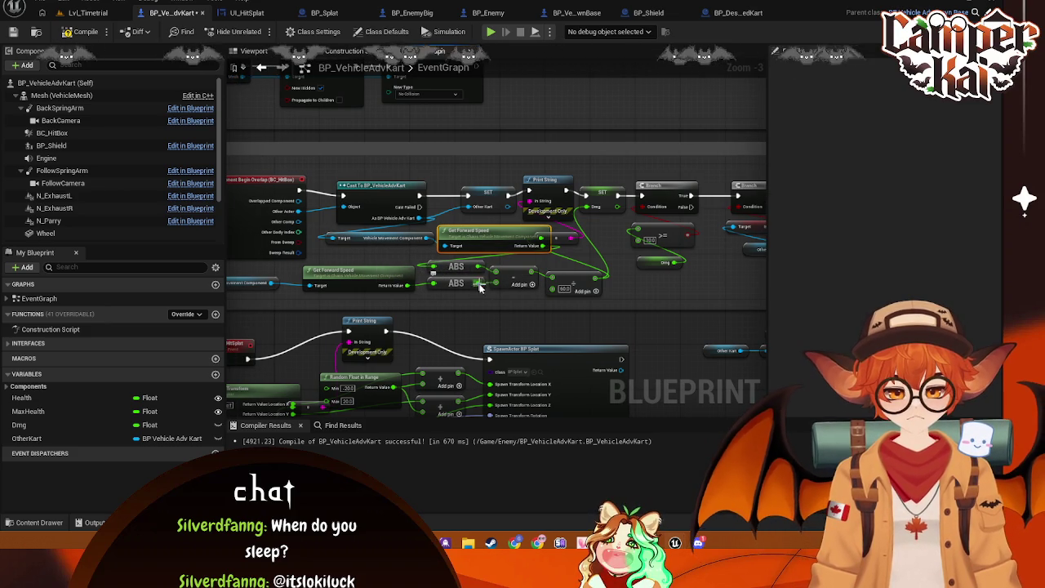
{"action": "left_click_drag", "start_coordinate": [520, 296], "coordinate": [490, 311]}
{"action": "left_click_drag", "start_coordinate": [385, 278], "coordinate": [320, 270]}
{"action": "left_click_drag", "start_coordinate": [478, 245], "coordinate": [413, 237]}
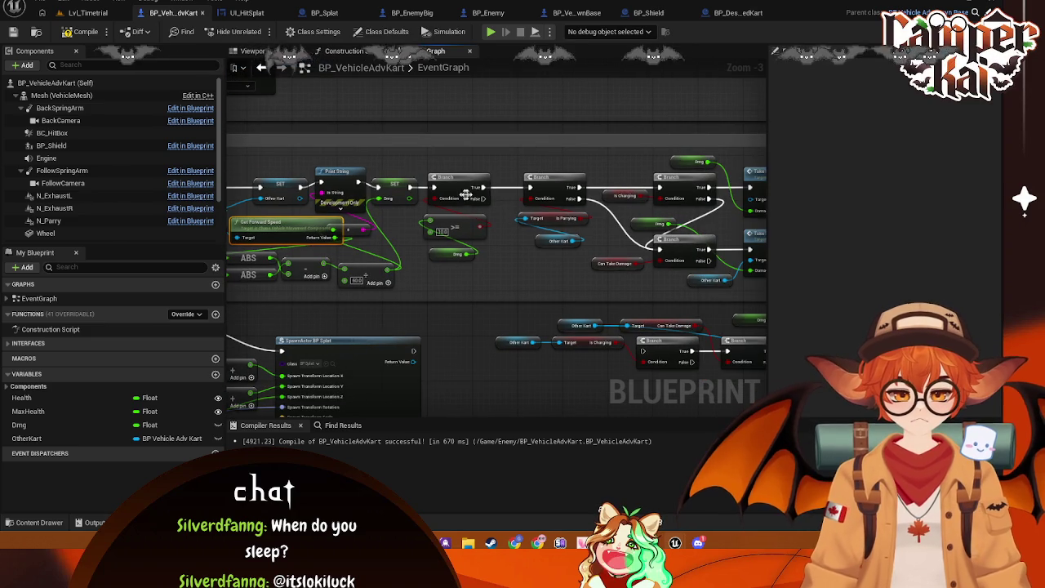
{"action": "left_click_drag", "start_coordinate": [575, 189], "coordinate": [467, 199]}
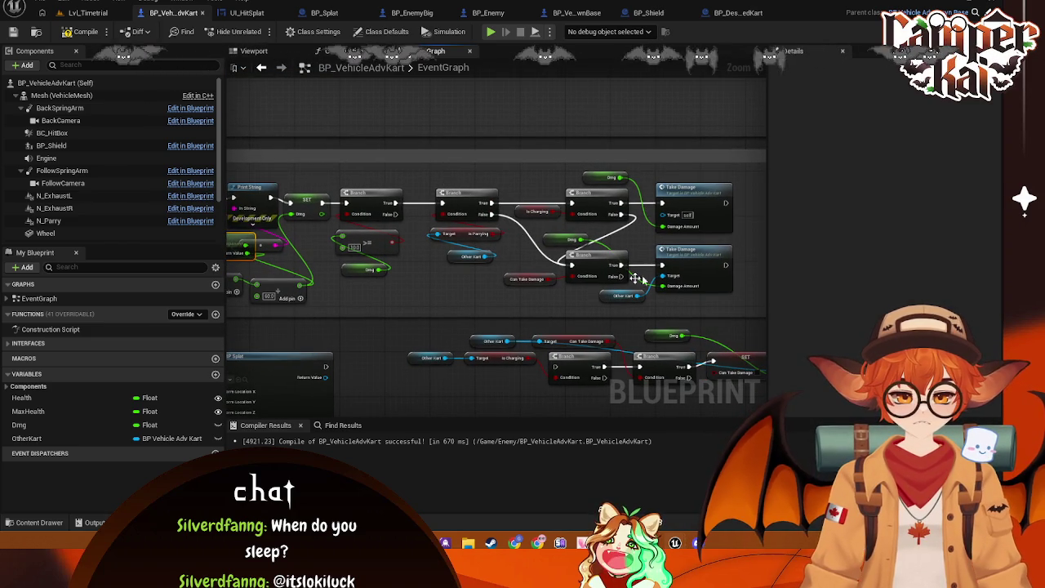
{"action": "key", "text": "ctrl+s"}
{"action": "left_click_drag", "start_coordinate": [300, 163], "coordinate": [545, 158]}
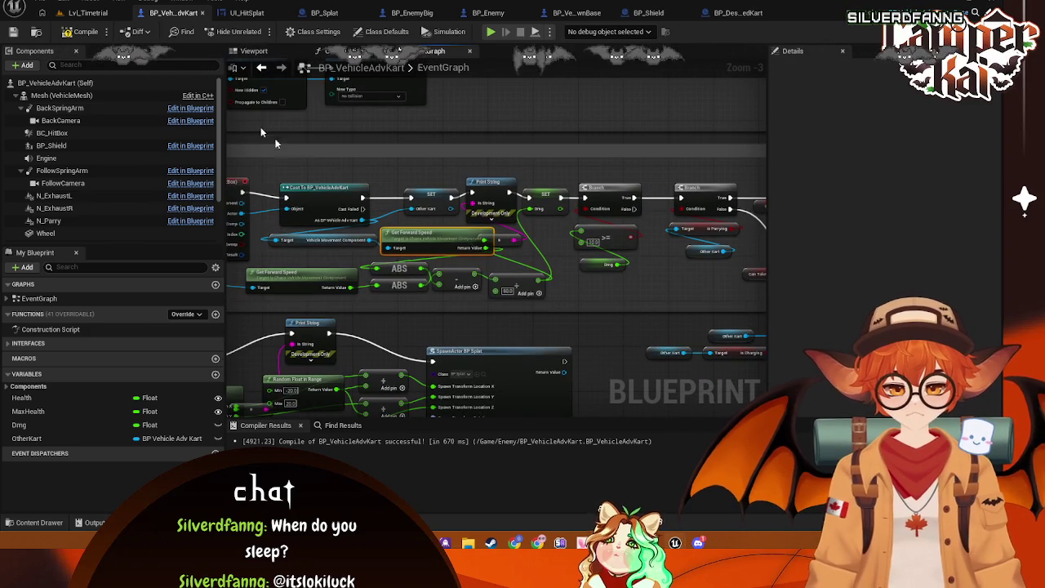
- Start a Play In Editor session on Lvl_Timetrial and drive the kart down the track
{"action": "left_click", "coordinate": [88, 13]}
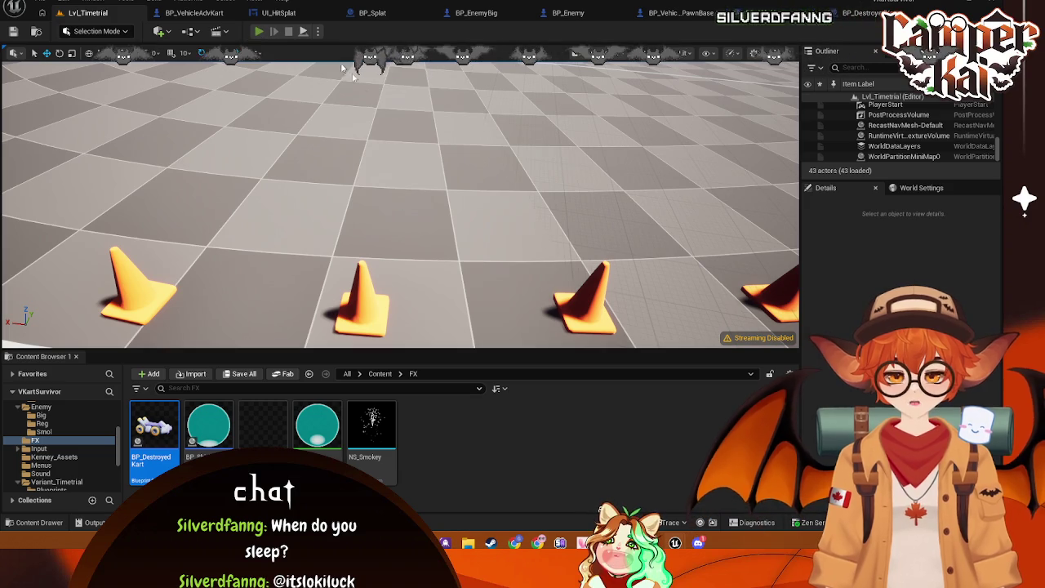
{"action": "key", "text": "alt+p"}
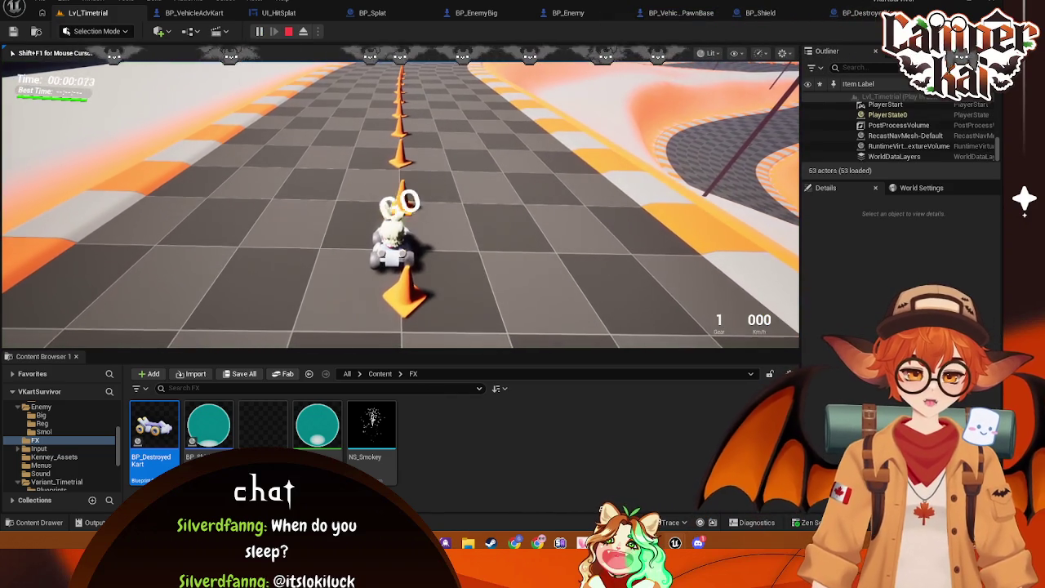
{"action": "key", "text": "w"}
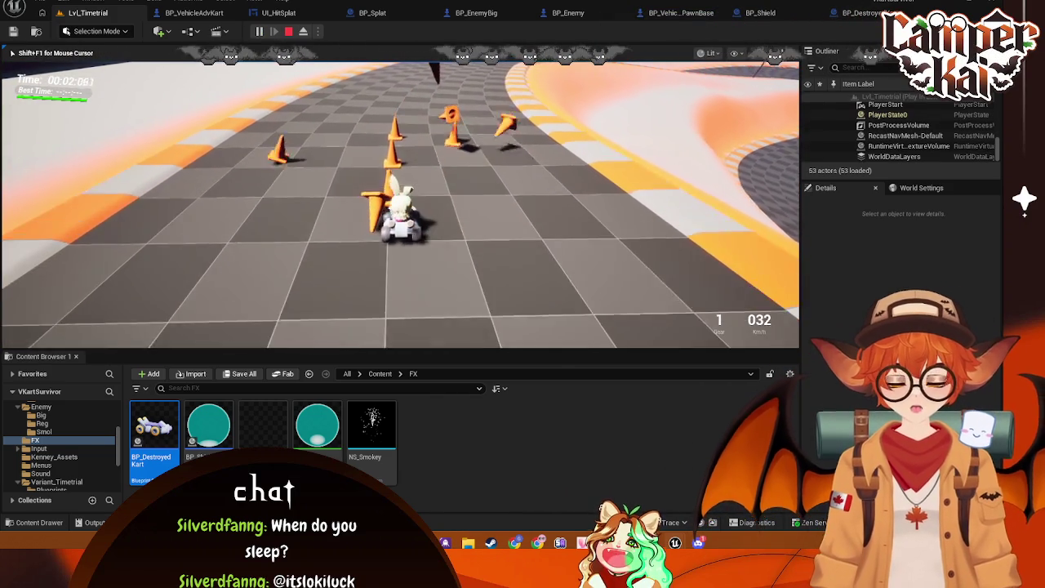
{"action": "key", "text": "s"}
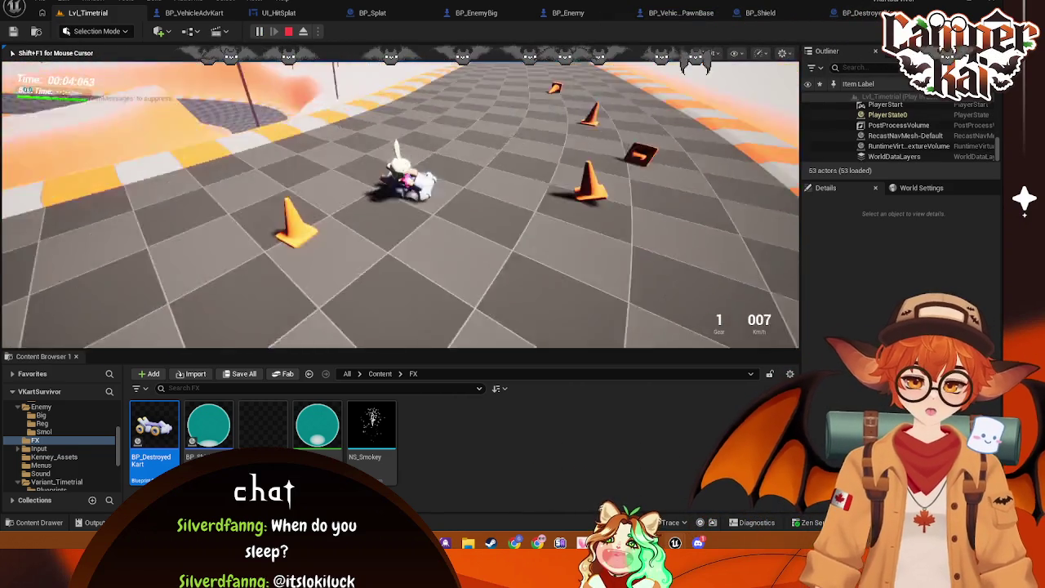
{"action": "key", "text": "w"}
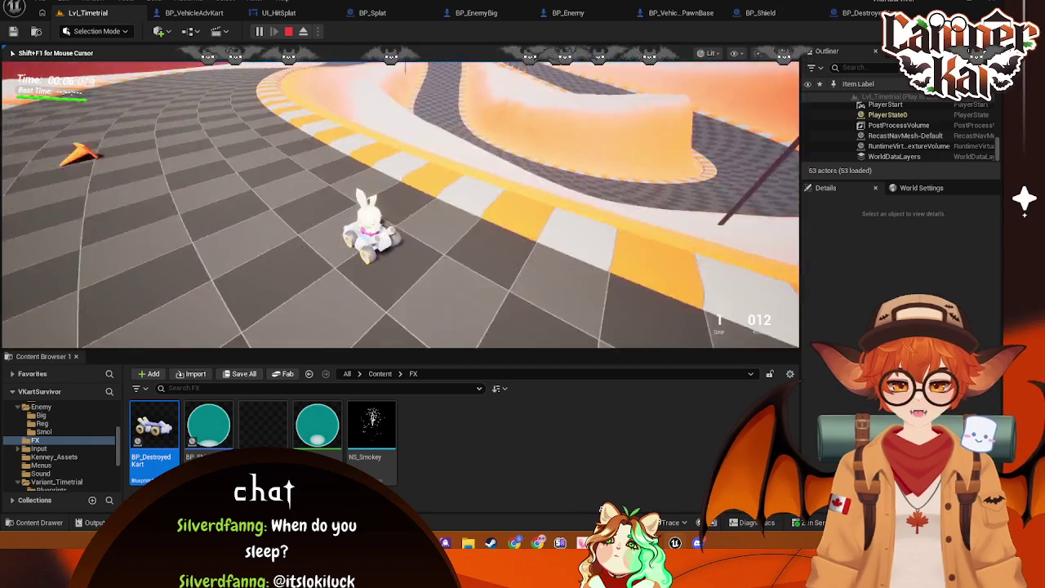
{"action": "key", "text": "a"}
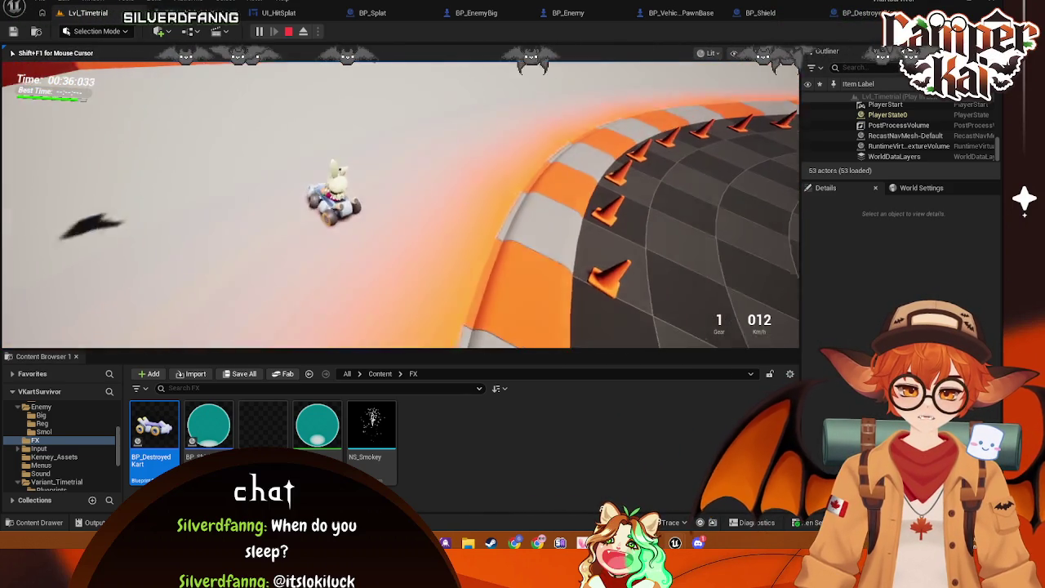
- Steer through the curve and jump with Space, then free the mouse, pause and stop
{"action": "key", "text": "a"}
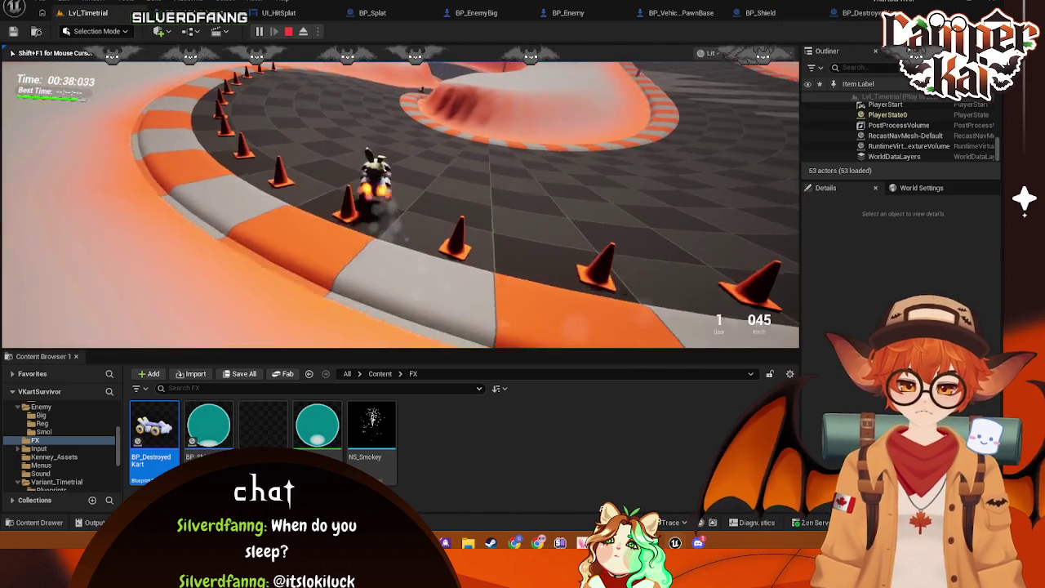
{"action": "key", "text": "w"}
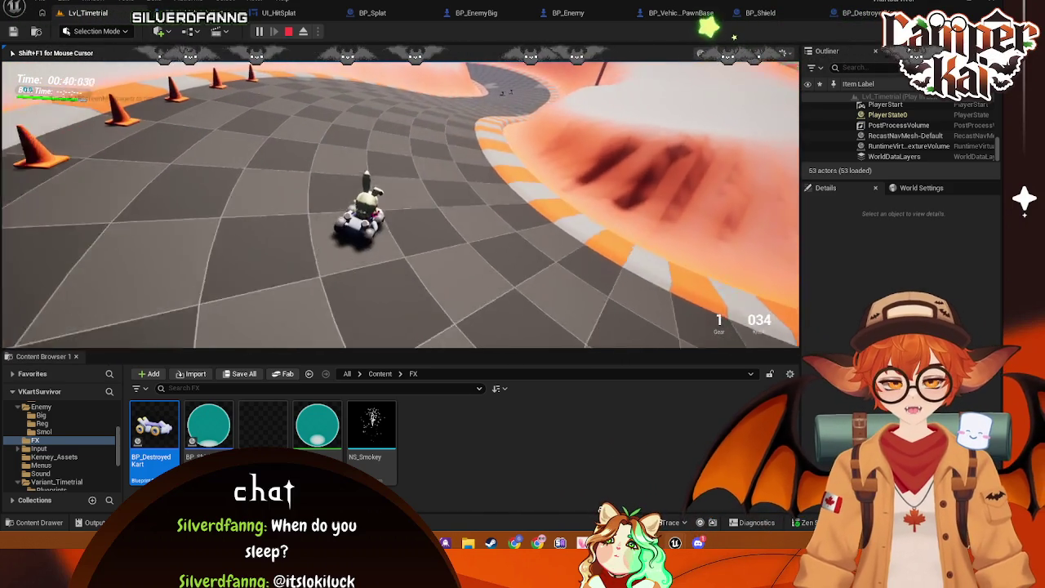
{"action": "key", "text": "d"}
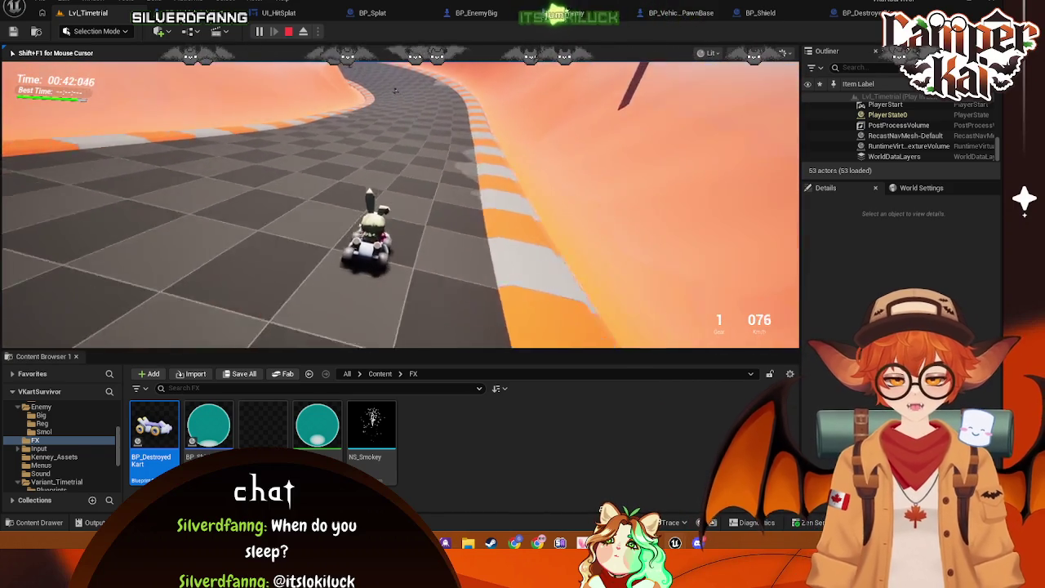
{"action": "key", "text": "a"}
{"action": "key", "text": "space"}
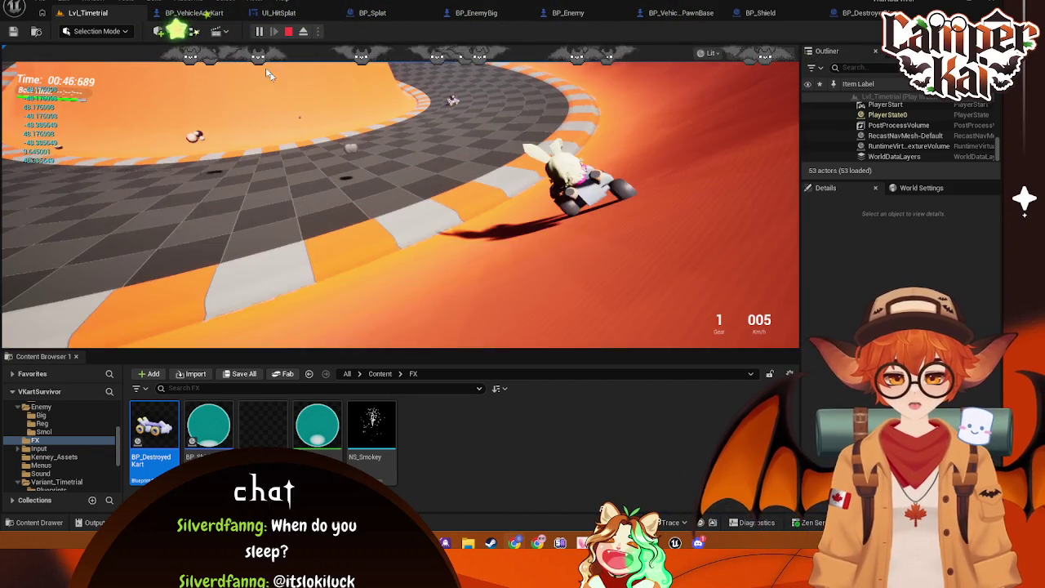
{"action": "key", "text": "shift+F1"}
{"action": "left_click", "coordinate": [258, 31]}
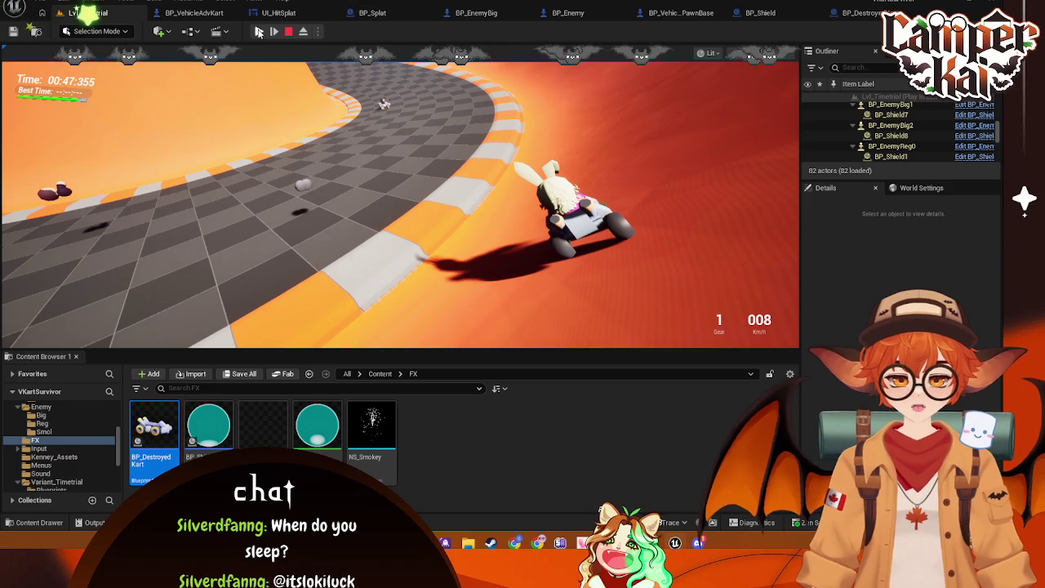
{"action": "left_click", "coordinate": [291, 31]}
- Set the overlap Print String's Duration to 5.0 in BP_VehicleAdvKart
{"action": "left_click", "coordinate": [194, 12]}
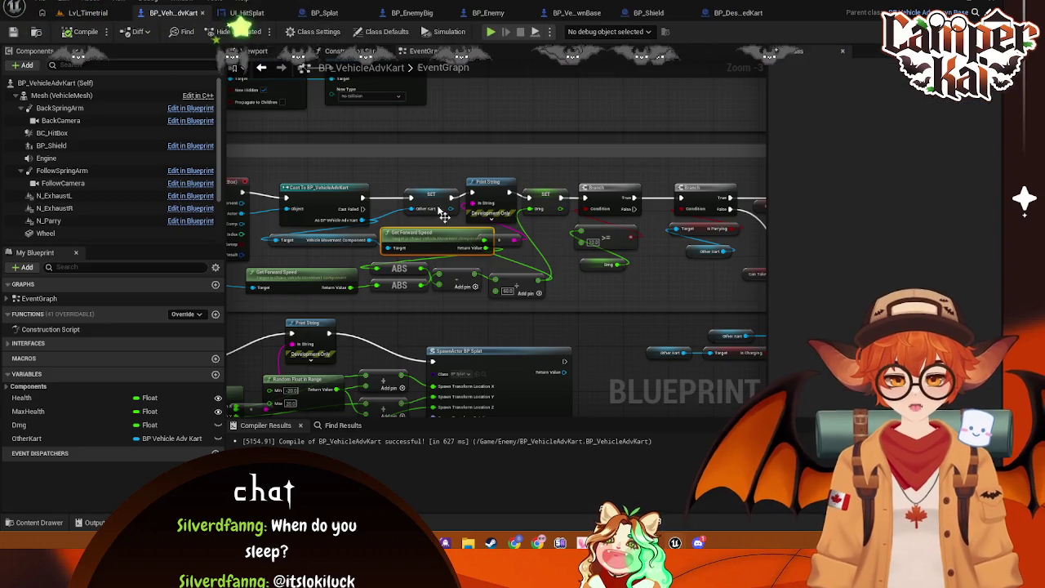
{"action": "left_click", "coordinate": [497, 211]}
{"action": "left_click_drag", "start_coordinate": [491, 178], "coordinate": [490, 114]}
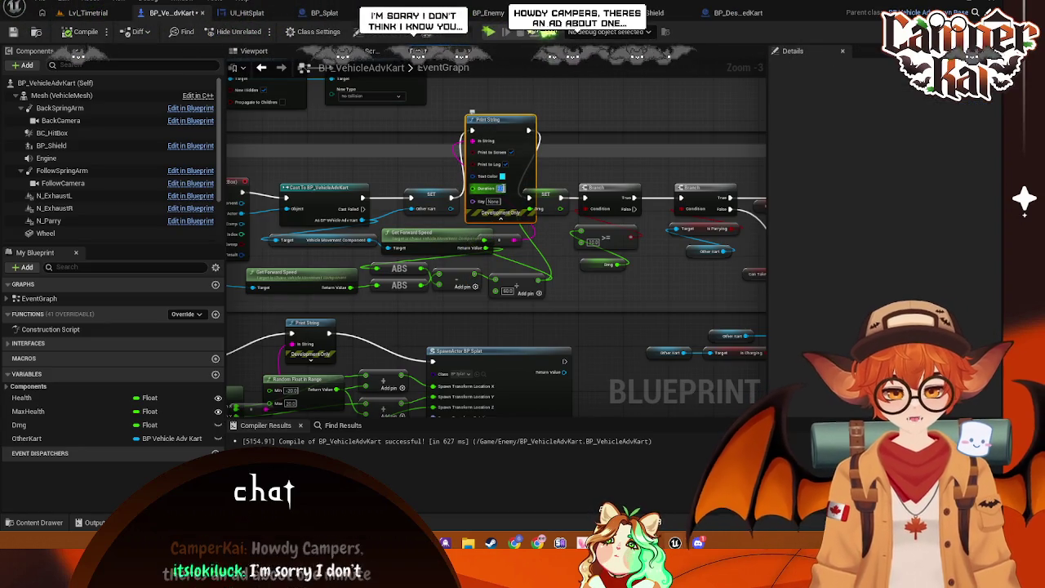
{"action": "left_click", "coordinate": [501, 188]}
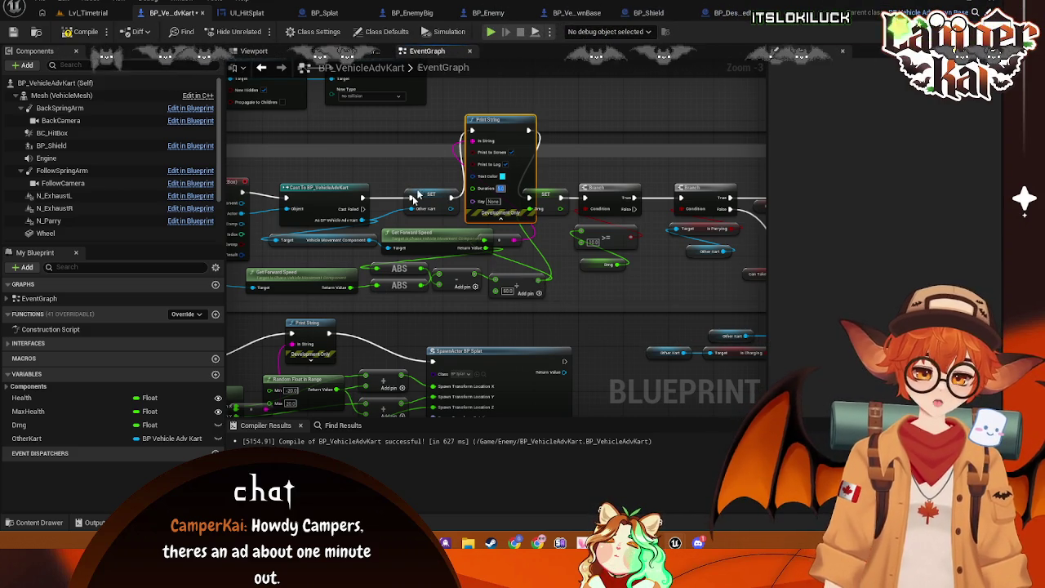
{"action": "left_click", "coordinate": [496, 221]}
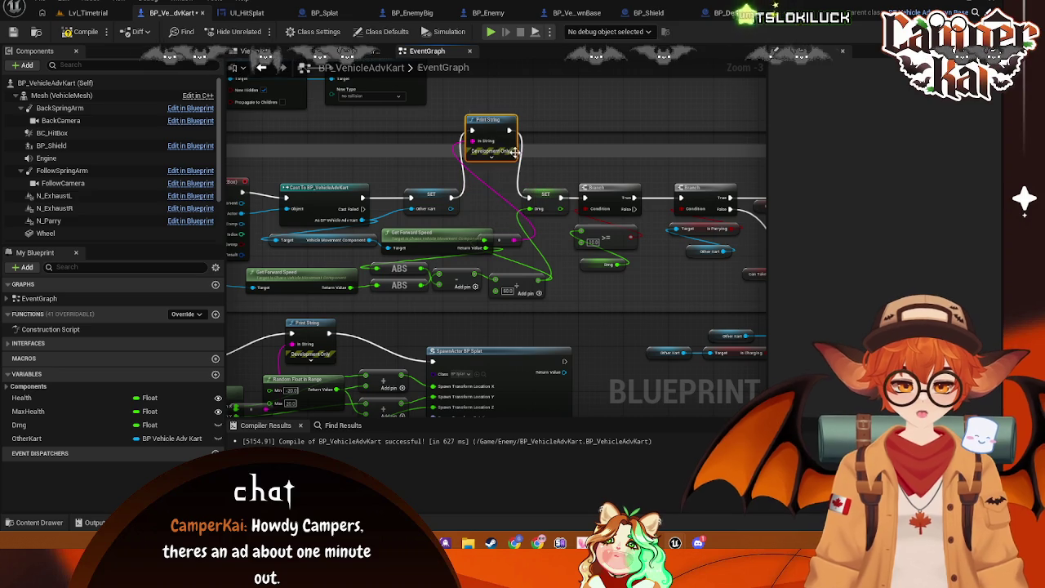
- Delete the SpawnHitSplat Print String and wire SpawnHitSplat directly to SpawnActor BP Splat
{"action": "left_click_drag", "start_coordinate": [528, 316], "coordinate": [682, 178]}
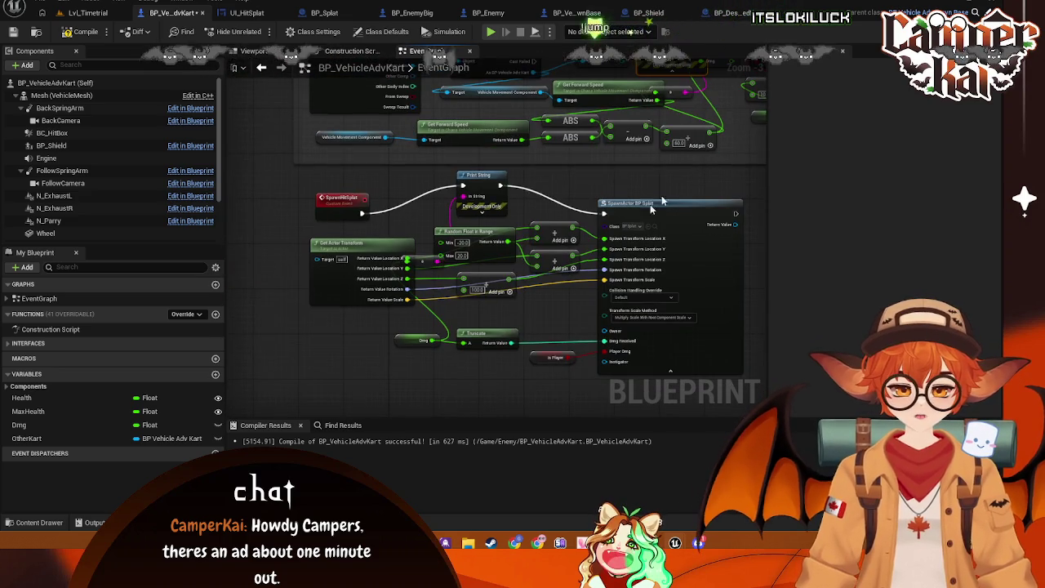
{"action": "left_click", "coordinate": [488, 213]}
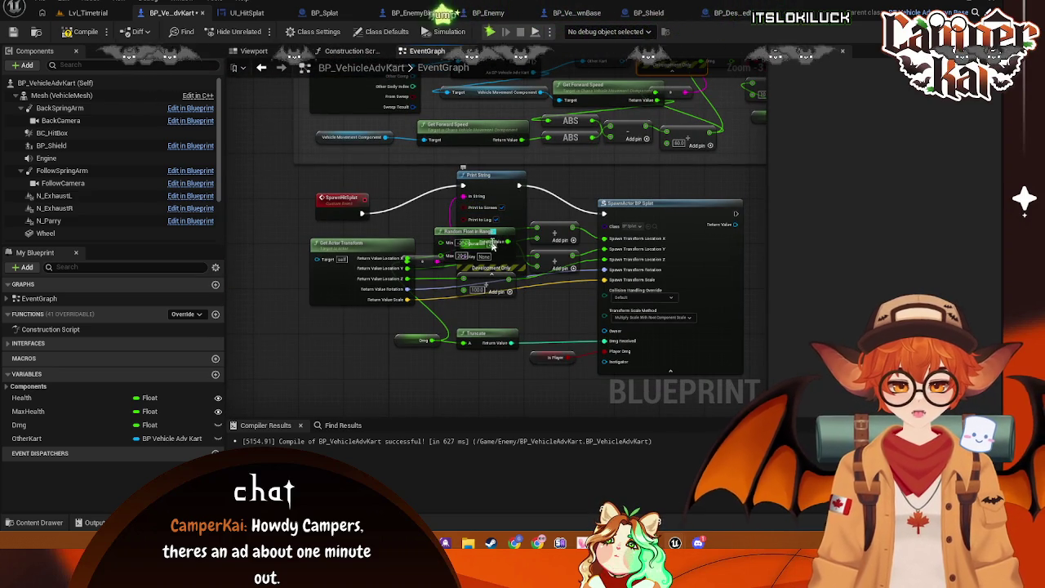
{"action": "left_click_drag", "start_coordinate": [487, 186], "coordinate": [460, 147]}
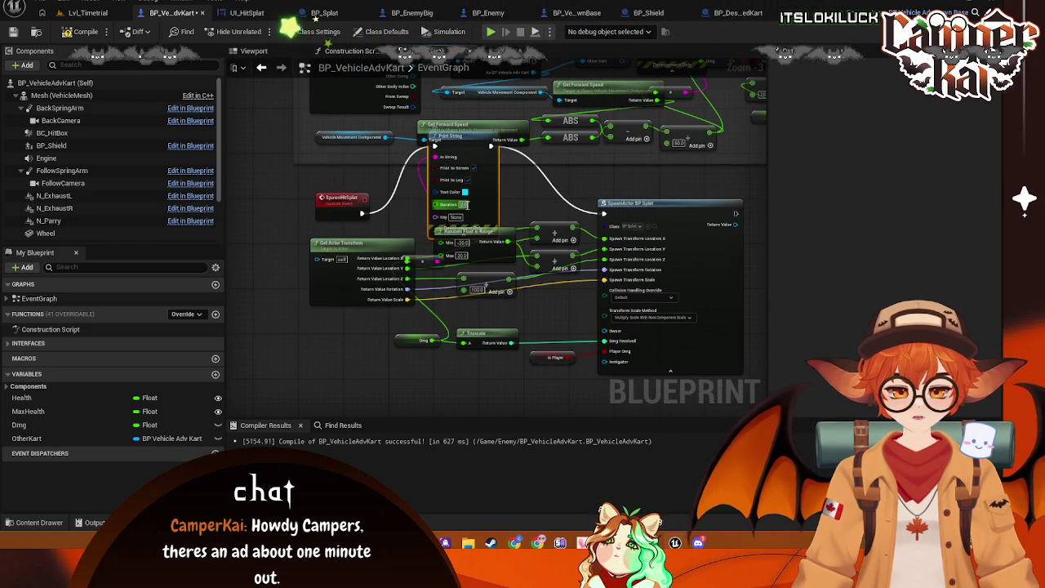
{"action": "key", "text": "ctrl+z"}
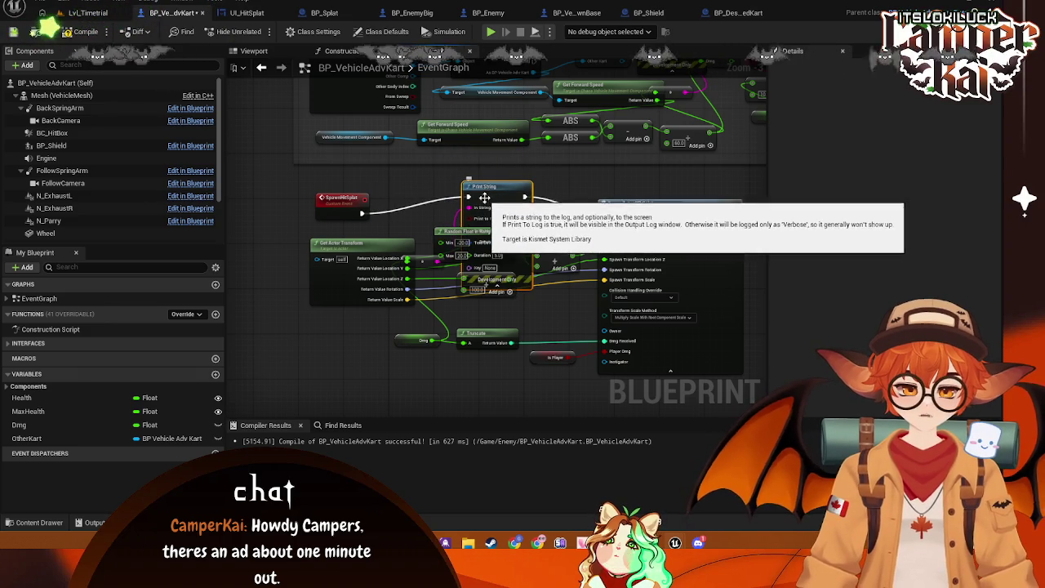
{"action": "key", "text": "Delete"}
{"action": "left_click_drag", "start_coordinate": [362, 213], "coordinate": [606, 214]}
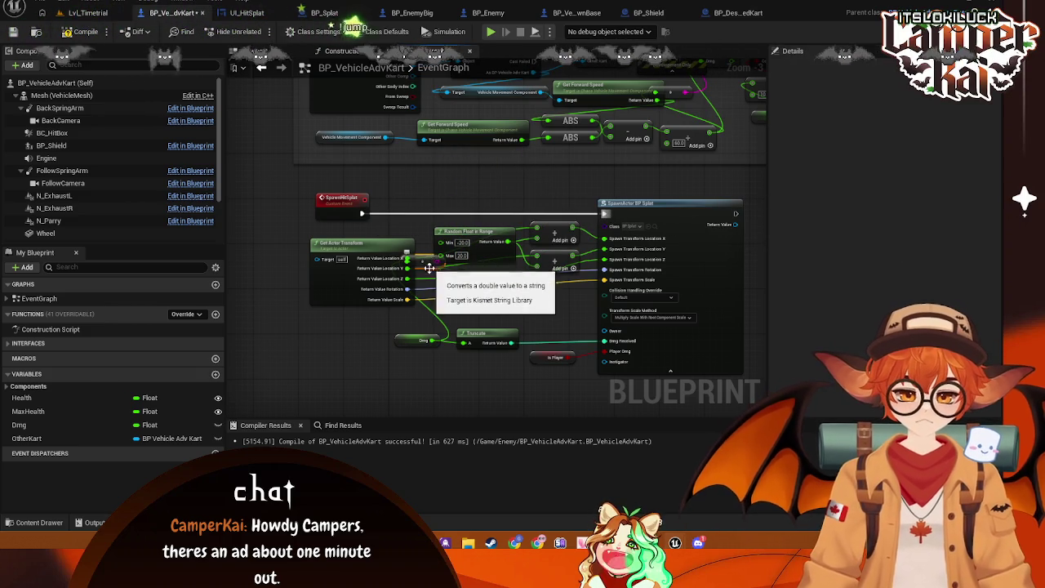
- Rearrange the Random Float in Range, Truncate and Dmg getter nodes beside SpawnActor BP Splat
{"action": "mouse_move", "coordinate": [489, 255]}
{"action": "left_mouse_down"}
{"action": "mouse_move", "coordinate": [481, 197]}
{"action": "mouse_move", "coordinate": [465, 234]}
{"action": "mouse_move", "coordinate": [476, 245]}
{"action": "mouse_move", "coordinate": [473, 231]}
{"action": "mouse_move", "coordinate": [491, 231]}
{"action": "mouse_move", "coordinate": [495, 214]}
{"action": "mouse_move", "coordinate": [473, 214]}
{"action": "mouse_move", "coordinate": [477, 231]}
{"action": "left_mouse_up"}
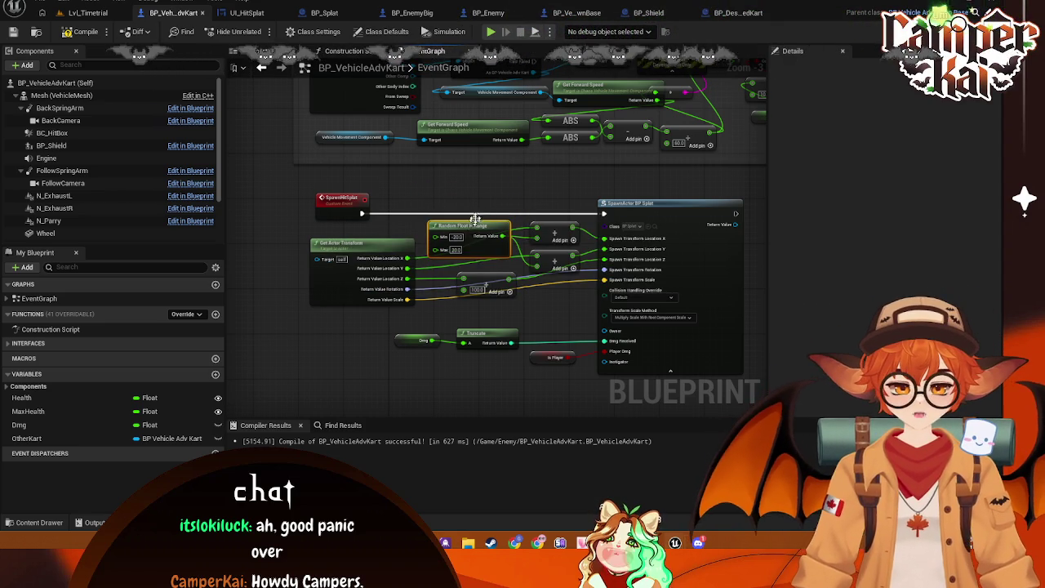
{"action": "left_click_drag", "start_coordinate": [498, 190], "coordinate": [466, 200]}
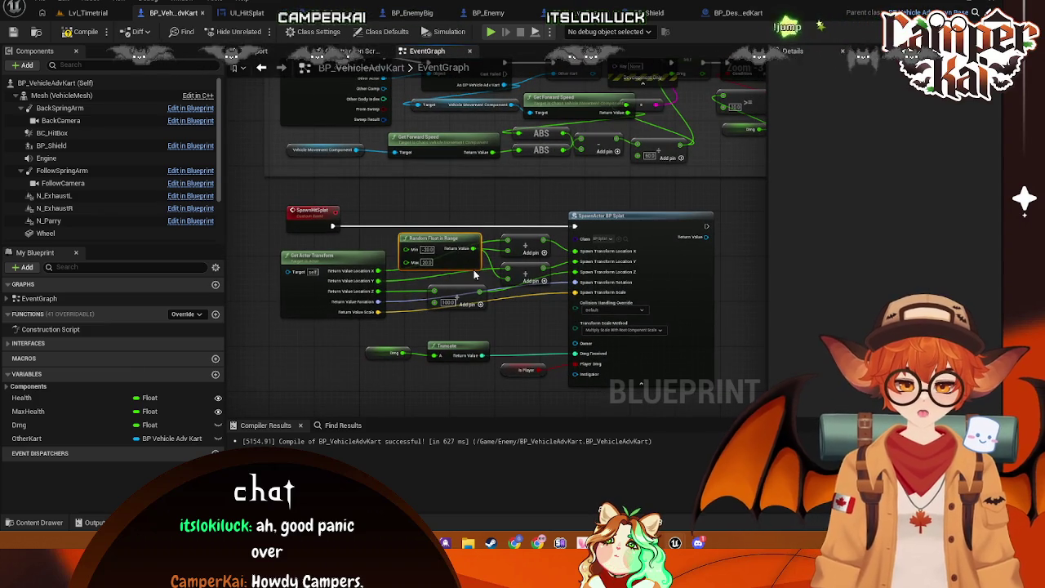
{"action": "left_click_drag", "start_coordinate": [482, 351], "coordinate": [525, 353]}
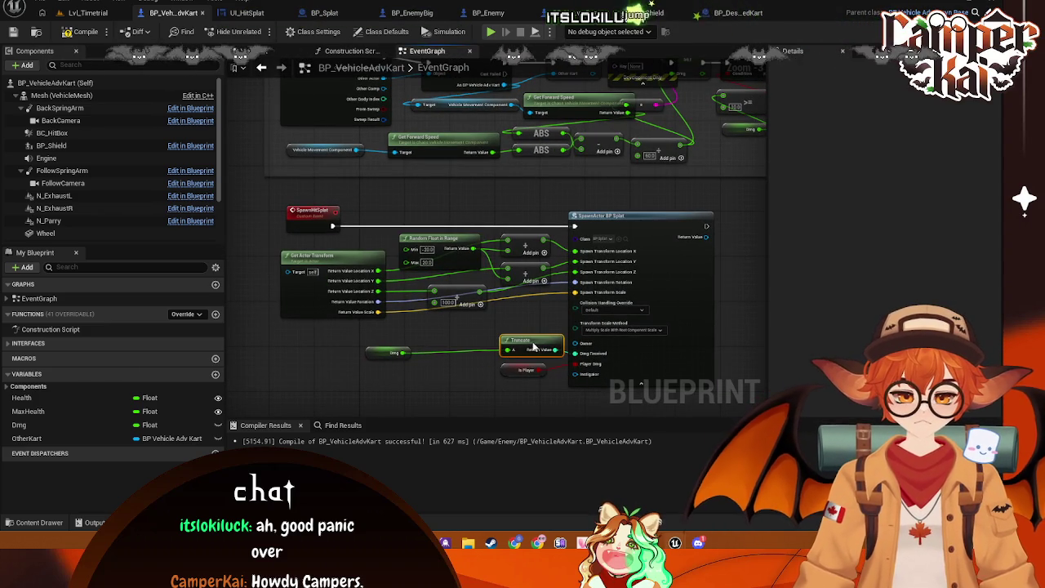
{"action": "left_click_drag", "start_coordinate": [387, 356], "coordinate": [463, 348]}
{"action": "left_click_drag", "start_coordinate": [571, 123], "coordinate": [542, 251]}
{"action": "left_click_drag", "start_coordinate": [619, 149], "coordinate": [576, 188]}
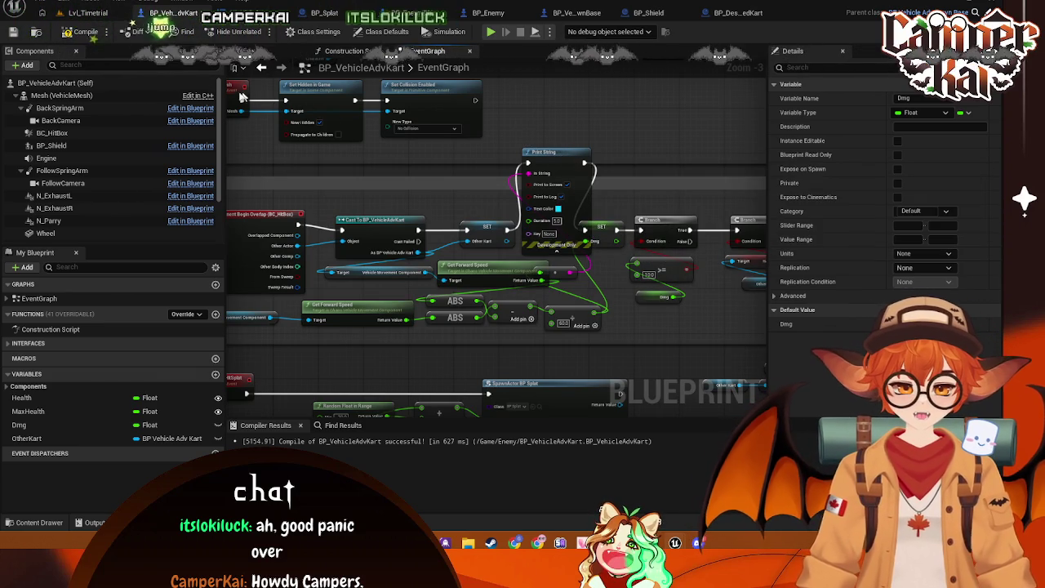
{"action": "left_click", "coordinate": [97, 14]}
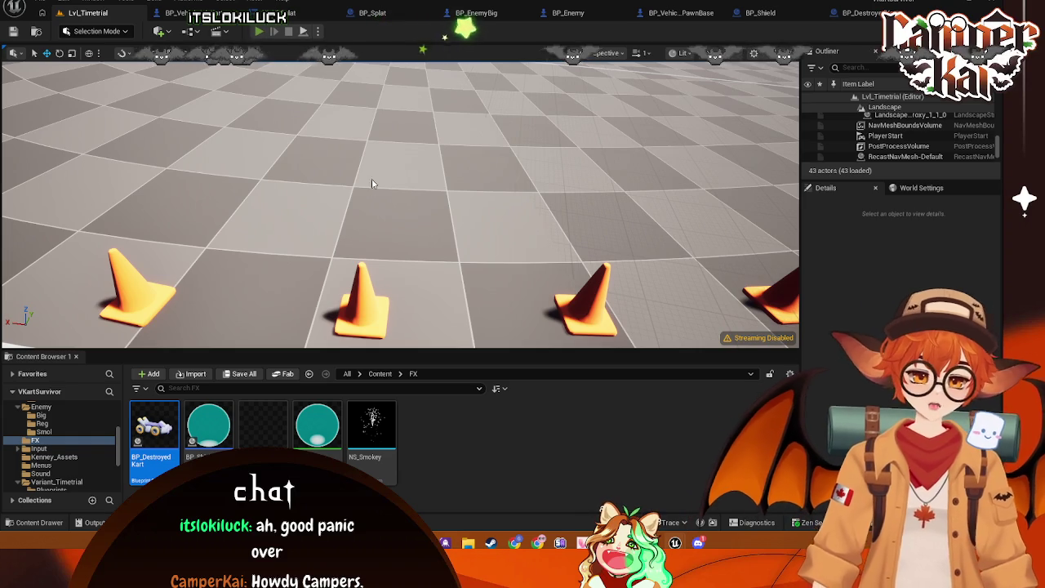
- Play Lvl_Timetrial and drive the kart into an enemy kart, then back up and continue
{"action": "key", "text": "alt+p"}
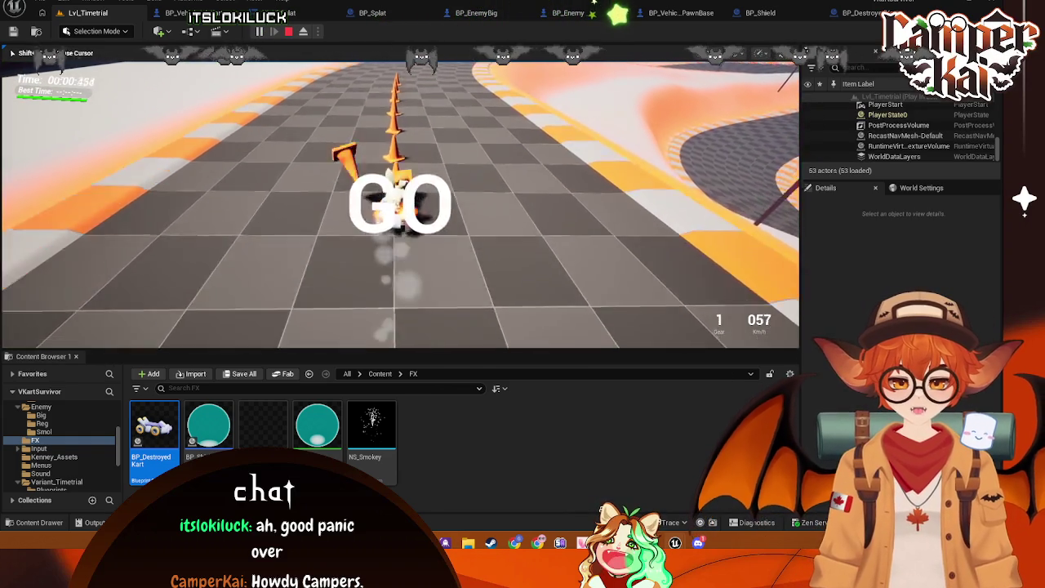
{"action": "key", "text": "w"}
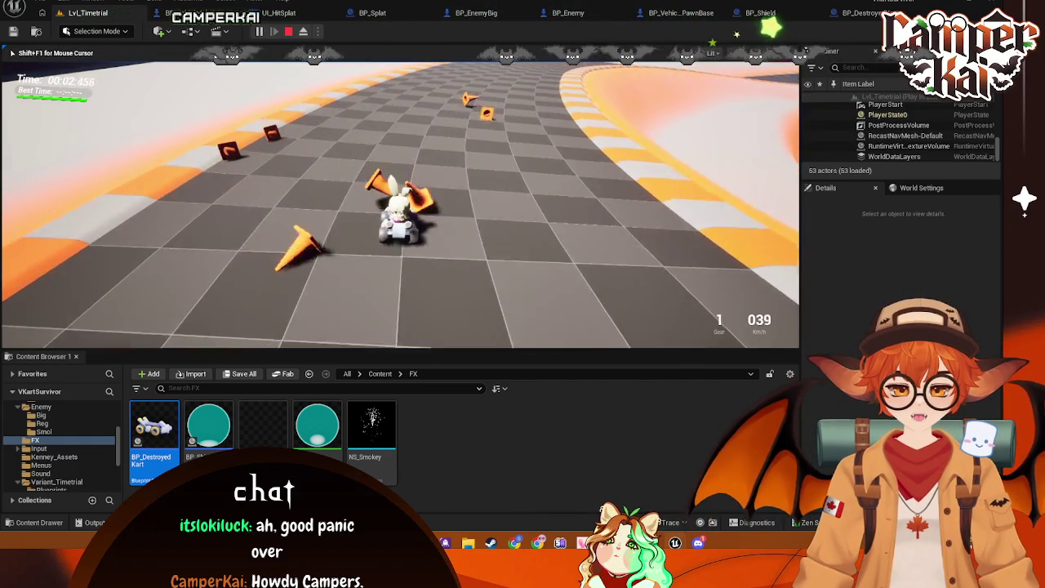
{"action": "key", "text": "w"}
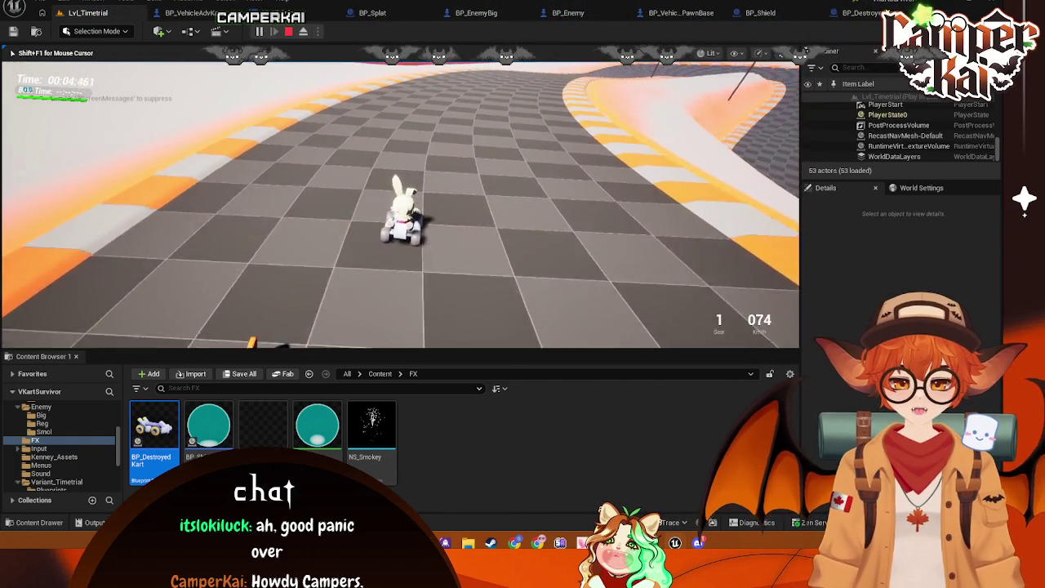
{"action": "key", "text": "w"}
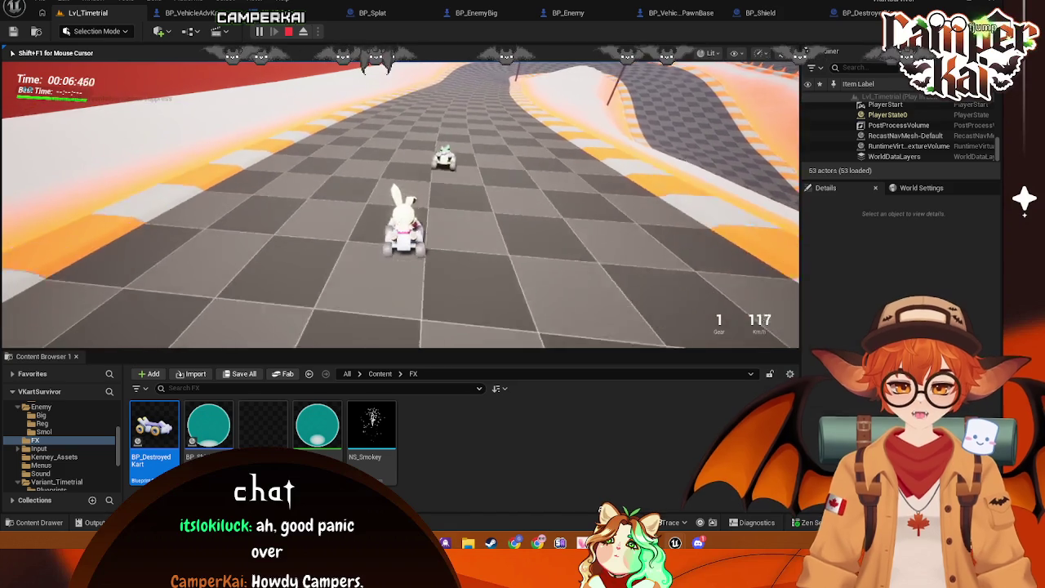
{"action": "key", "text": "s"}
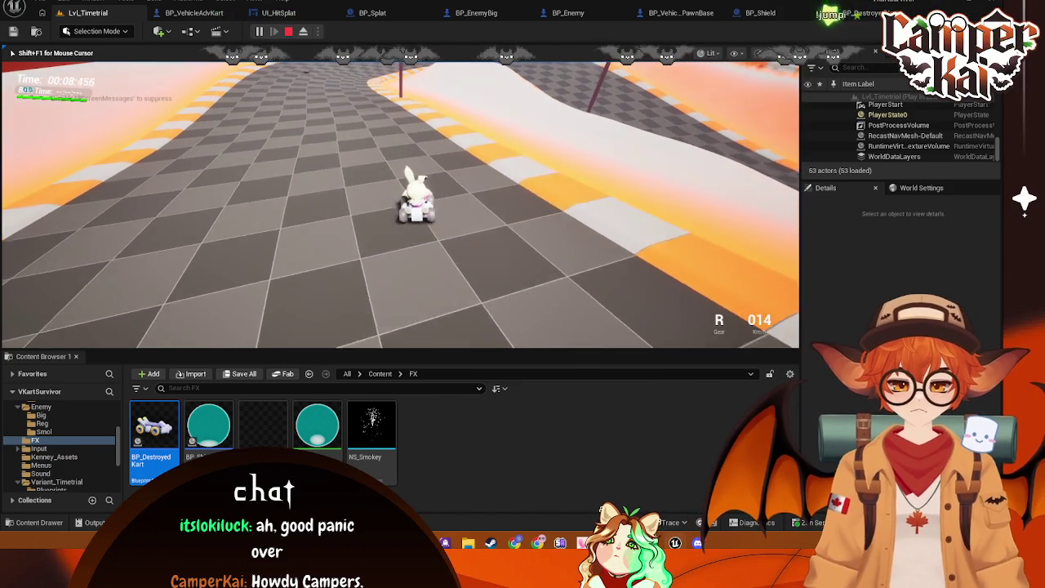
{"action": "key", "text": "s"}
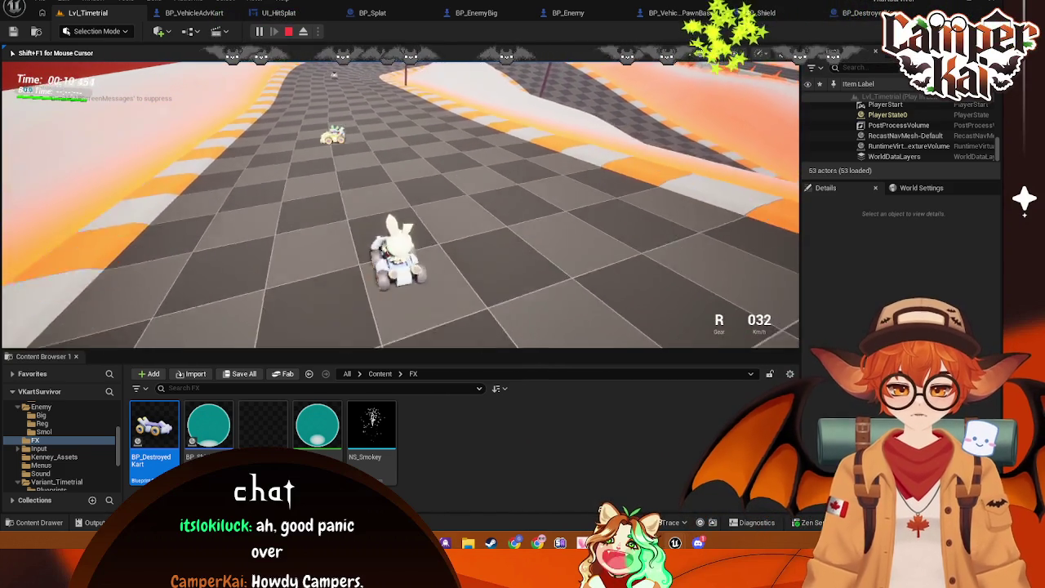
{"action": "key", "text": "w"}
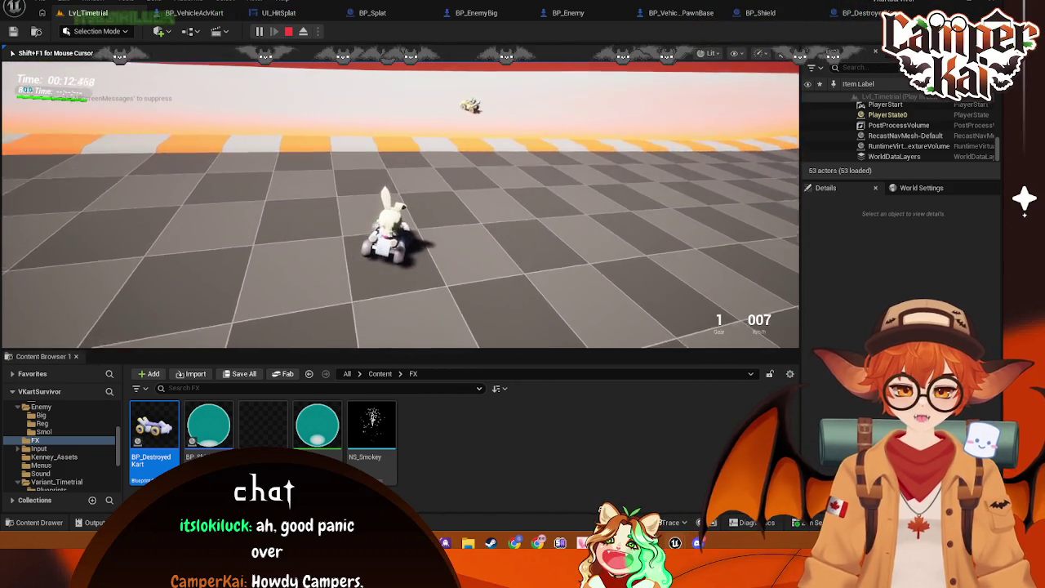
{"action": "key", "text": "d"}
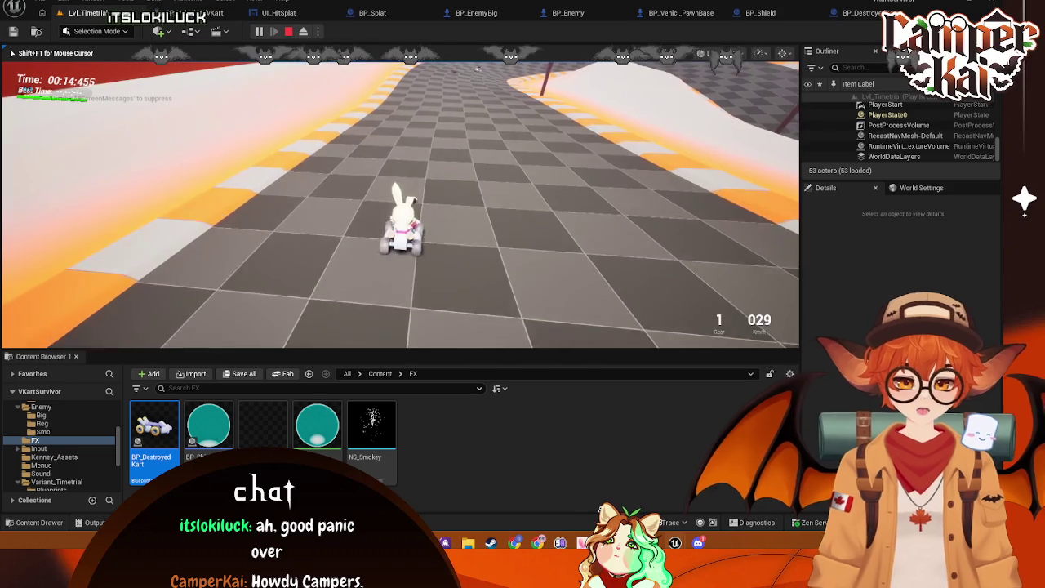
{"action": "key", "text": "w"}
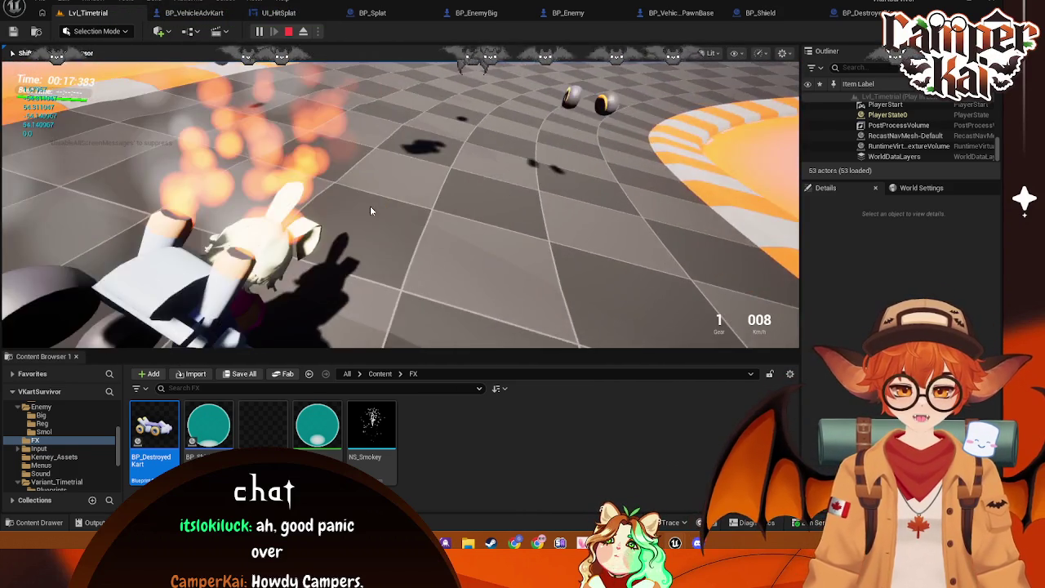
- Free the mouse, pause the run, and capture a Snipping Tool region of the game
{"action": "key", "text": "shift+F1"}
{"action": "left_click", "coordinate": [262, 31]}
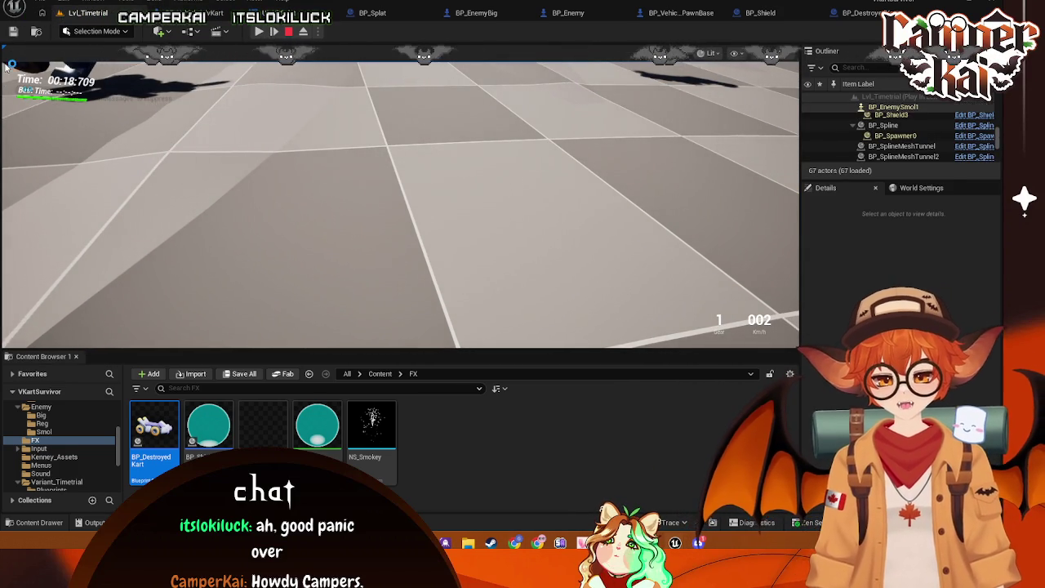
{"action": "key", "text": "super+shift+s"}
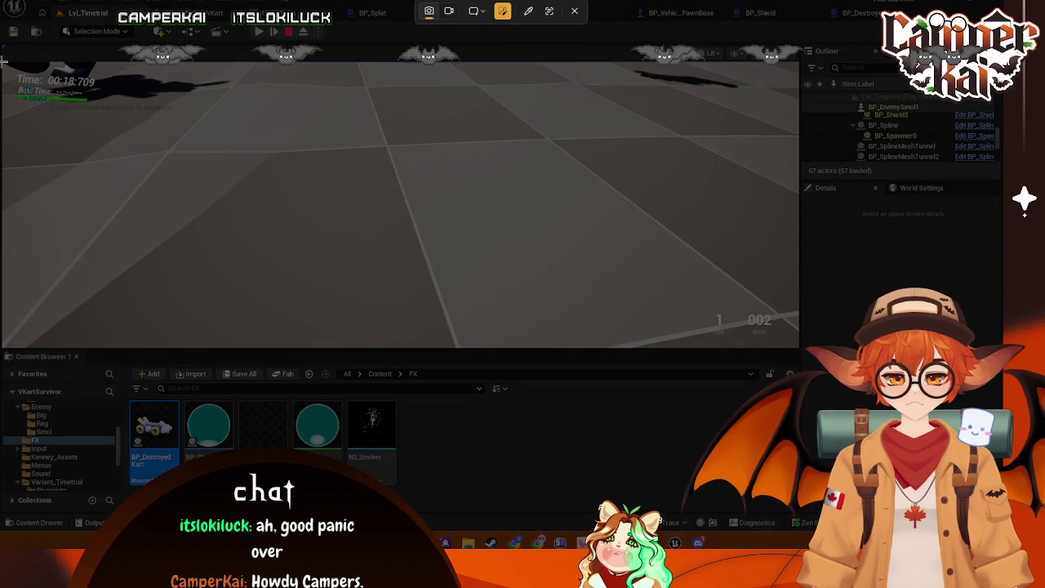
{"action": "left_click_drag", "start_coordinate": [2, 46], "coordinate": [650, 263]}
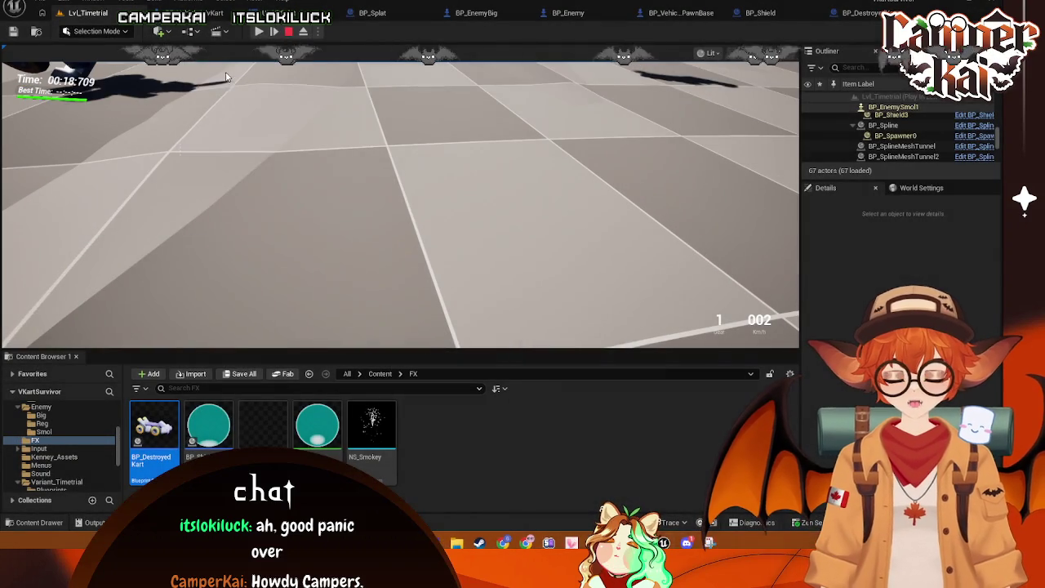
- Stop play and delete the old Print String node from the kart graph
{"action": "left_click", "coordinate": [289, 32]}
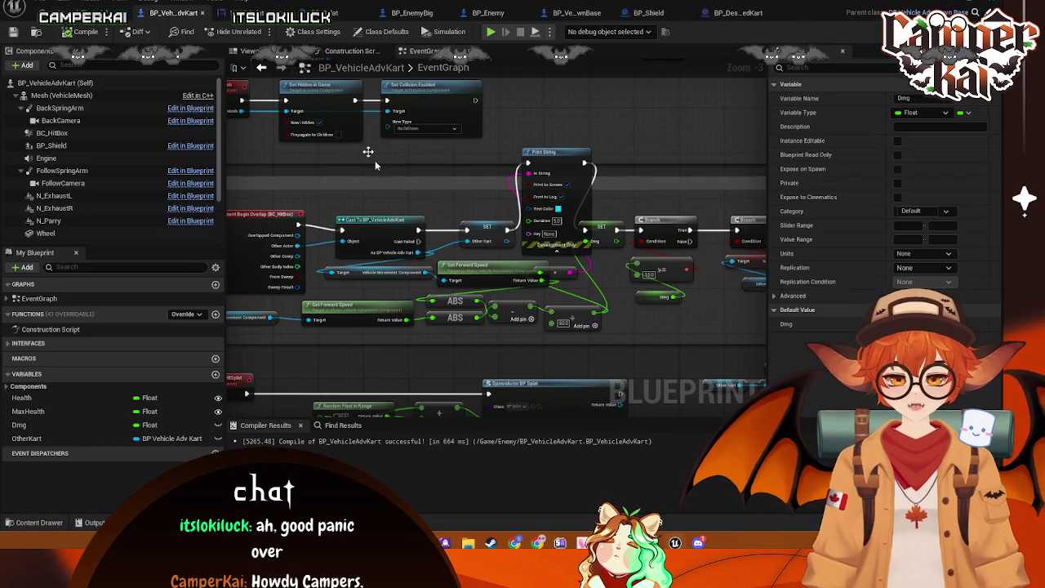
{"action": "left_click_drag", "start_coordinate": [469, 253], "coordinate": [472, 222]}
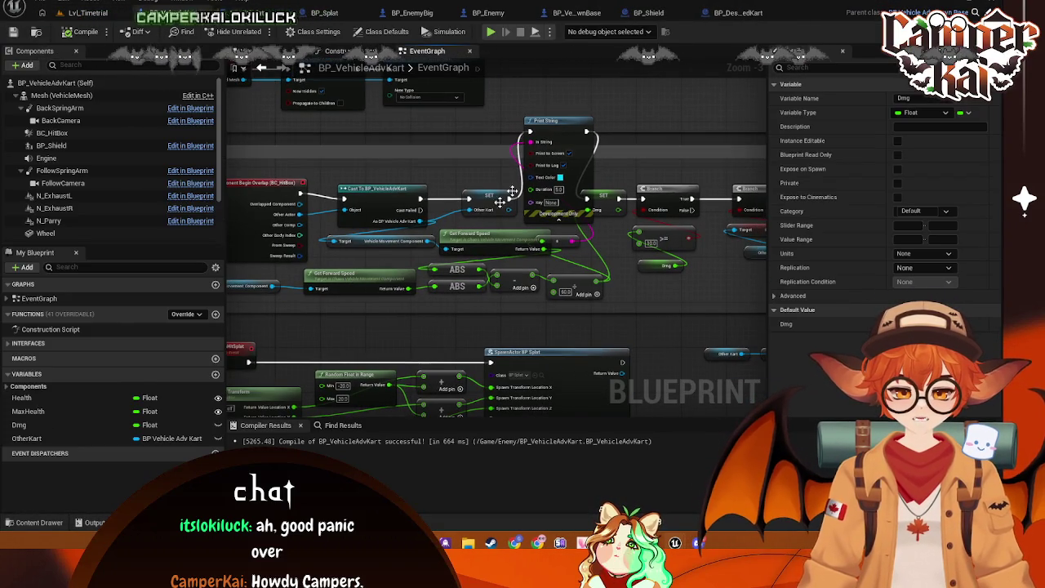
{"action": "left_click_drag", "start_coordinate": [546, 130], "coordinate": [519, 92]}
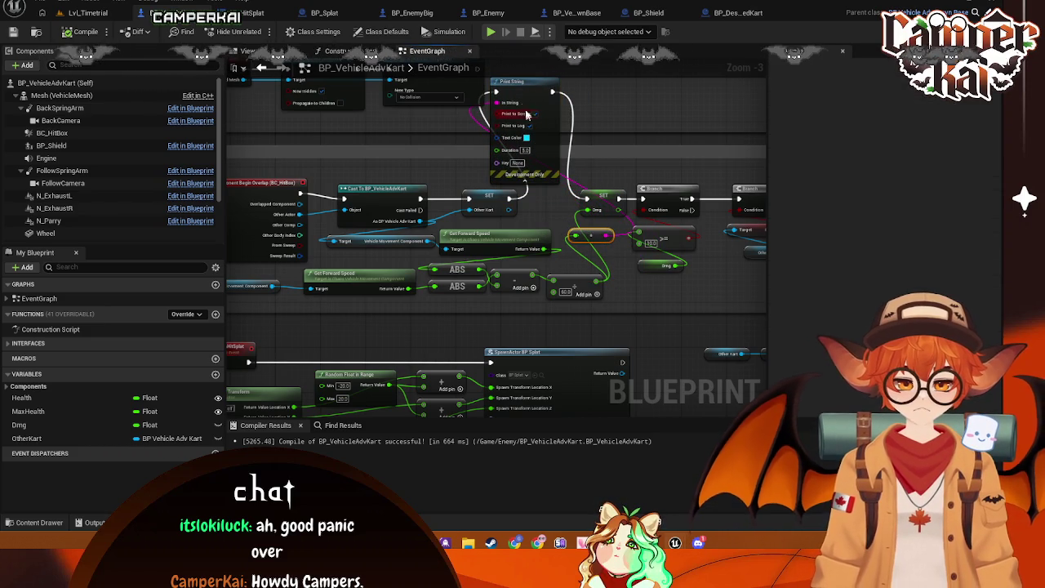
{"action": "left_click_drag", "start_coordinate": [527, 96], "coordinate": [532, 112]}
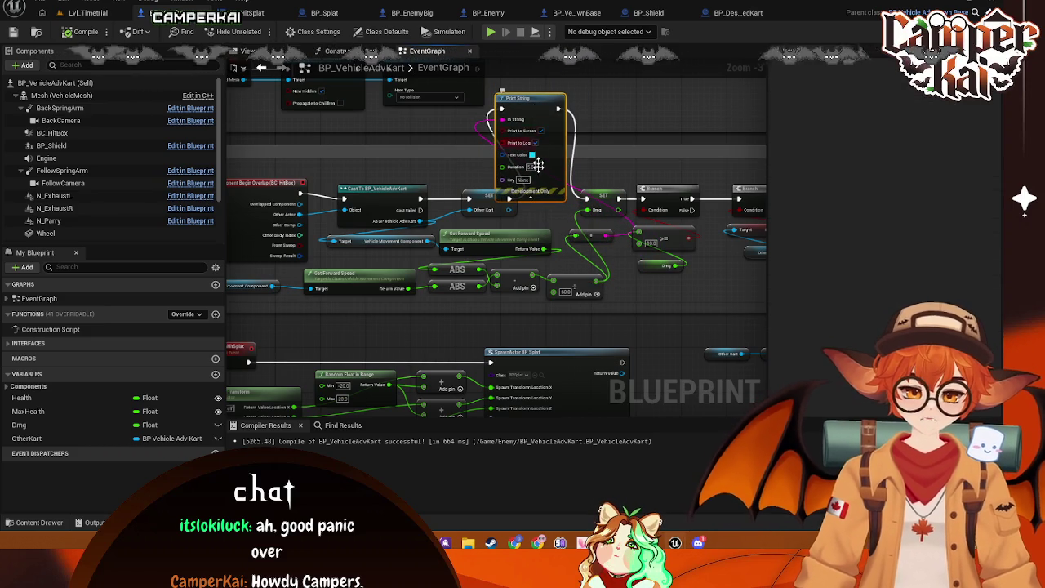
{"action": "key", "text": "Delete"}
- Add an ABS node into the speed math and attach a new Print String to its value
{"action": "mouse_move", "coordinate": [576, 239]}
{"action": "left_mouse_down"}
{"action": "mouse_move", "coordinate": [492, 245]}
{"action": "mouse_move", "coordinate": [503, 249]}
{"action": "left_mouse_up"}
{"action": "type", "text": "abs"}
{"action": "left_click", "coordinate": [556, 309]}
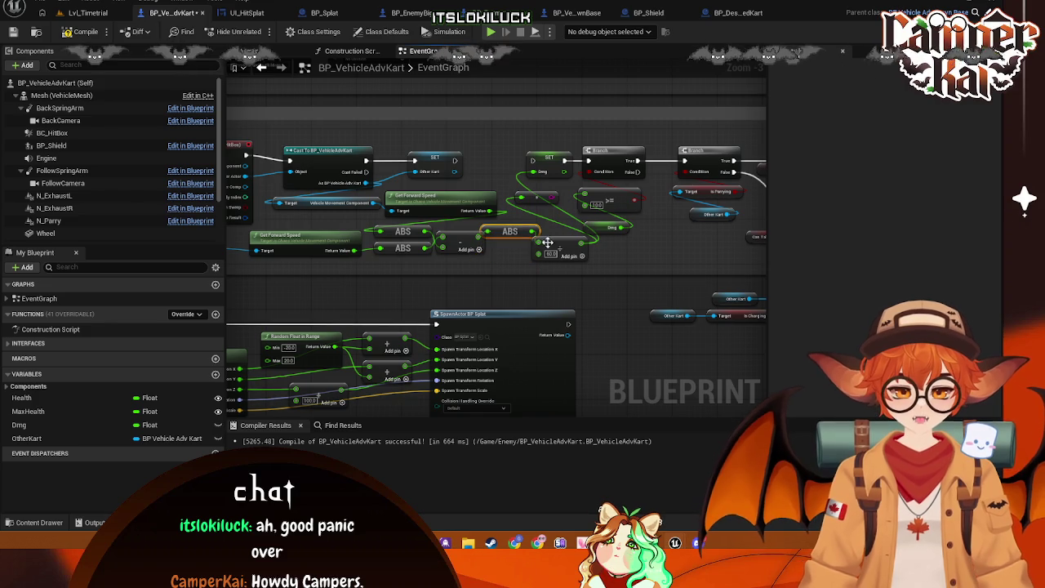
{"action": "mouse_move", "coordinate": [508, 231]}
{"action": "left_mouse_down"}
{"action": "mouse_move", "coordinate": [518, 185]}
{"action": "mouse_move", "coordinate": [487, 175]}
{"action": "left_mouse_up"}
{"action": "type", "text": "print"}
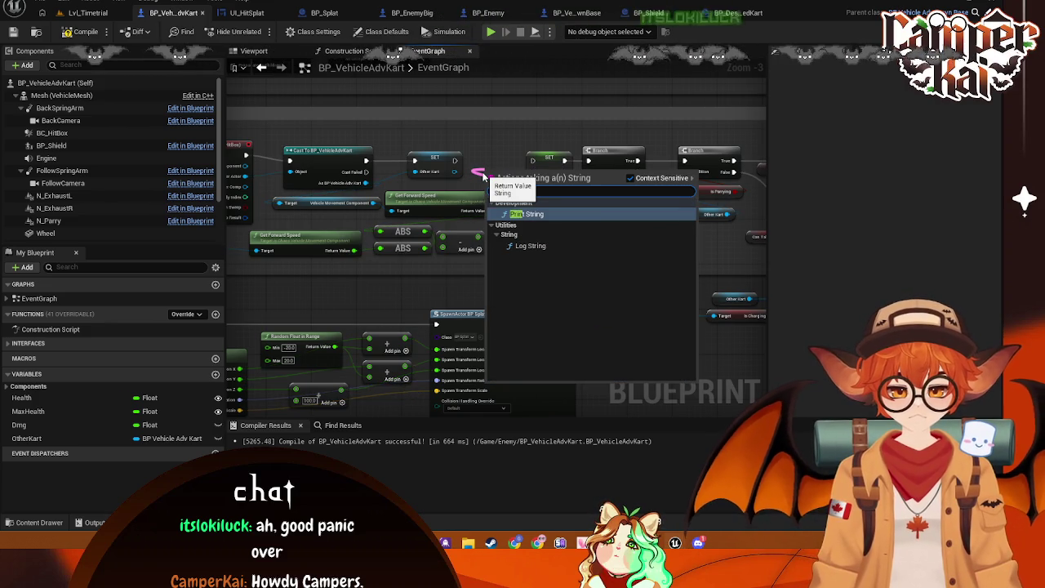
{"action": "left_click", "coordinate": [520, 215]}
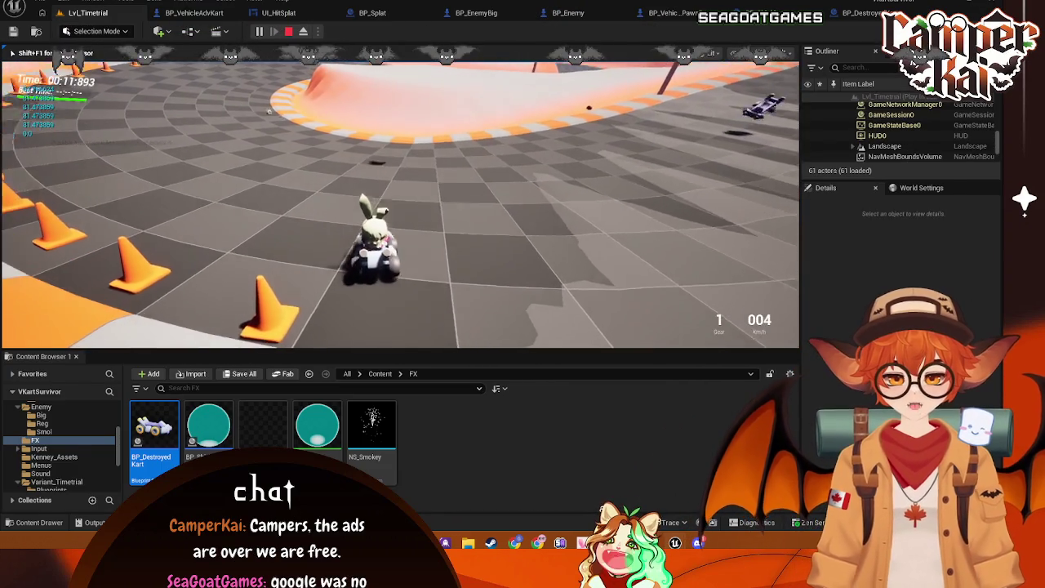
- Drive the kart across the arena and around the banked curve, then end play with Esc
{"action": "key", "text": "w"}
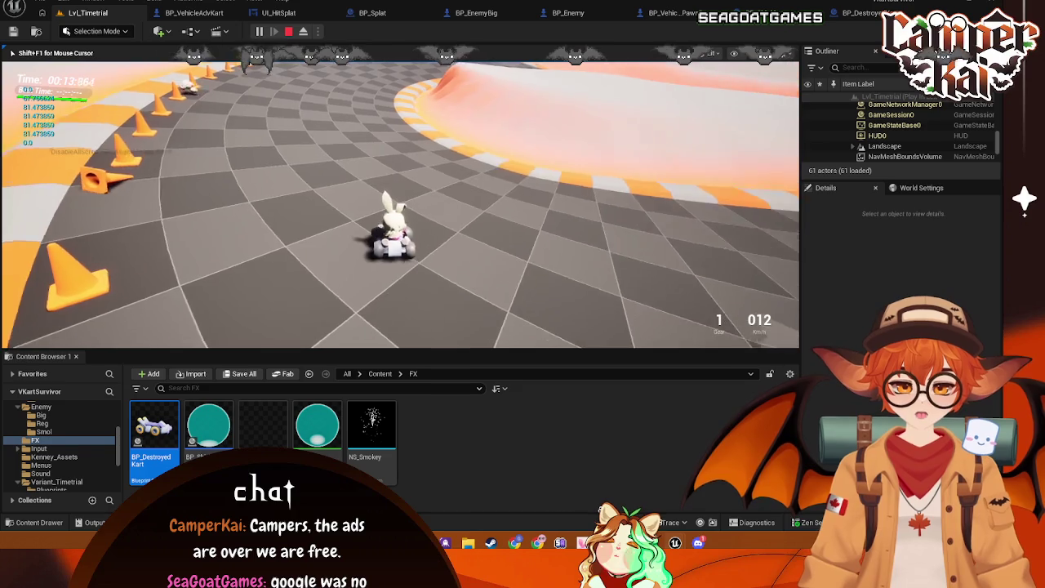
{"action": "key", "text": "w"}
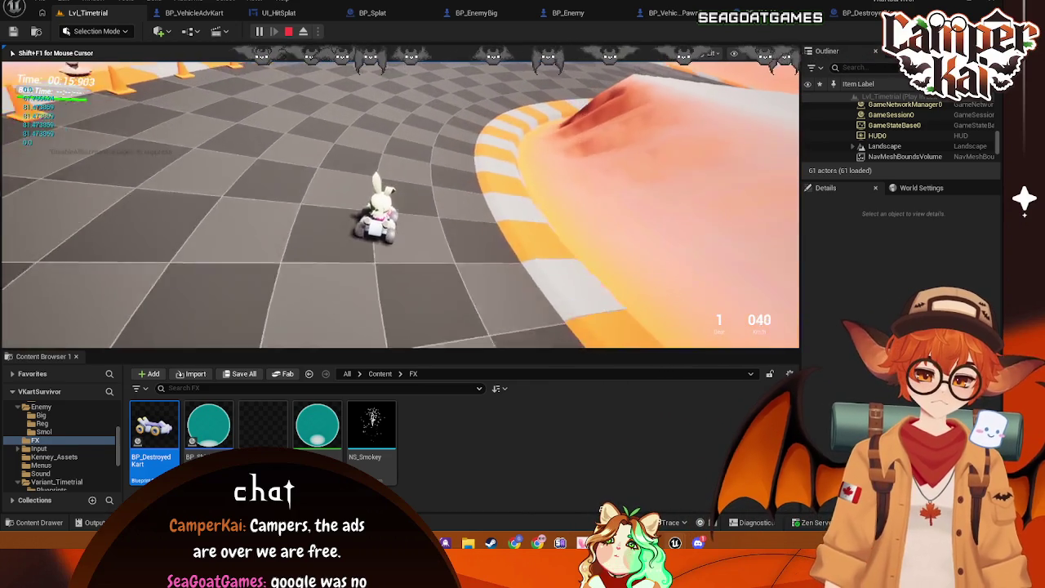
{"action": "key", "text": "w"}
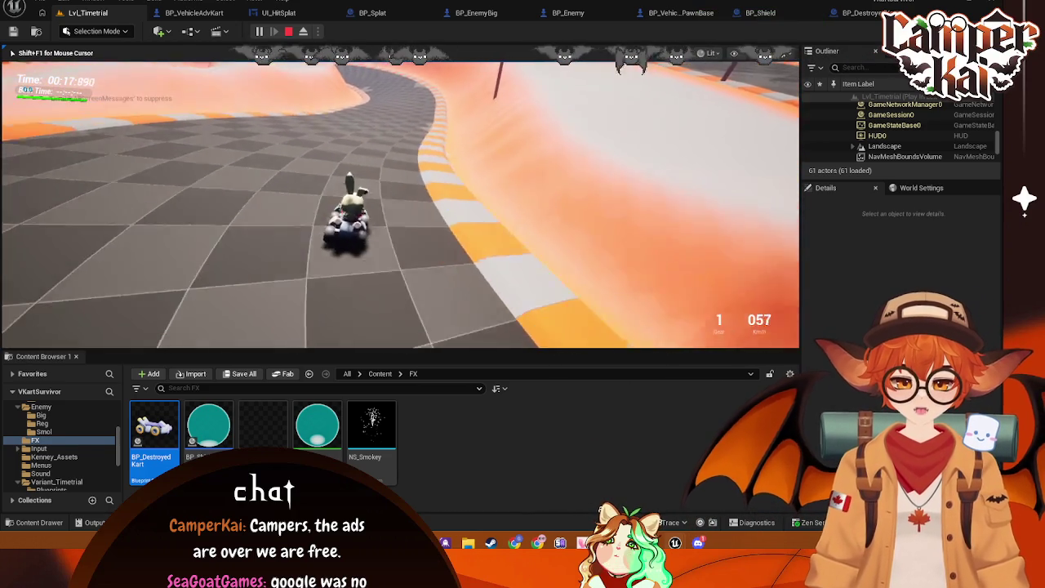
{"action": "key", "text": "w"}
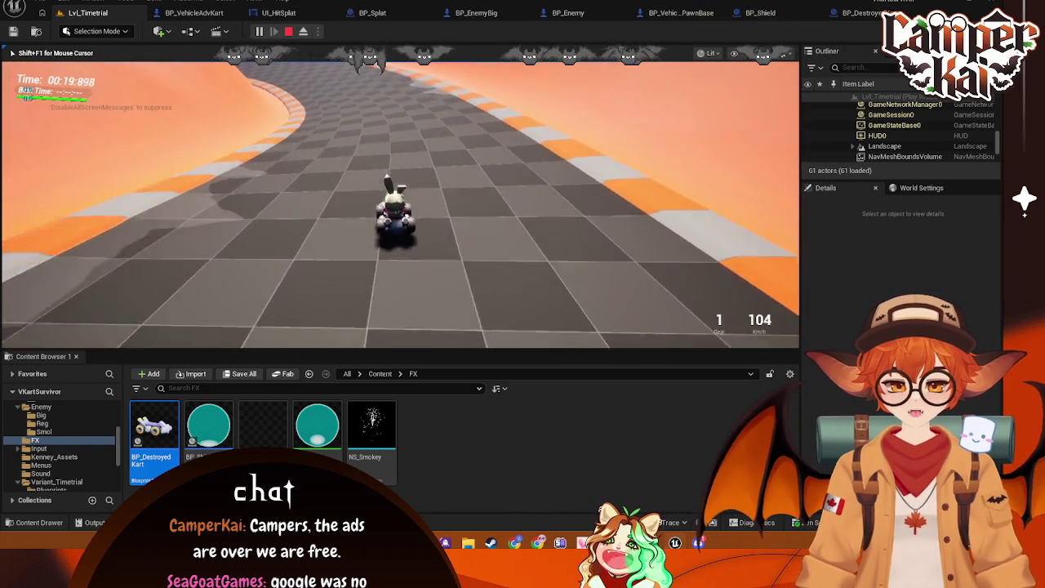
{"action": "key", "text": "w"}
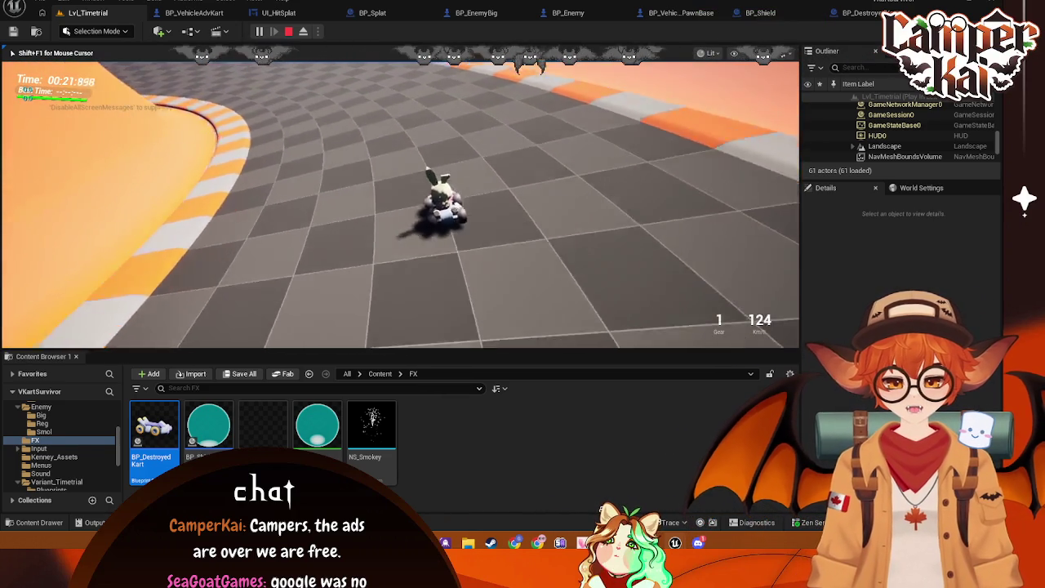
{"action": "key", "text": "Escape"}
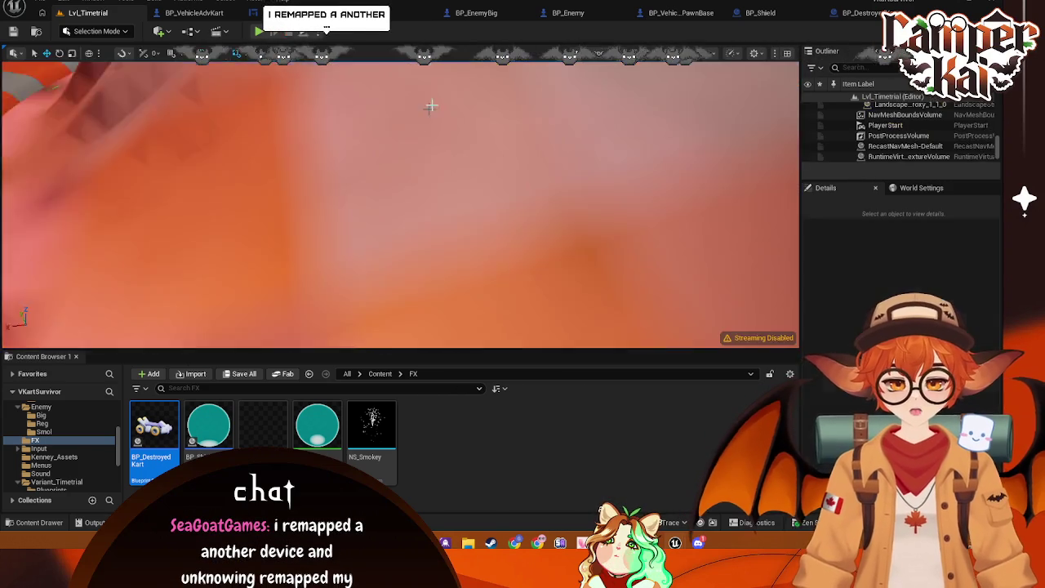
- In BP_VehicleAdvKart, drag the new Print String node to the graph's top, then return to Lvl_Timetrial
{"action": "left_click", "coordinate": [235, 13]}
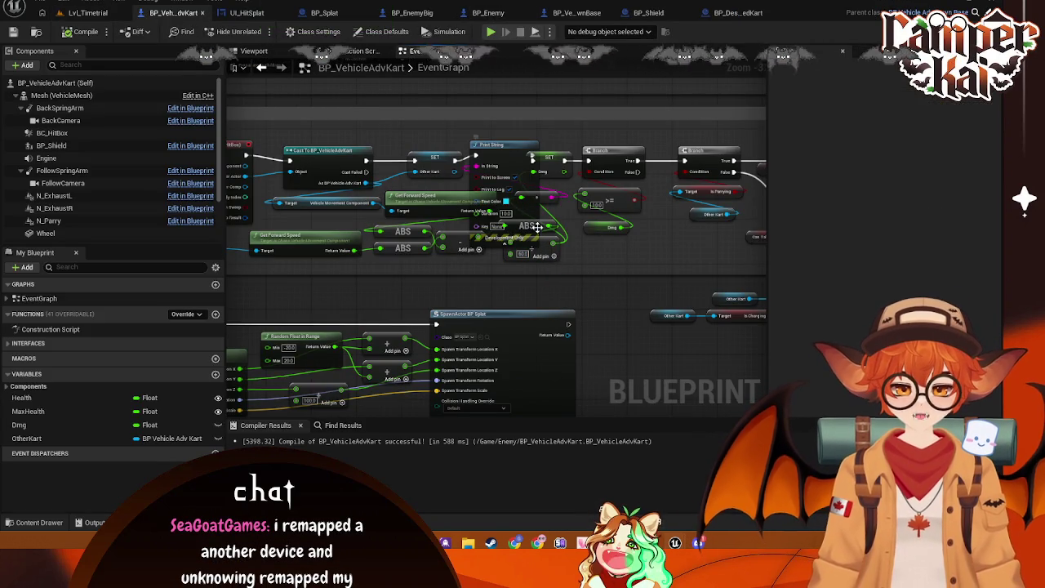
{"action": "left_click_drag", "start_coordinate": [531, 168], "coordinate": [525, 50]}
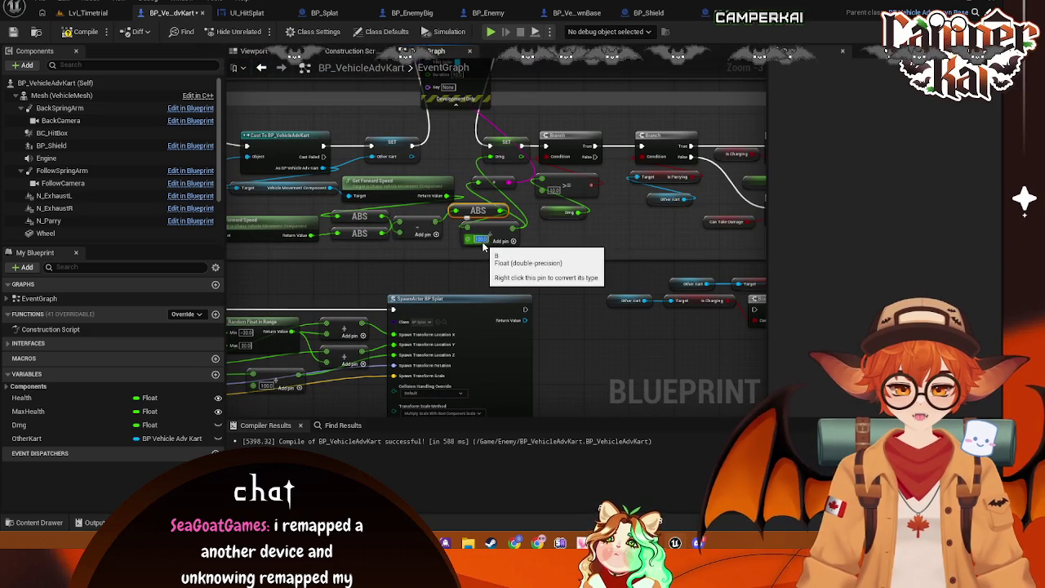
{"action": "left_click", "coordinate": [87, 12]}
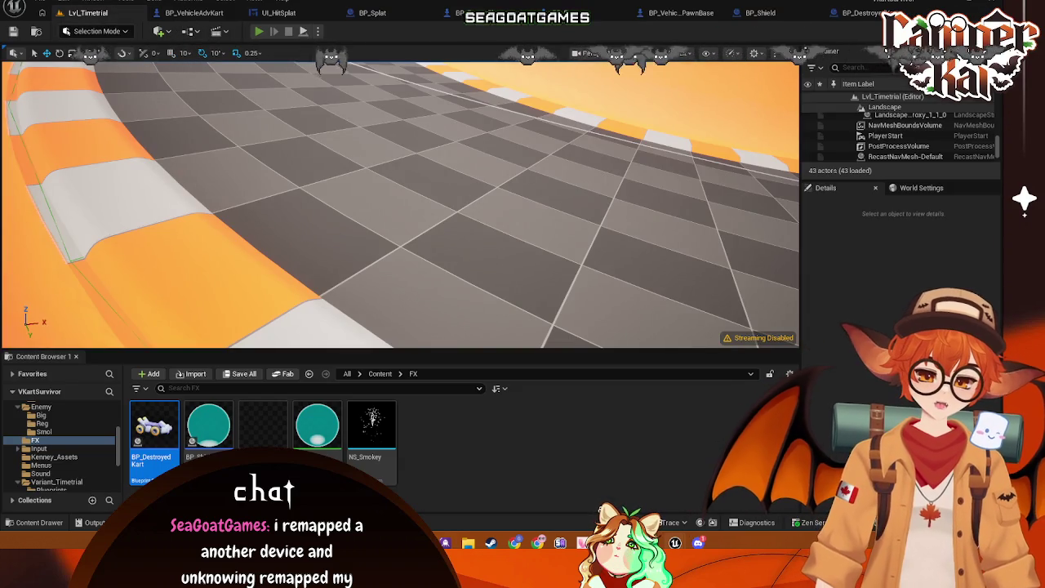
- Play Lvl_Timetrial, drive the kart through the cones, then brake and reverse
{"action": "key", "text": "alt+p"}
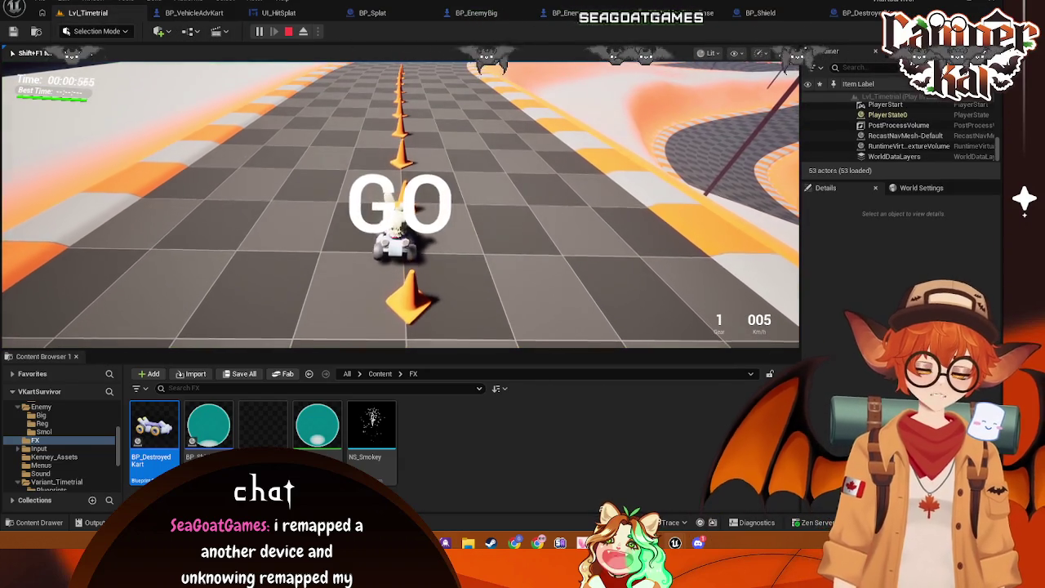
{"action": "key", "text": "w"}
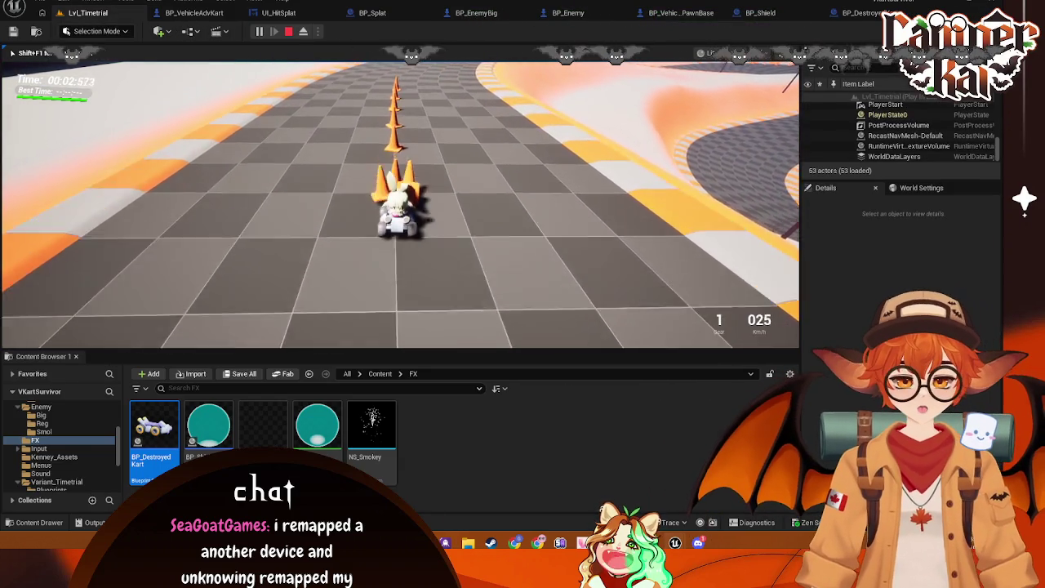
{"action": "key", "text": "w"}
{"action": "key", "text": "w"}
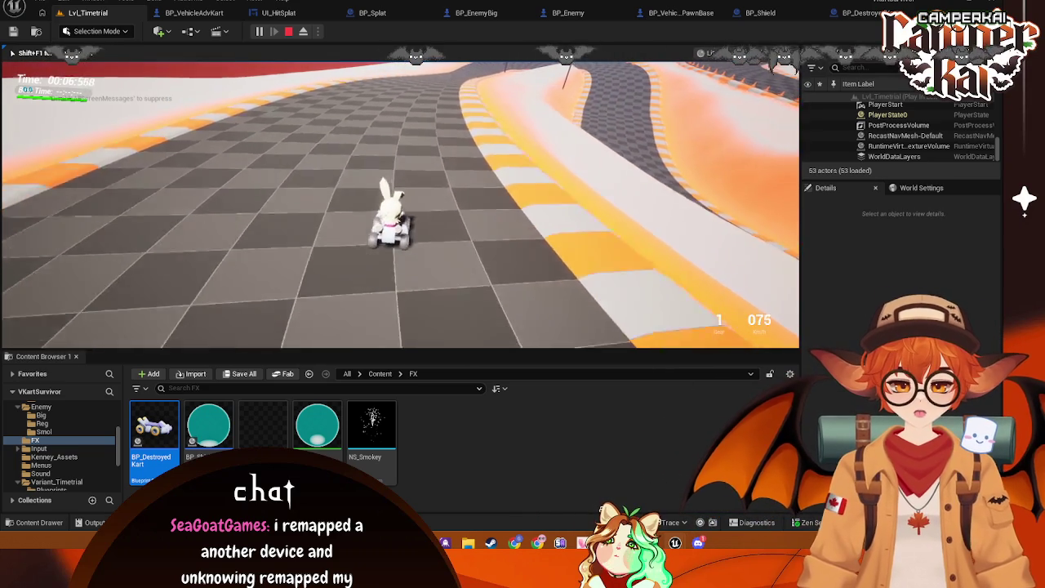
{"action": "key", "text": "w"}
{"action": "key", "text": "s"}
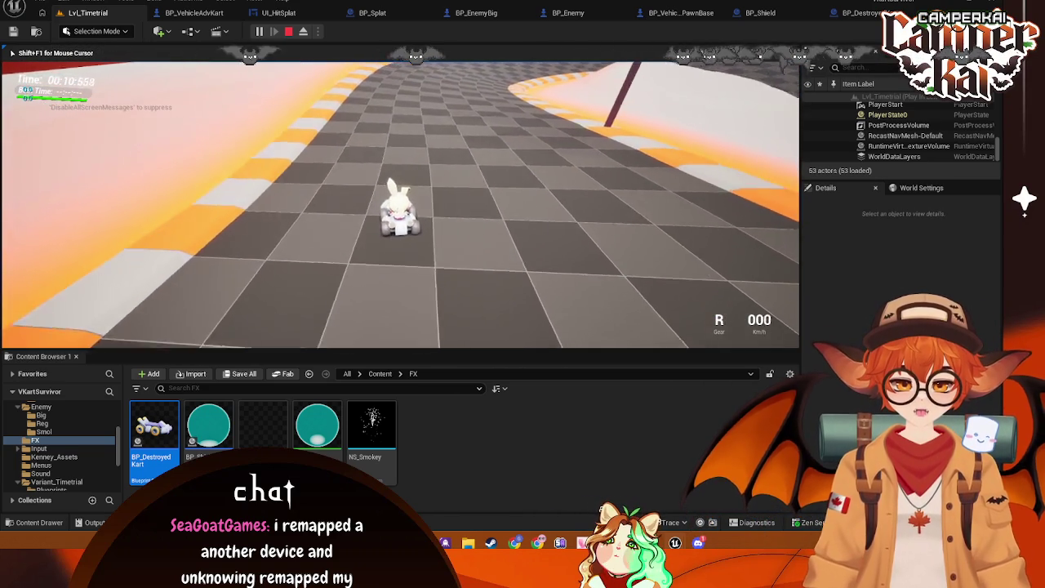
{"action": "key", "text": "s"}
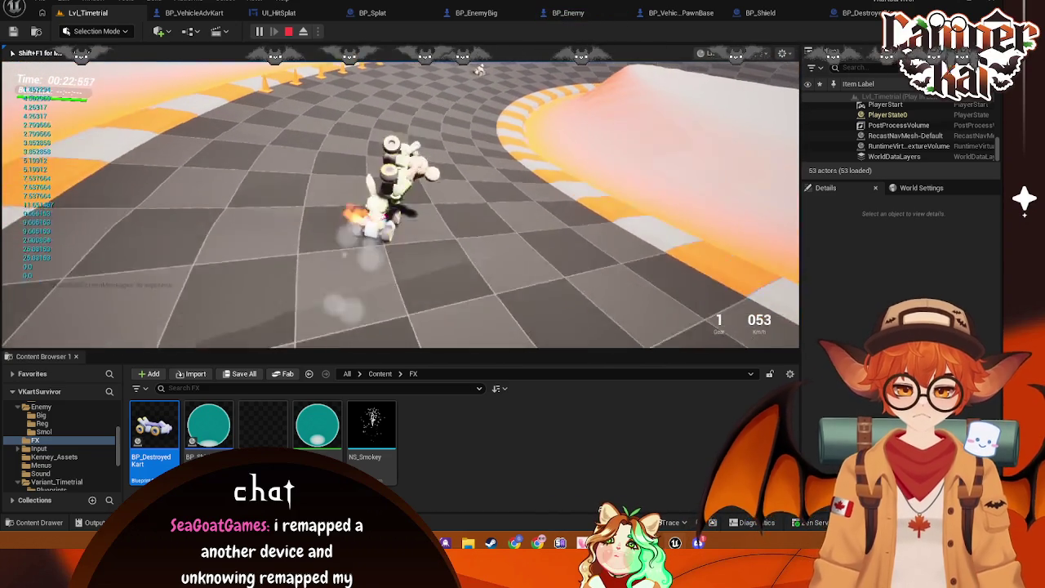
- Pause, eject with F8, select BP_EnemyBig2 in the Outliner, then stop the session
{"action": "left_click", "coordinate": [258, 33]}
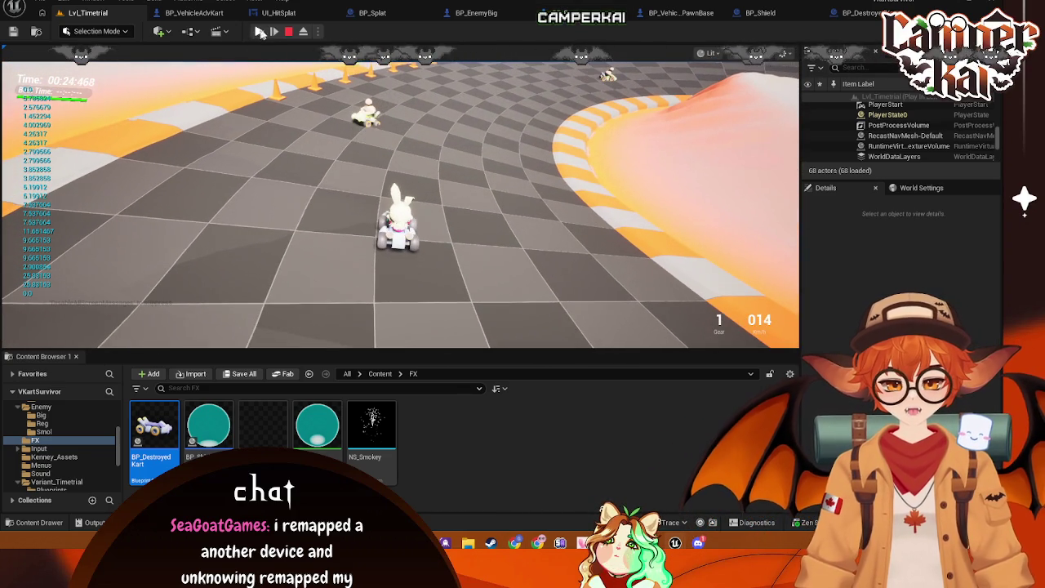
{"action": "left_click", "coordinate": [380, 108]}
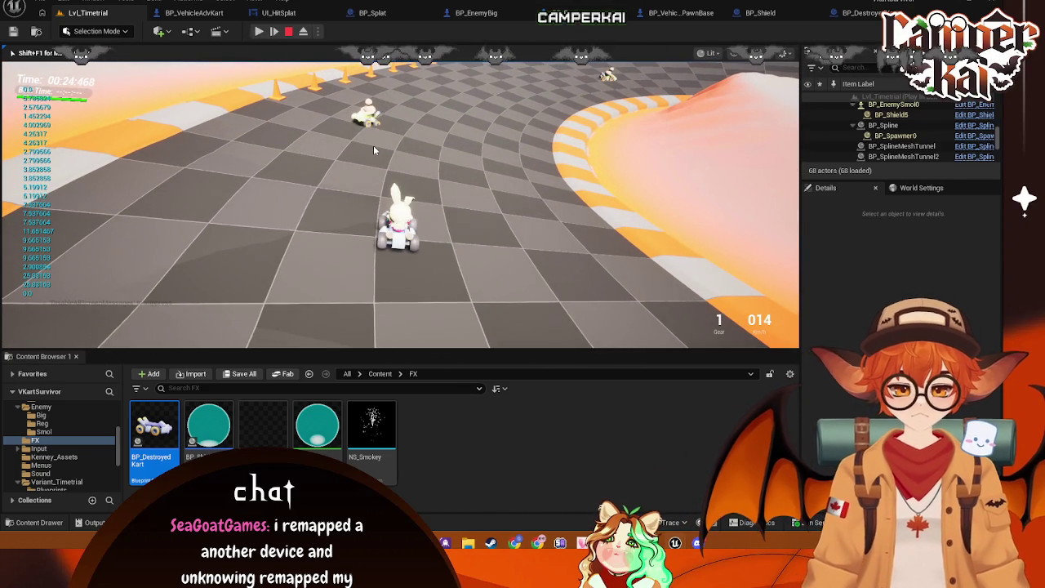
{"action": "key", "text": "F8"}
{"action": "left_click", "coordinate": [729, 275]}
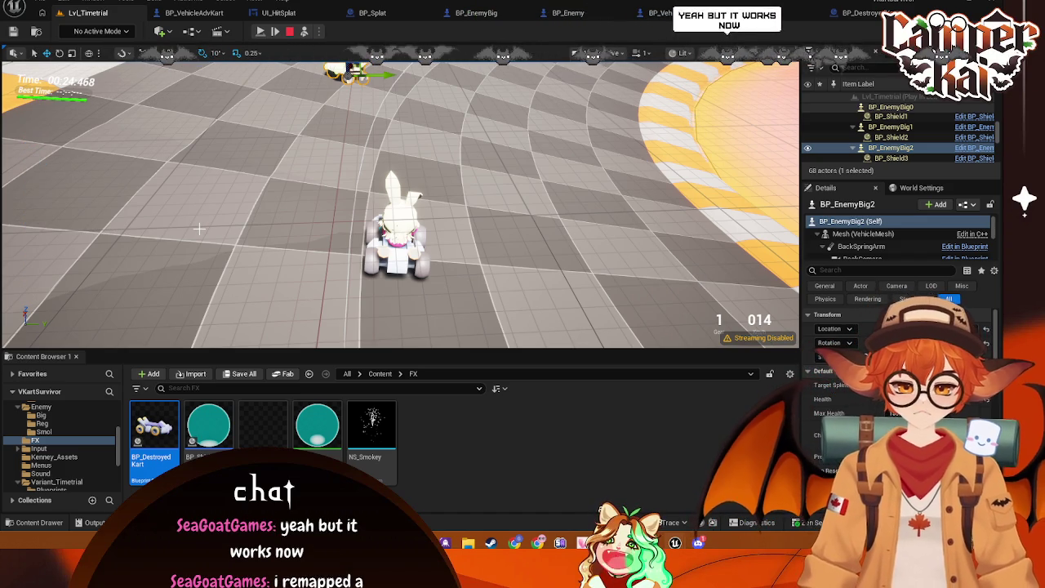
{"action": "left_click", "coordinate": [290, 31]}
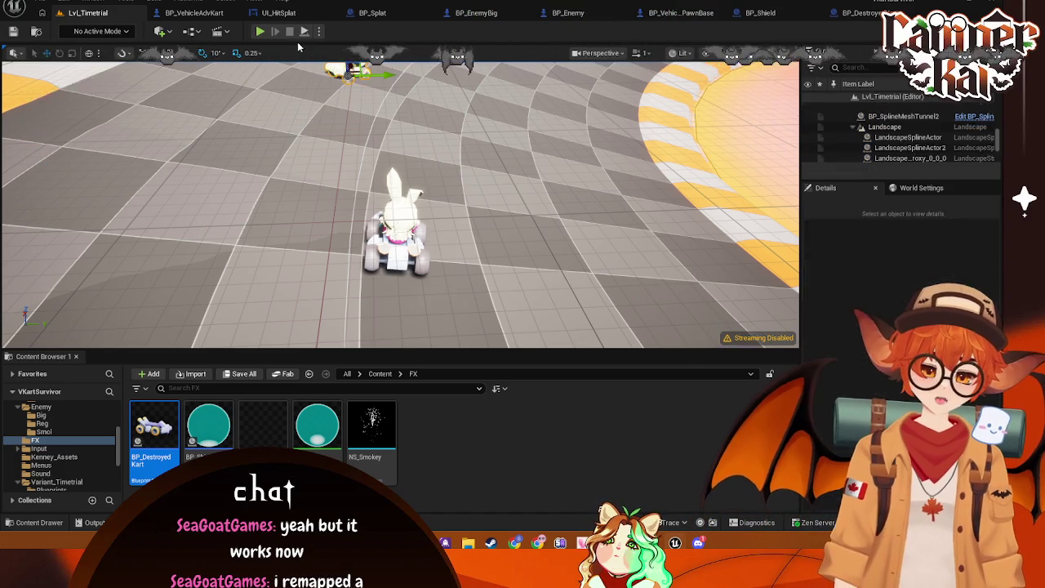
- Set the divisor to 75, wire SET exec into the next SET, and save BP_VehicleAdvKart
{"action": "left_click", "coordinate": [241, 14]}
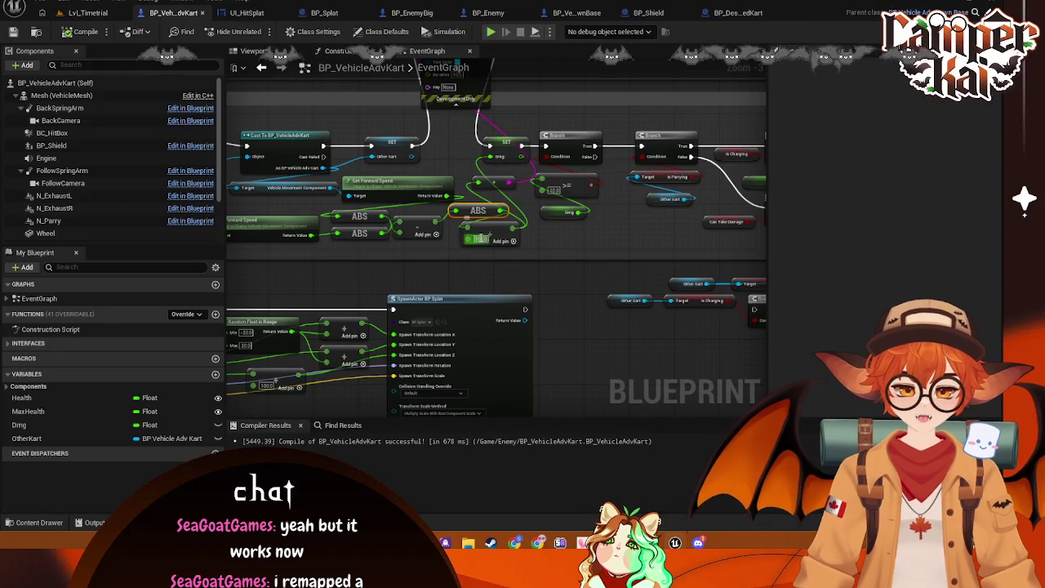
{"action": "type", "text": "75"}
{"action": "key", "text": "Return"}
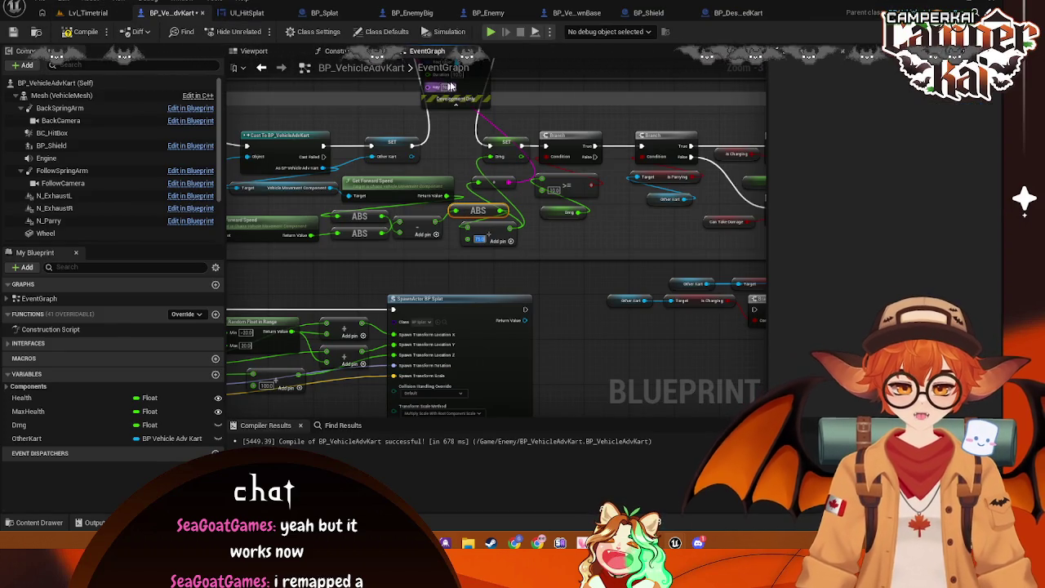
{"action": "left_click", "coordinate": [480, 98]}
{"action": "left_click_drag", "start_coordinate": [413, 145], "coordinate": [491, 147]}
{"action": "key", "text": "ctrl+s"}
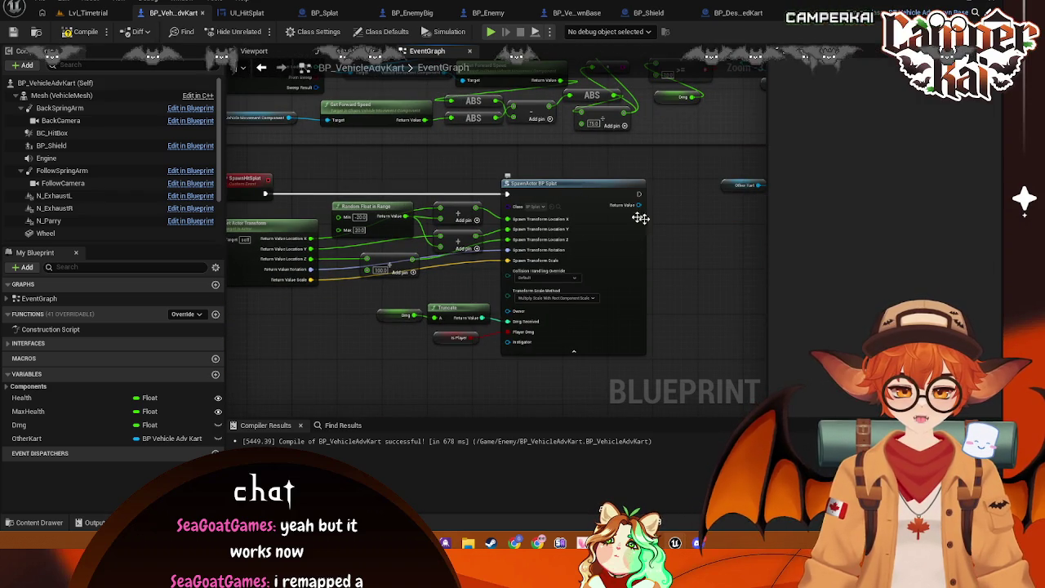
{"action": "key", "text": "ctrl+s"}
{"action": "left_click_drag", "start_coordinate": [448, 290], "coordinate": [491, 298]}
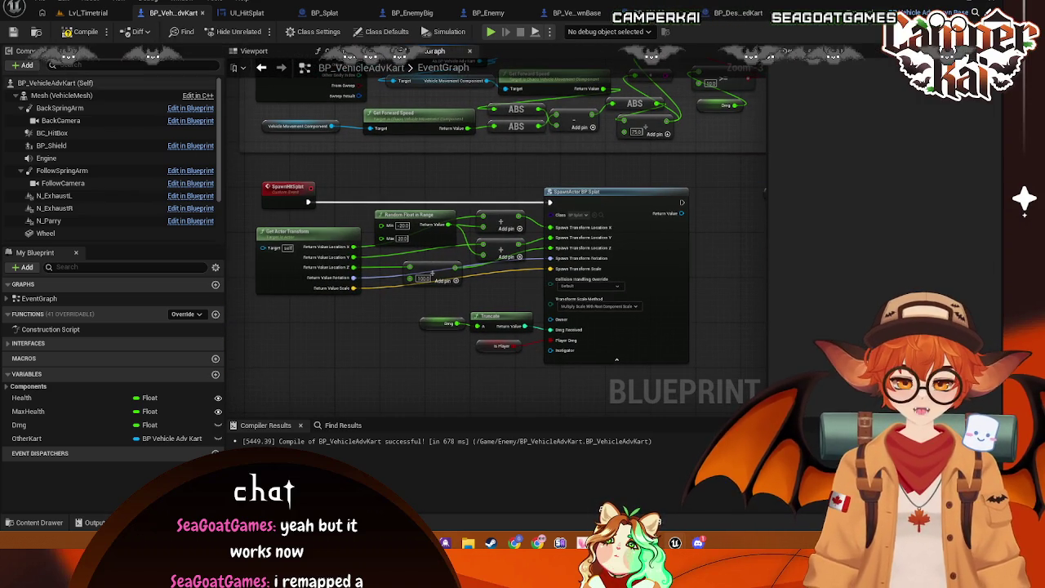
{"action": "left_click", "coordinate": [90, 13]}
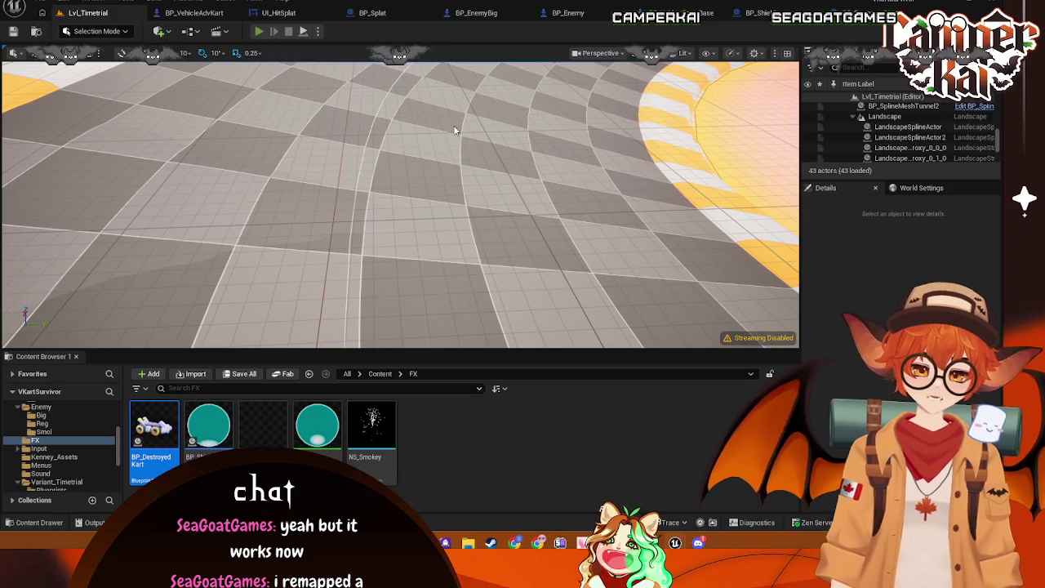
- Start a Play-in-Editor session and drive the kart around the track with WASD
{"action": "key", "text": "alt+p"}
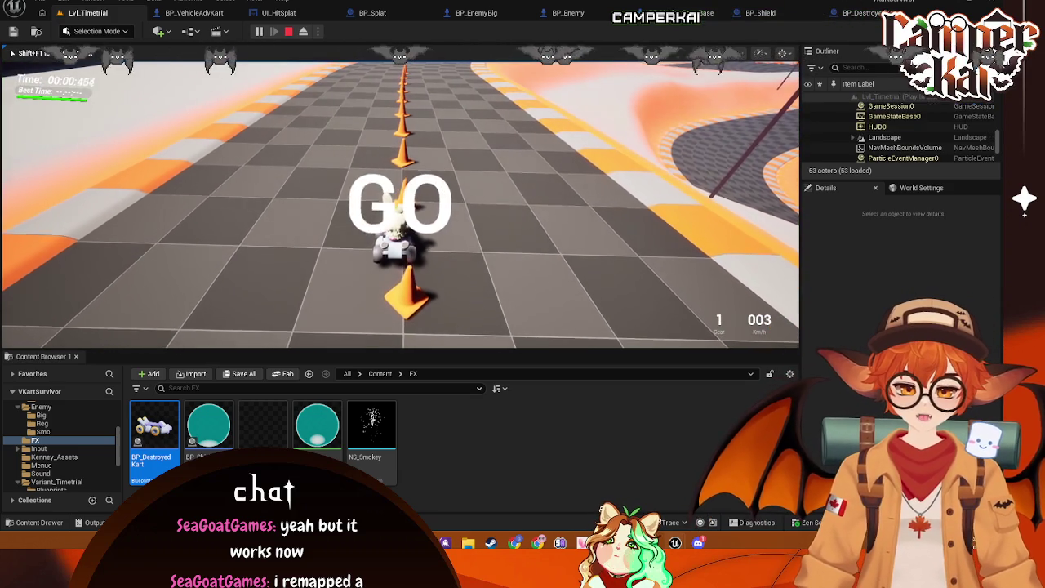
{"action": "key", "text": "w"}
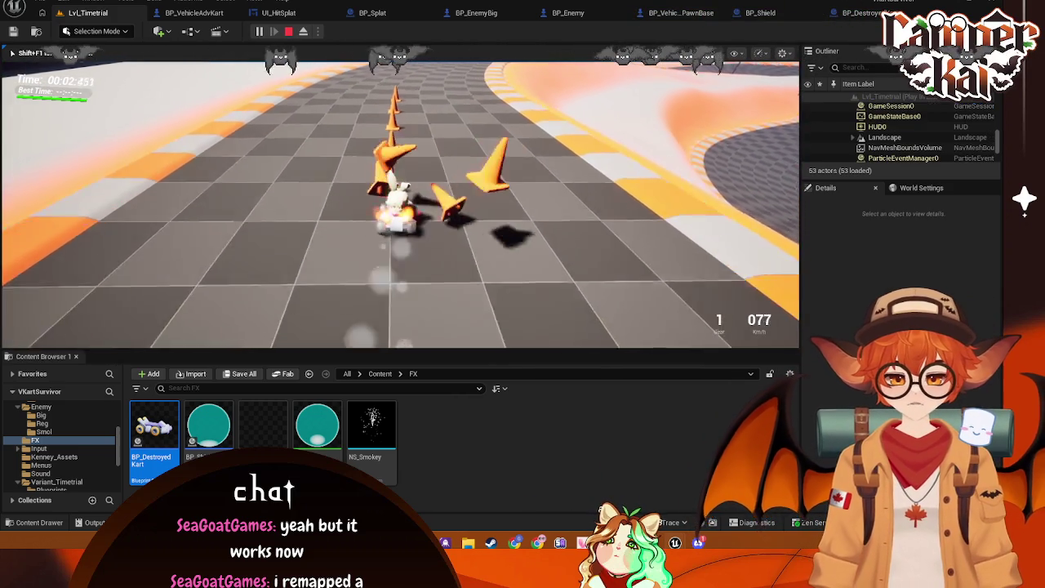
{"action": "key", "text": "a"}
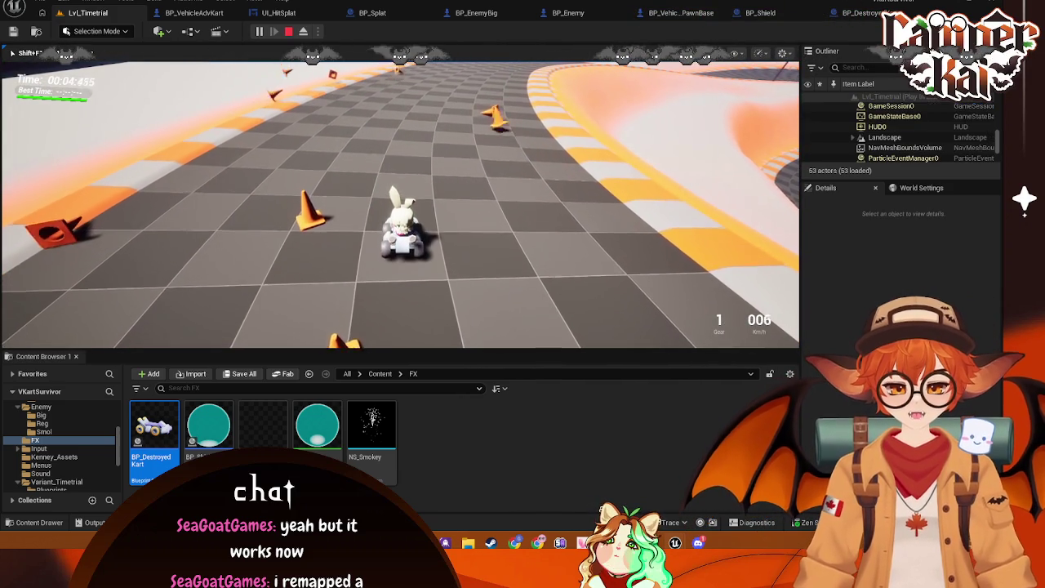
{"action": "key", "text": "w"}
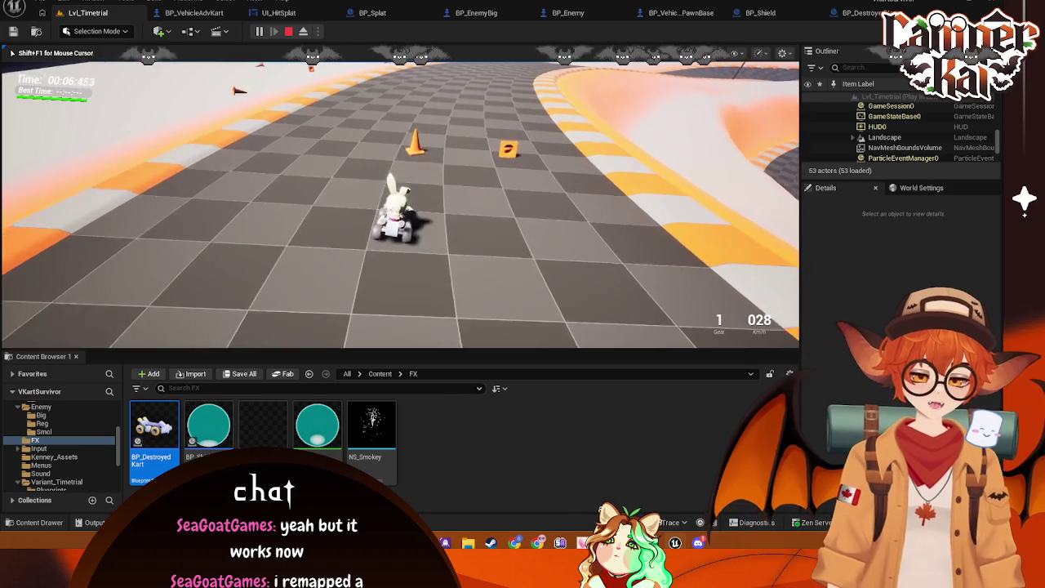
{"action": "key", "text": "w"}
{"action": "key", "text": "w"}
{"action": "key", "text": "w"}
{"action": "key", "text": "s"}
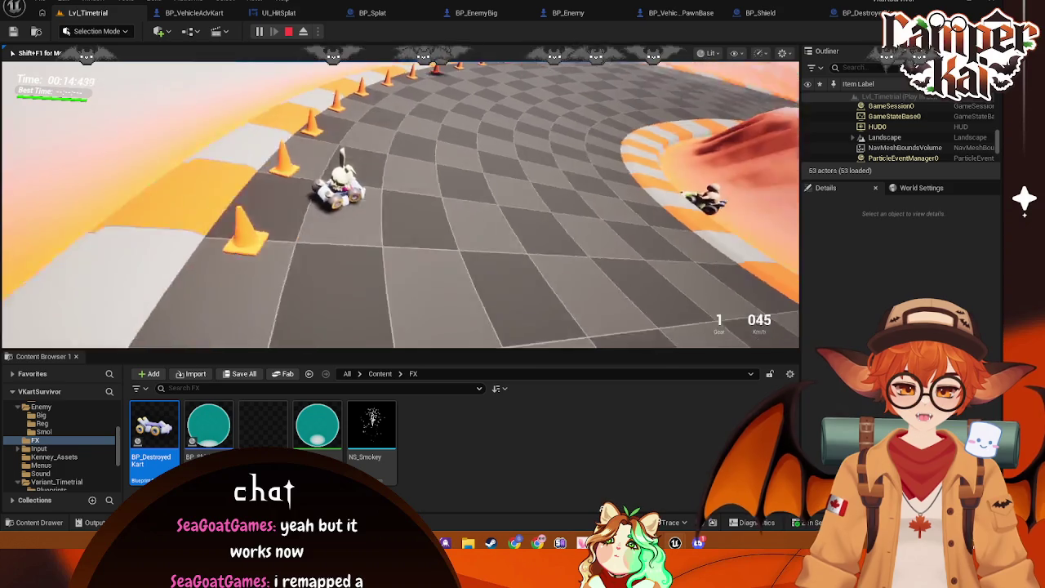
{"action": "key", "text": "w"}
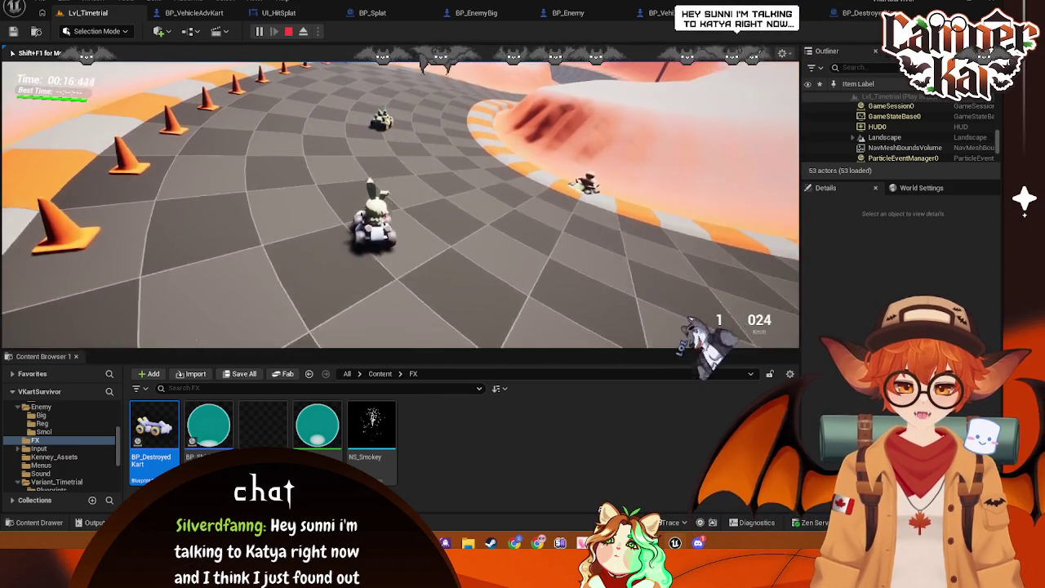
{"action": "key", "text": "d"}
{"action": "key", "text": "a"}
- Pause, eject to a free camera along the course, stop the session and return to BP_VehicleAdvKart
{"action": "key", "text": "shift+F1"}
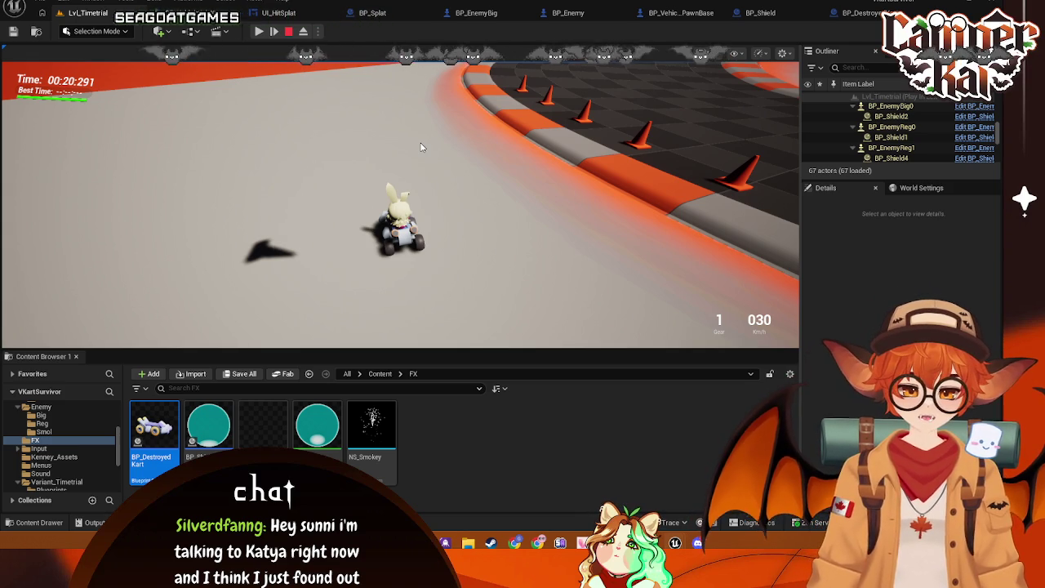
{"action": "key", "text": "F8"}
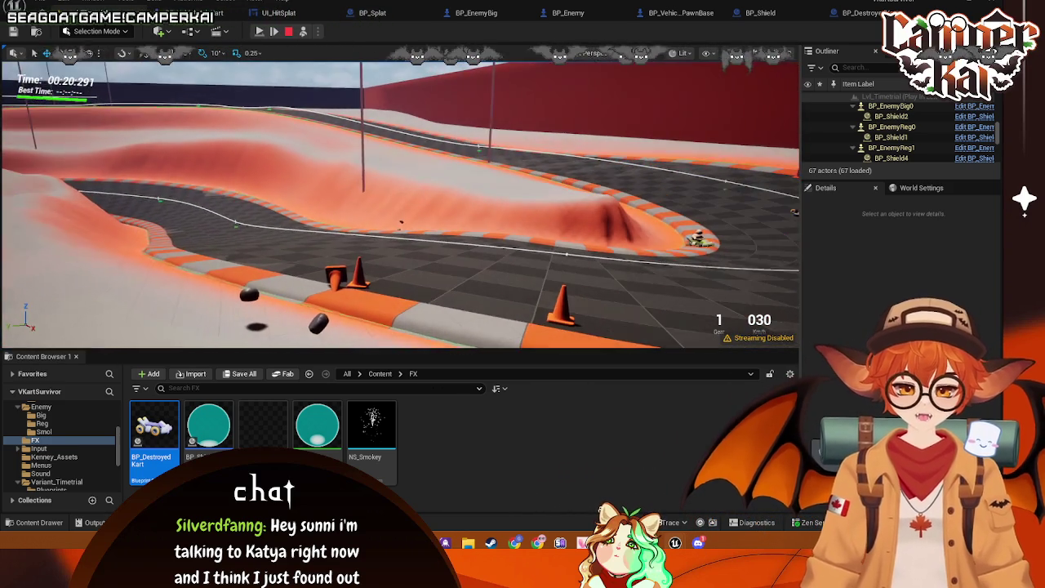
{"action": "key", "text": "w"}
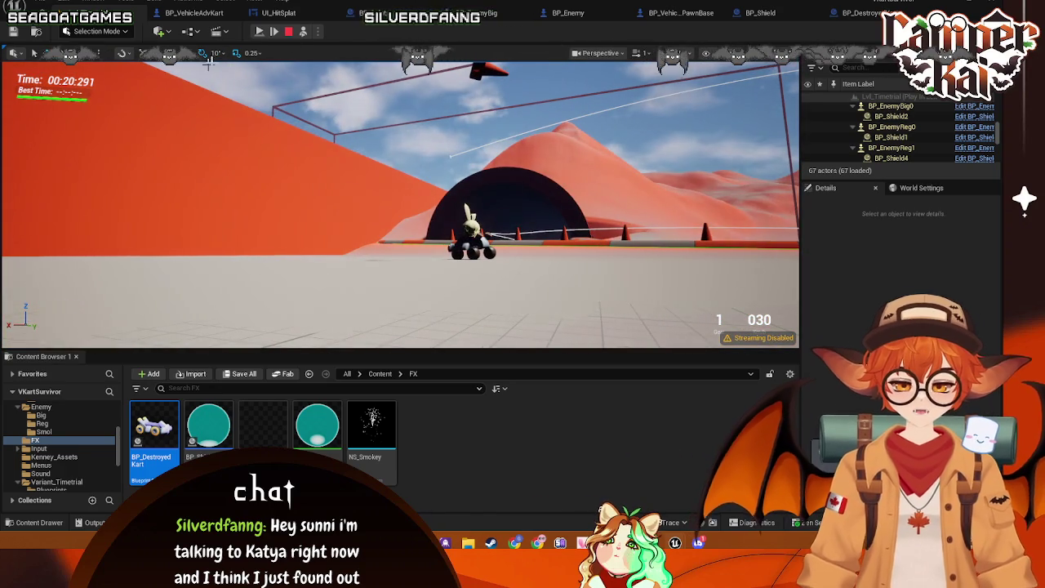
{"action": "key", "text": "Escape"}
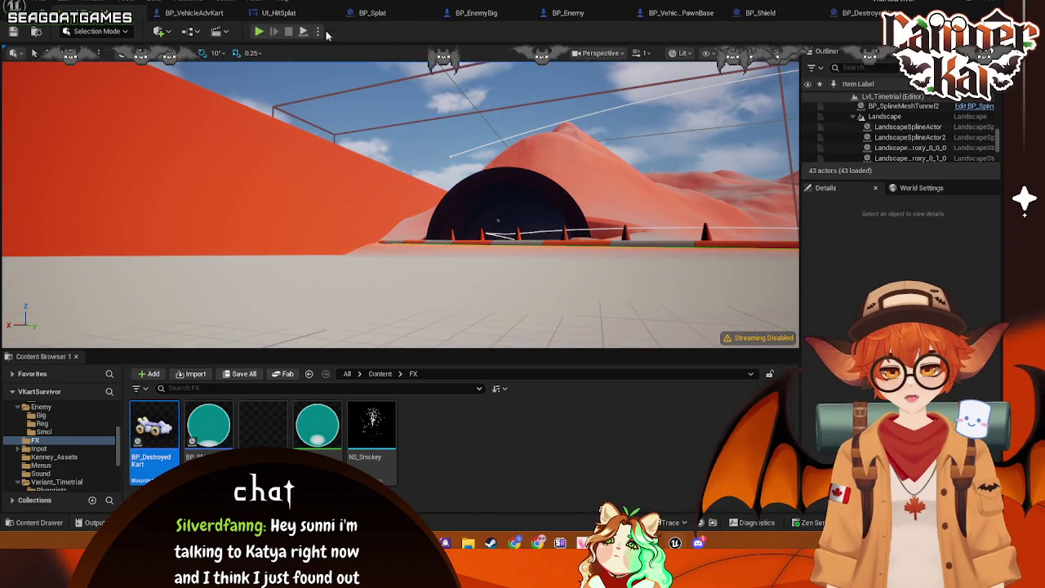
{"action": "left_click", "coordinate": [194, 12]}
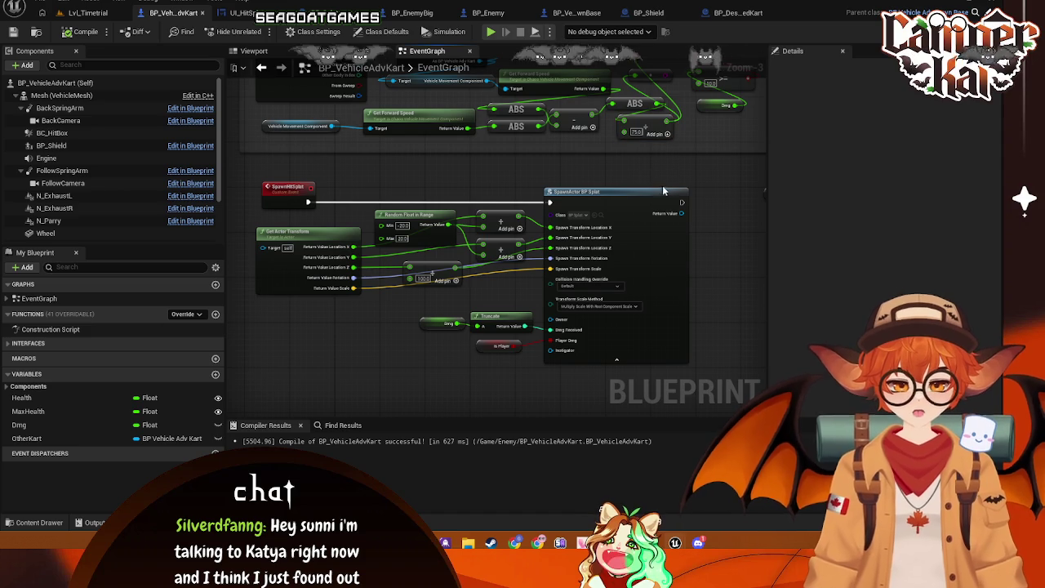
- Bring the Take Damage nodes into view and delete a group of lower nodes
{"action": "scroll", "coordinate": [620, 245], "scroll_direction": "down", "scroll_amount": 1}
{"action": "mouse_move", "coordinate": [620, 245]}
{"action": "left_mouse_down"}
{"action": "mouse_move", "coordinate": [577, 280]}
{"action": "mouse_move", "coordinate": [415, 282]}
{"action": "mouse_move", "coordinate": [501, 279]}
{"action": "mouse_move", "coordinate": [464, 281]}
{"action": "left_mouse_up"}
{"action": "mouse_move", "coordinate": [652, 274]}
{"action": "left_mouse_down"}
{"action": "mouse_move", "coordinate": [421, 219]}
{"action": "mouse_move", "coordinate": [343, 215]}
{"action": "left_mouse_up"}
{"action": "key", "text": "Delete"}
- Wrap the splat-spawning nodes in a comment titled 'Splat' and nudge it into place
{"action": "mouse_move", "coordinate": [698, 271]}
{"action": "left_mouse_down"}
{"action": "mouse_move", "coordinate": [652, 243]}
{"action": "mouse_move", "coordinate": [274, 380]}
{"action": "left_mouse_up"}
{"action": "type", "text": "c"}
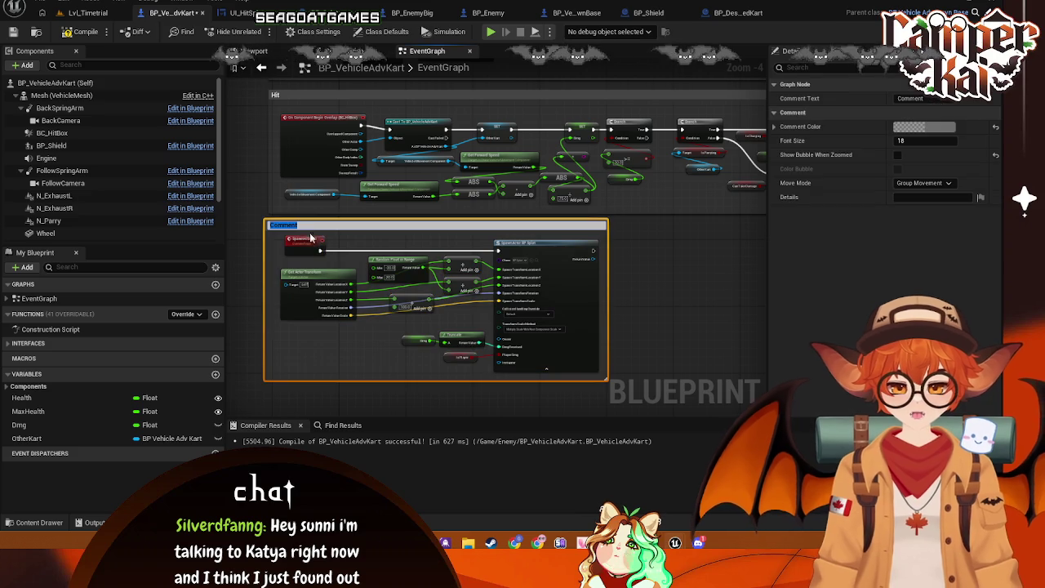
{"action": "type", "text": "Splat"}
{"action": "key", "text": "Return"}
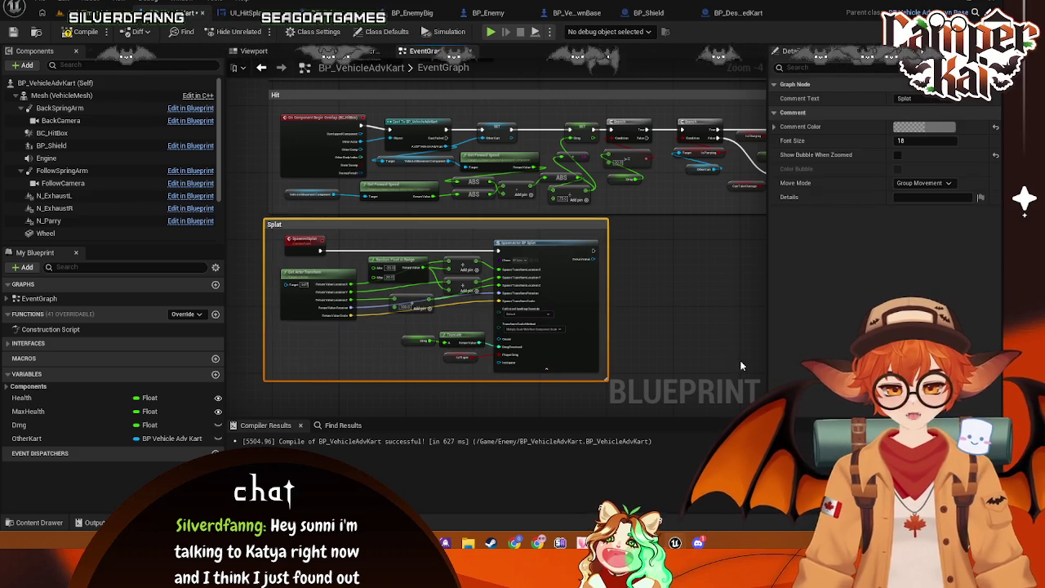
{"action": "left_click", "coordinate": [724, 295]}
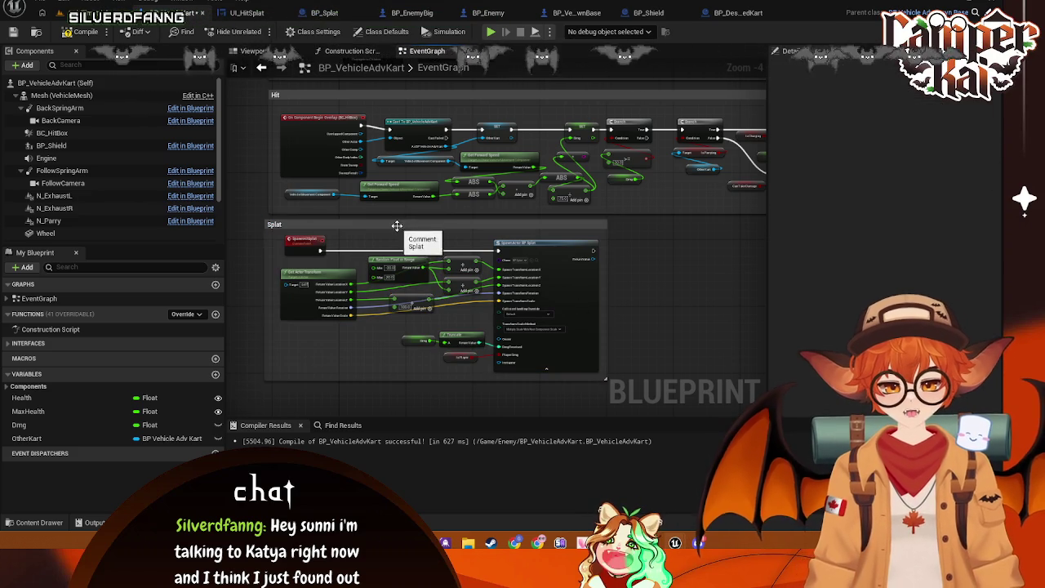
{"action": "left_click_drag", "start_coordinate": [399, 224], "coordinate": [407, 225]}
{"action": "left_click", "coordinate": [674, 278]}
{"action": "mouse_move", "coordinate": [486, 235]}
{"action": "left_mouse_down"}
{"action": "mouse_move", "coordinate": [472, 223]}
{"action": "mouse_move", "coordinate": [480, 229]}
{"action": "left_mouse_up"}
{"action": "left_click", "coordinate": [654, 272]}
- Look over the Hit and Death sections, then switch to the BP_Enemy blueprint
{"action": "left_click_drag", "start_coordinate": [698, 296], "coordinate": [666, 335]}
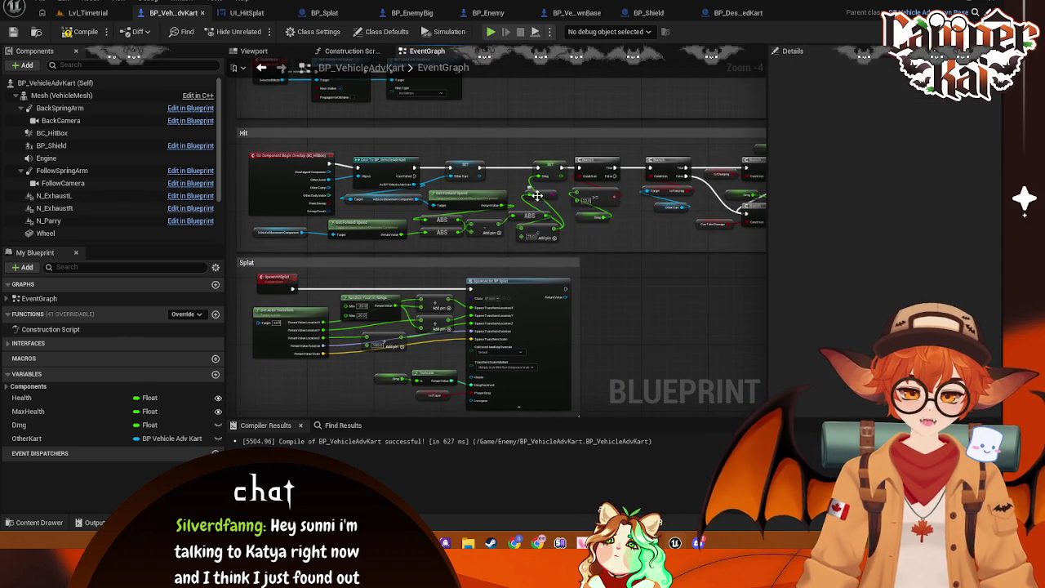
{"action": "mouse_move", "coordinate": [618, 280]}
{"action": "left_mouse_down"}
{"action": "mouse_move", "coordinate": [684, 234]}
{"action": "mouse_move", "coordinate": [590, 359]}
{"action": "left_mouse_up"}
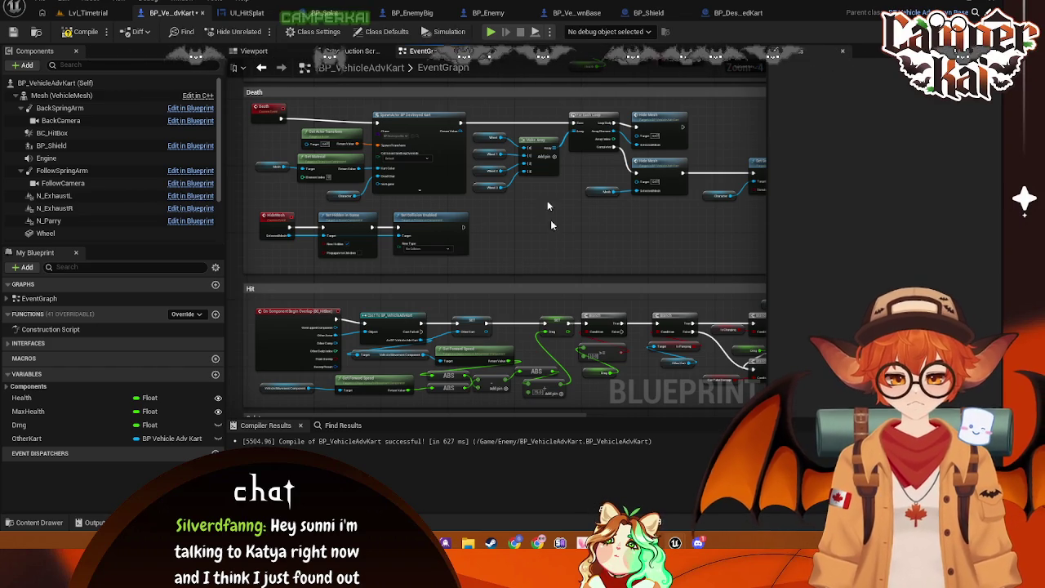
{"action": "left_click", "coordinate": [496, 17]}
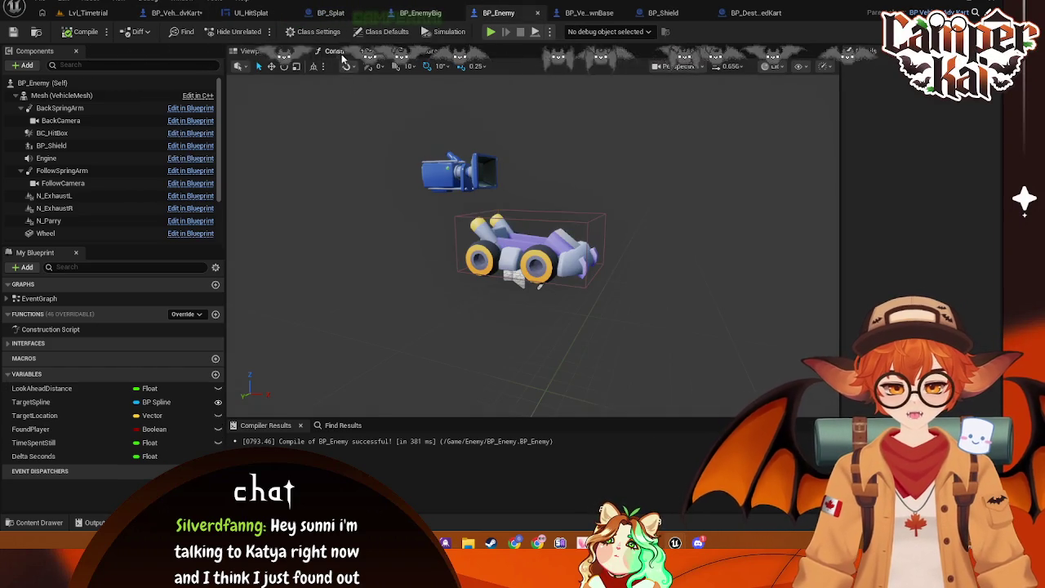
- Open BP_Enemy's event graph and add an Enemy Boost call node
{"action": "left_click", "coordinate": [339, 51]}
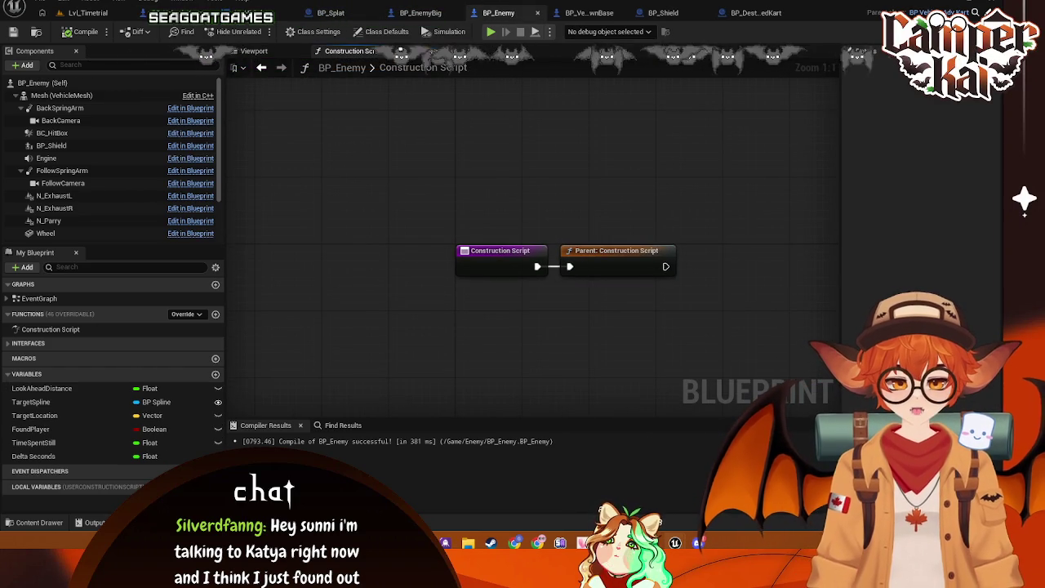
{"action": "left_click", "coordinate": [413, 50]}
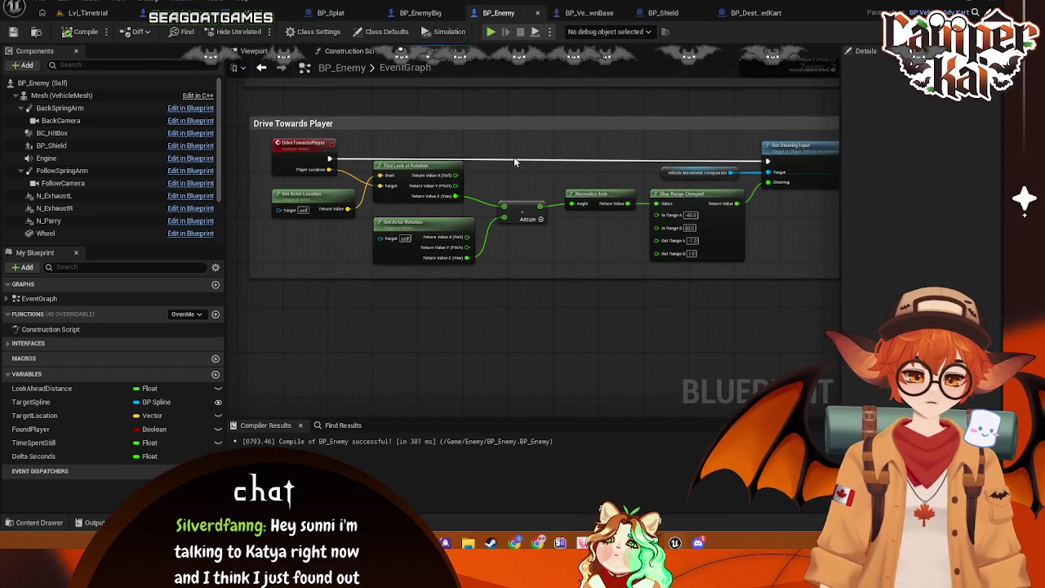
{"action": "right_click", "coordinate": [373, 325]}
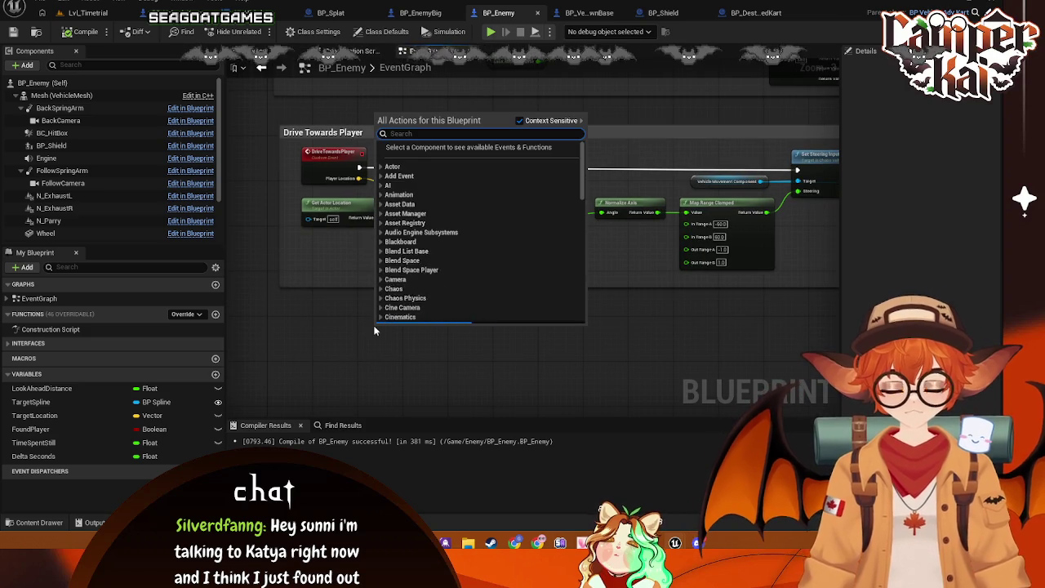
{"action": "scroll", "coordinate": [373, 325], "scroll_direction": "down", "scroll_amount": 15}
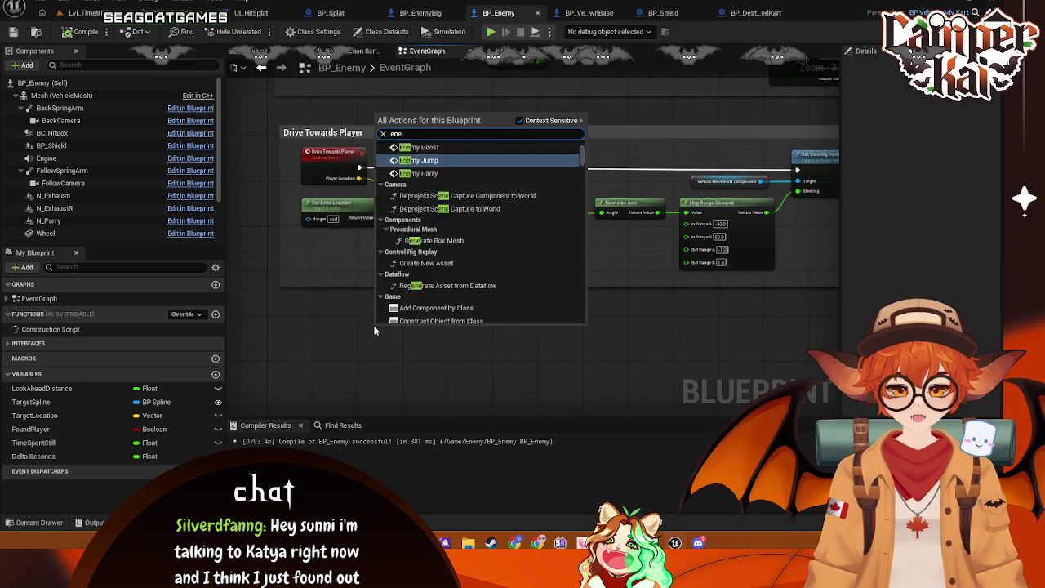
{"action": "type", "text": "float"}
{"action": "key", "text": "Escape"}
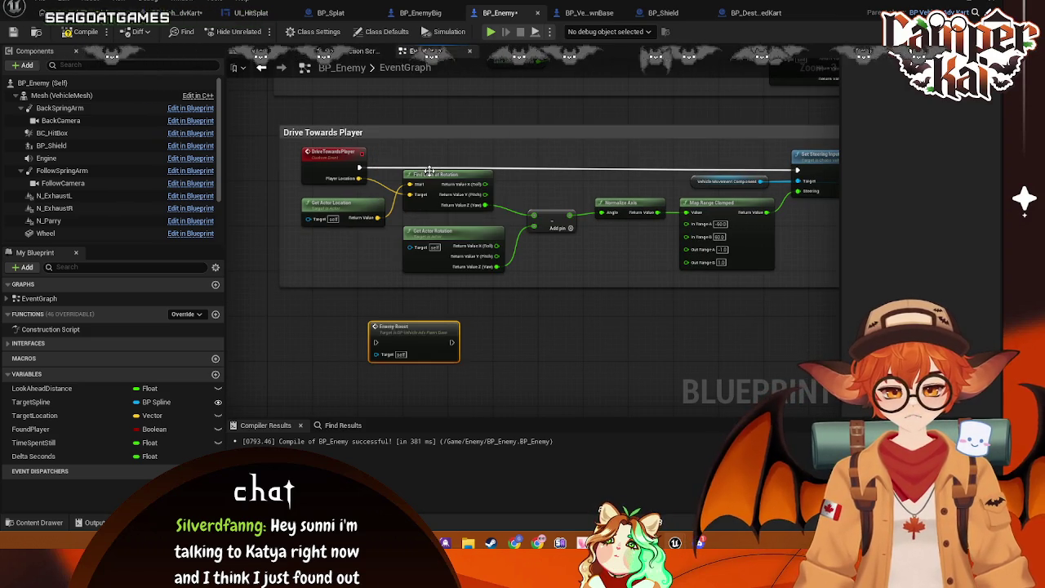
- Add Enemy Jump and Enemy Parry call nodes to the event graph
{"action": "right_click", "coordinate": [478, 389]}
{"action": "type", "text": "enemy"}
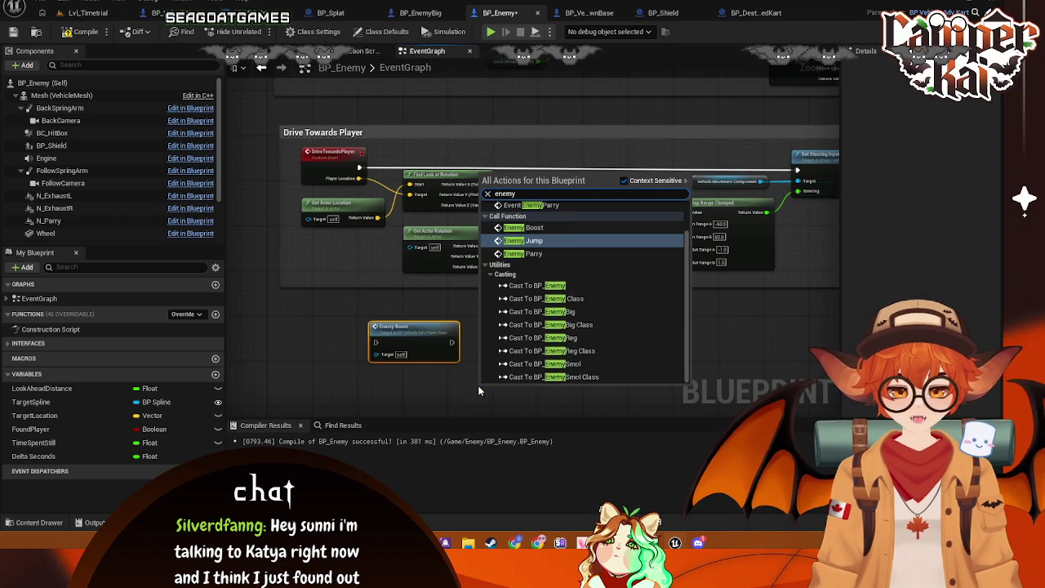
{"action": "key", "text": "Return"}
{"action": "left_click_drag", "start_coordinate": [536, 355], "coordinate": [526, 293]}
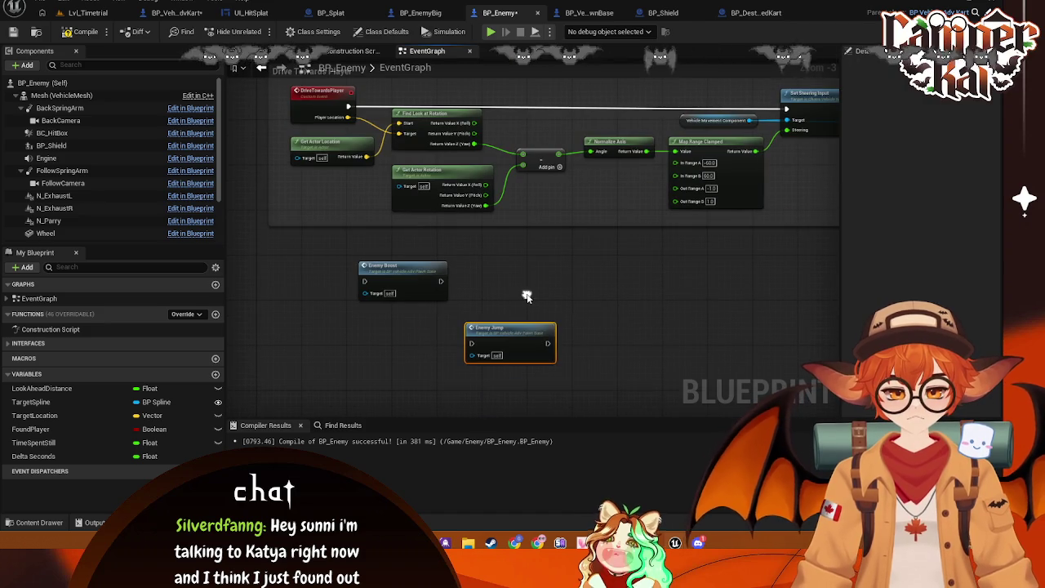
{"action": "right_click", "coordinate": [527, 293]}
{"action": "type", "text": "enemy parr"}
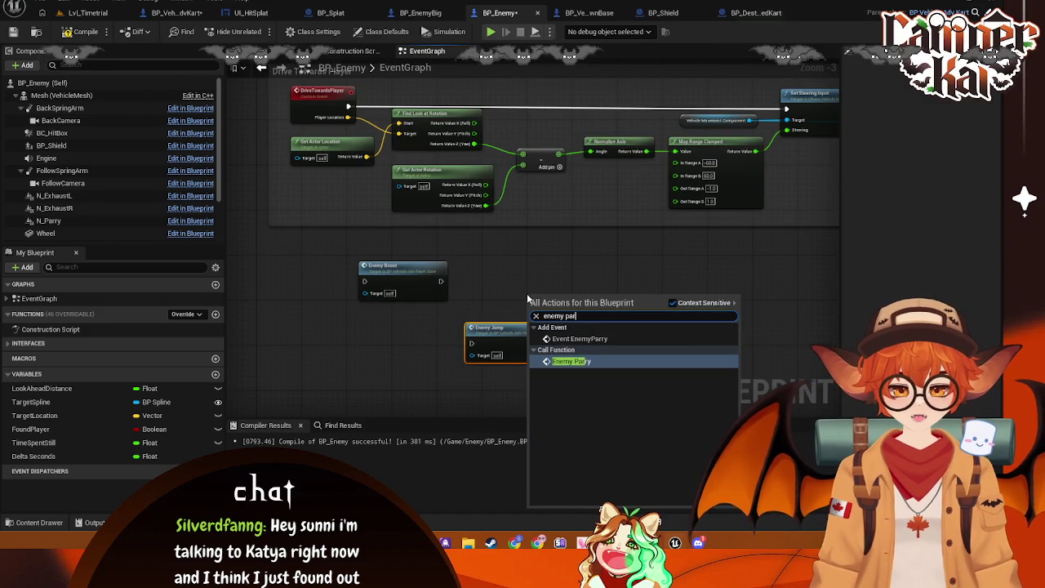
{"action": "left_click", "coordinate": [569, 361]}
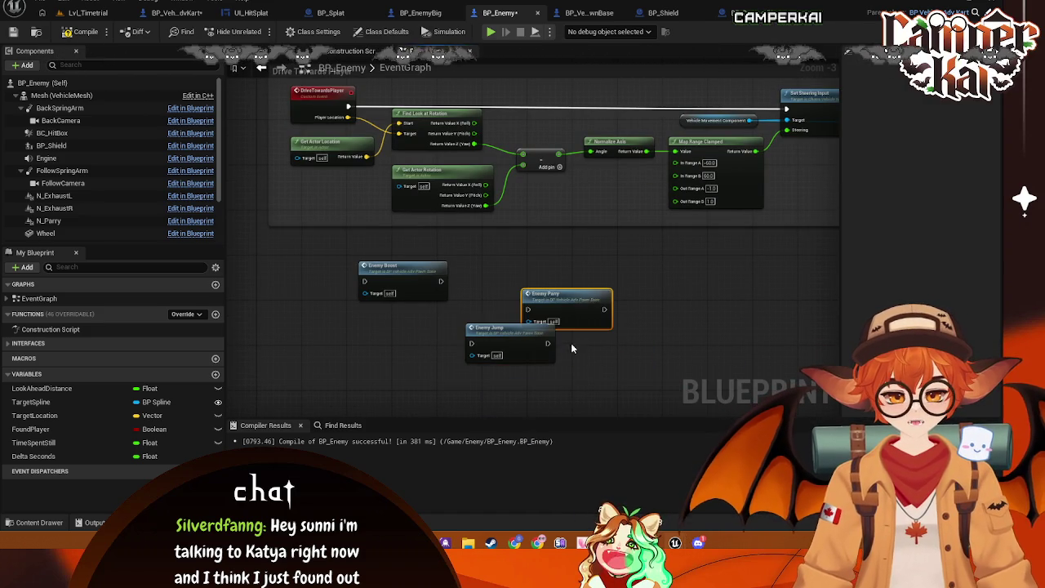
- Move the three enemy call nodes together and line up Enemy Parry beside Enemy Boost
{"action": "left_click_drag", "start_coordinate": [649, 391], "coordinate": [417, 258]}
{"action": "scroll", "coordinate": [571, 304], "scroll_direction": "up", "scroll_amount": 2}
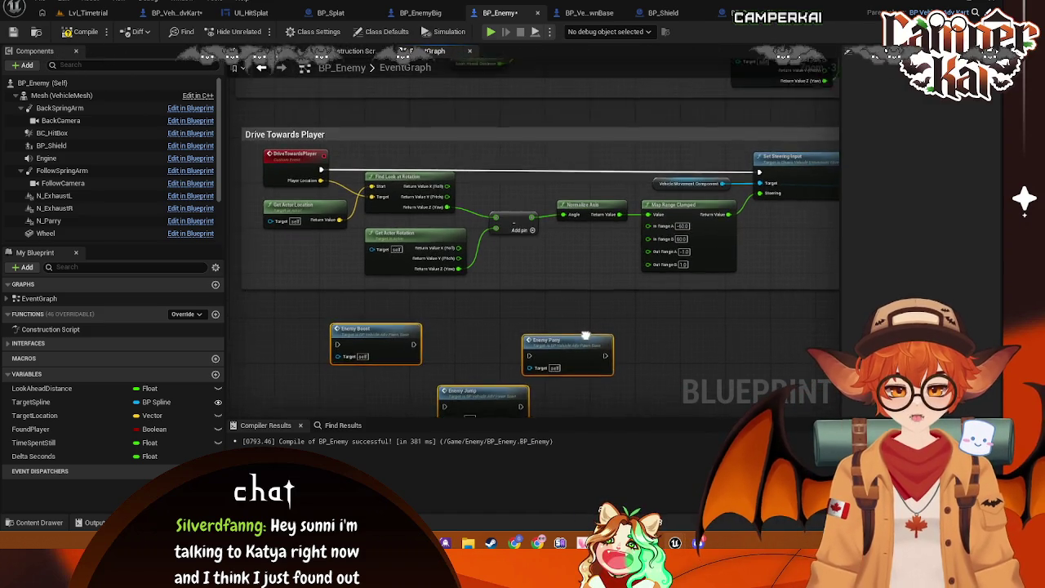
{"action": "mouse_move", "coordinate": [571, 304]}
{"action": "left_mouse_down"}
{"action": "mouse_move", "coordinate": [570, 210]}
{"action": "mouse_move", "coordinate": [626, 308]}
{"action": "mouse_move", "coordinate": [669, 283]}
{"action": "mouse_move", "coordinate": [677, 298]}
{"action": "left_mouse_up"}
{"action": "left_click", "coordinate": [548, 325]}
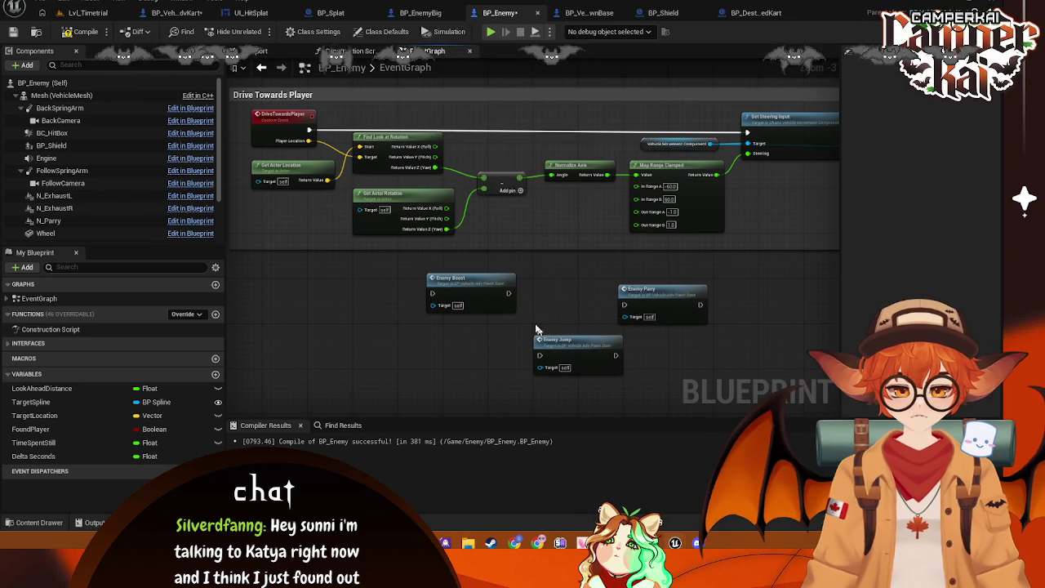
{"action": "left_click_drag", "start_coordinate": [490, 288], "coordinate": [561, 298]}
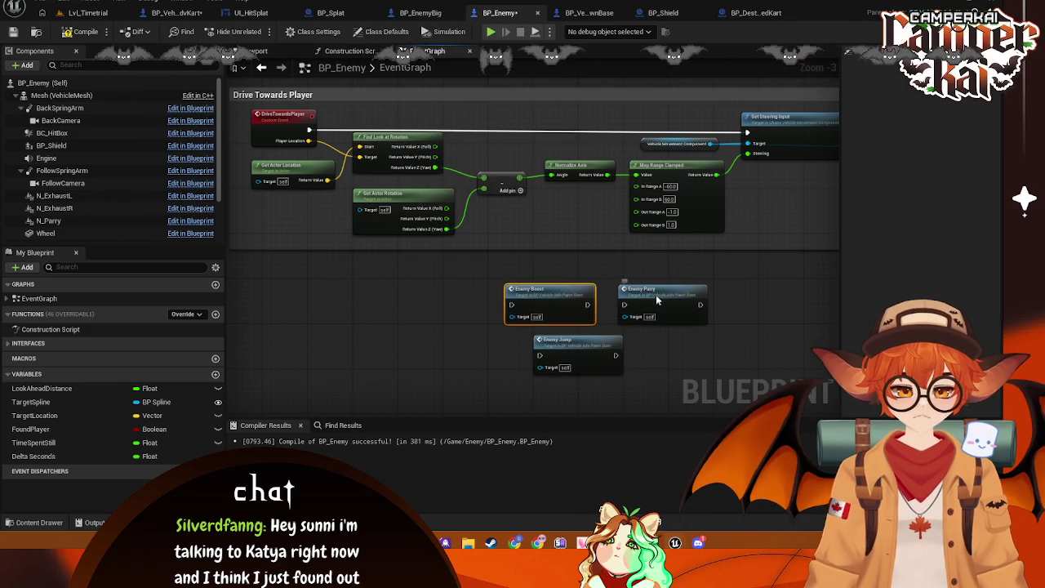
{"action": "left_click_drag", "start_coordinate": [656, 300], "coordinate": [457, 287]}
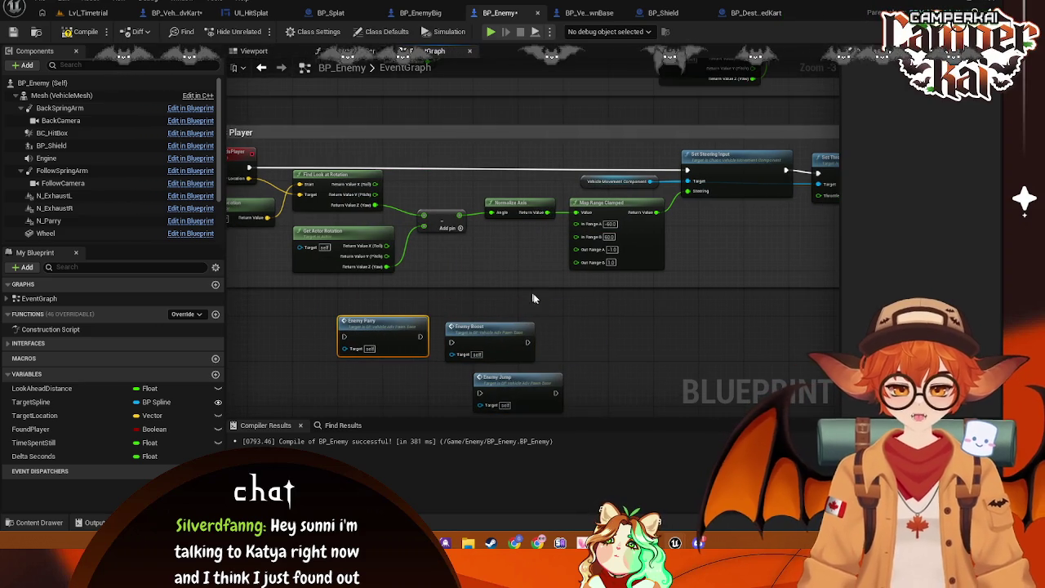
{"action": "left_click_drag", "start_coordinate": [492, 334], "coordinate": [745, 249]}
{"action": "mouse_move", "coordinate": [384, 326]}
{"action": "left_mouse_down"}
{"action": "mouse_move", "coordinate": [736, 336]}
{"action": "mouse_move", "coordinate": [666, 327]}
{"action": "left_mouse_up"}
{"action": "mouse_move", "coordinate": [745, 247]}
{"action": "left_mouse_down"}
{"action": "mouse_move", "coordinate": [524, 334]}
{"action": "mouse_move", "coordinate": [618, 335]}
{"action": "mouse_move", "coordinate": [620, 584]}
{"action": "left_mouse_up"}
- Pan across the Driving Brain logic to centre the Branch and Drive Towards nodes
{"action": "left_click_drag", "start_coordinate": [539, 133], "coordinate": [539, 355]}
{"action": "left_click_drag", "start_coordinate": [594, 297], "coordinate": [585, 283]}
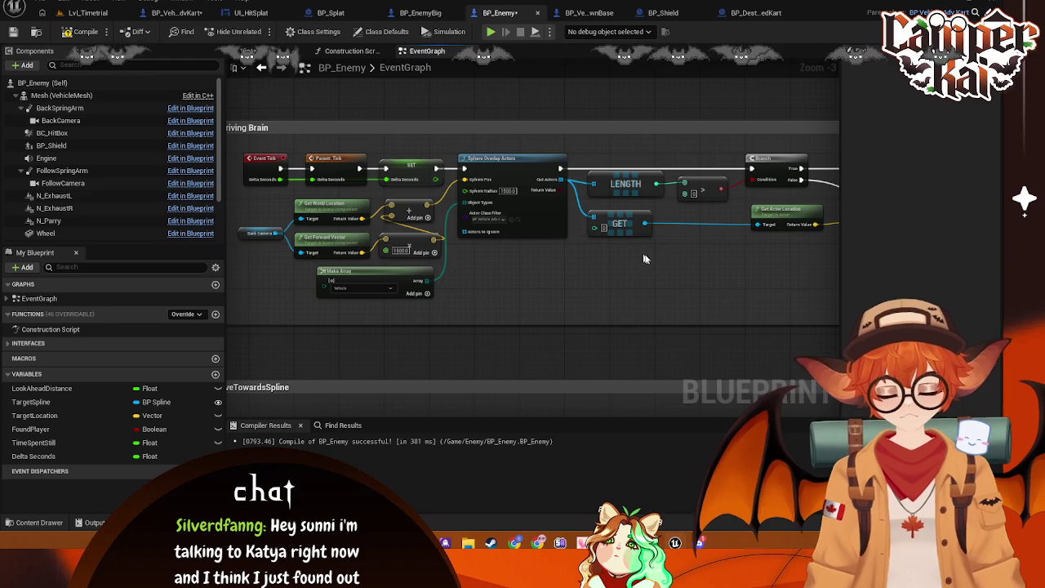
{"action": "scroll", "coordinate": [701, 256], "scroll_direction": "down", "scroll_amount": 1}
{"action": "scroll", "coordinate": [692, 254], "scroll_direction": "up", "scroll_amount": 1}
{"action": "left_click_drag", "start_coordinate": [675, 261], "coordinate": [557, 245]}
{"action": "scroll", "coordinate": [637, 266], "scroll_direction": "down", "scroll_amount": 1}
{"action": "scroll", "coordinate": [637, 267], "scroll_direction": "up", "scroll_amount": 1}
{"action": "scroll", "coordinate": [557, 246], "scroll_direction": "down", "scroll_amount": 1}
{"action": "scroll", "coordinate": [628, 271], "scroll_direction": "up", "scroll_amount": 1}
{"action": "mouse_move", "coordinate": [629, 271]}
{"action": "left_mouse_down"}
{"action": "mouse_move", "coordinate": [493, 256]}
{"action": "mouse_move", "coordinate": [355, 268]}
{"action": "left_mouse_up"}
{"action": "scroll", "coordinate": [356, 267], "scroll_direction": "down", "scroll_amount": 1}
{"action": "scroll", "coordinate": [474, 270], "scroll_direction": "up", "scroll_amount": 1}
{"action": "mouse_move", "coordinate": [474, 270]}
{"action": "left_mouse_down"}
{"action": "mouse_move", "coordinate": [390, 262]}
{"action": "mouse_move", "coordinate": [387, 281]}
{"action": "left_mouse_up"}
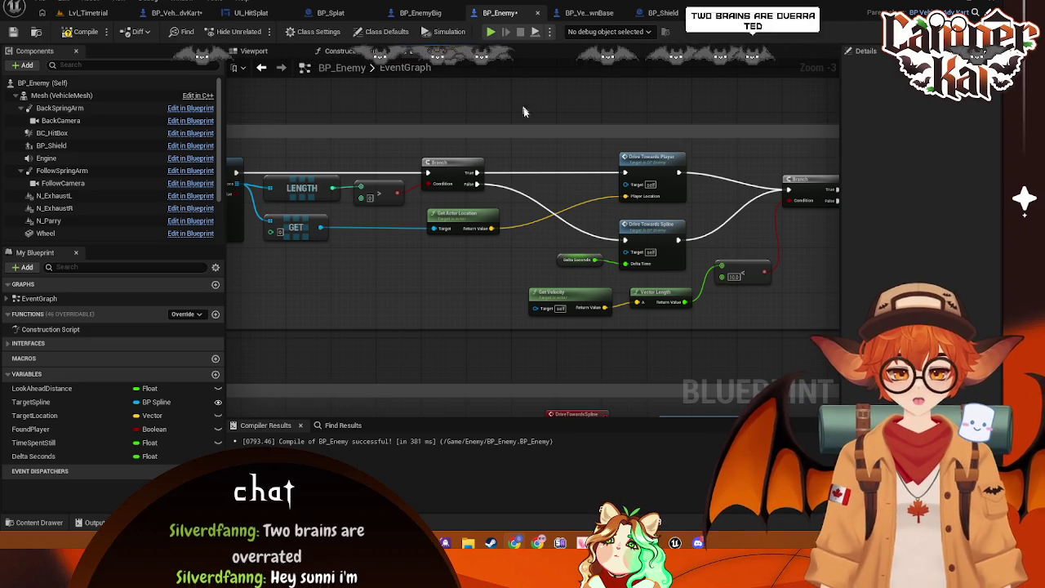
- Capture a screenshot of the Driving Brain comment's nodes
{"action": "scroll", "coordinate": [553, 119], "scroll_direction": "down", "scroll_amount": 1}
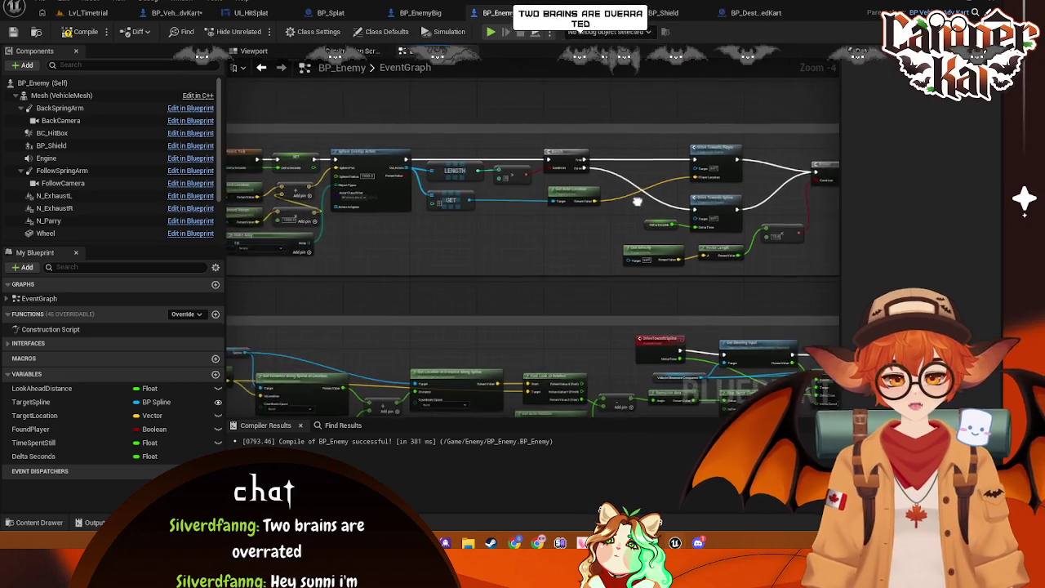
{"action": "scroll", "coordinate": [559, 177], "scroll_direction": "down", "scroll_amount": 1}
{"action": "left_click_drag", "start_coordinate": [572, 212], "coordinate": [666, 228]}
{"action": "scroll", "coordinate": [673, 231], "scroll_direction": "up", "scroll_amount": 2}
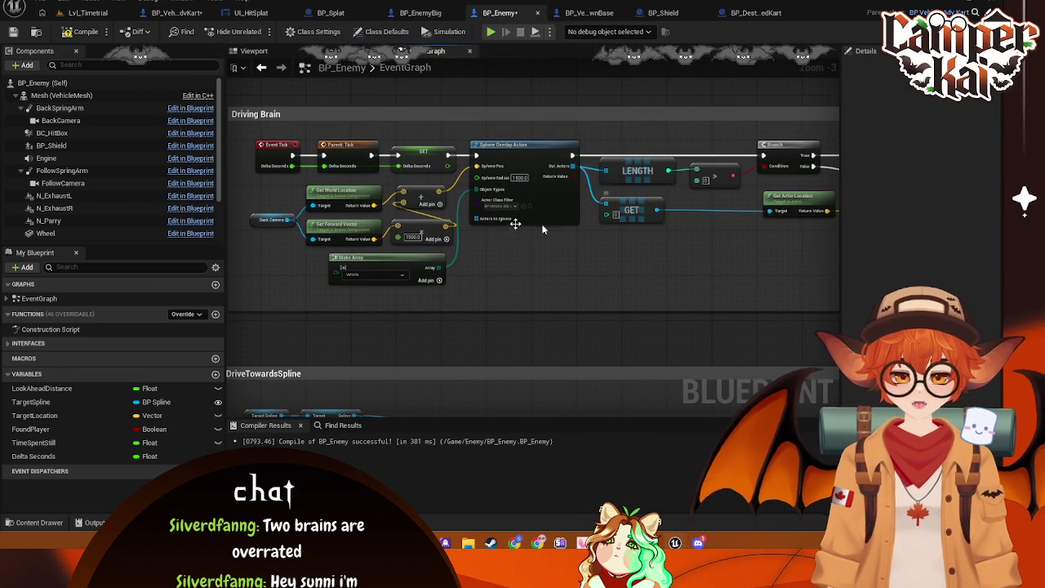
{"action": "mouse_move", "coordinate": [235, 107]}
{"action": "left_mouse_down"}
{"action": "mouse_move", "coordinate": [489, 249]}
{"action": "mouse_move", "coordinate": [847, 304]}
{"action": "mouse_move", "coordinate": [841, 310]}
{"action": "left_mouse_up"}
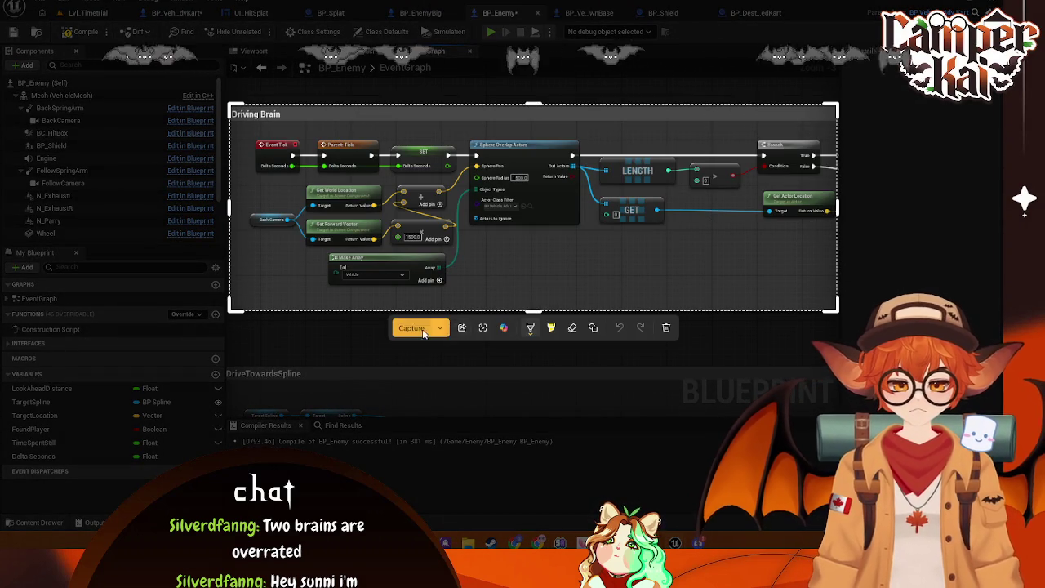
{"action": "key", "text": "ctrl+c"}
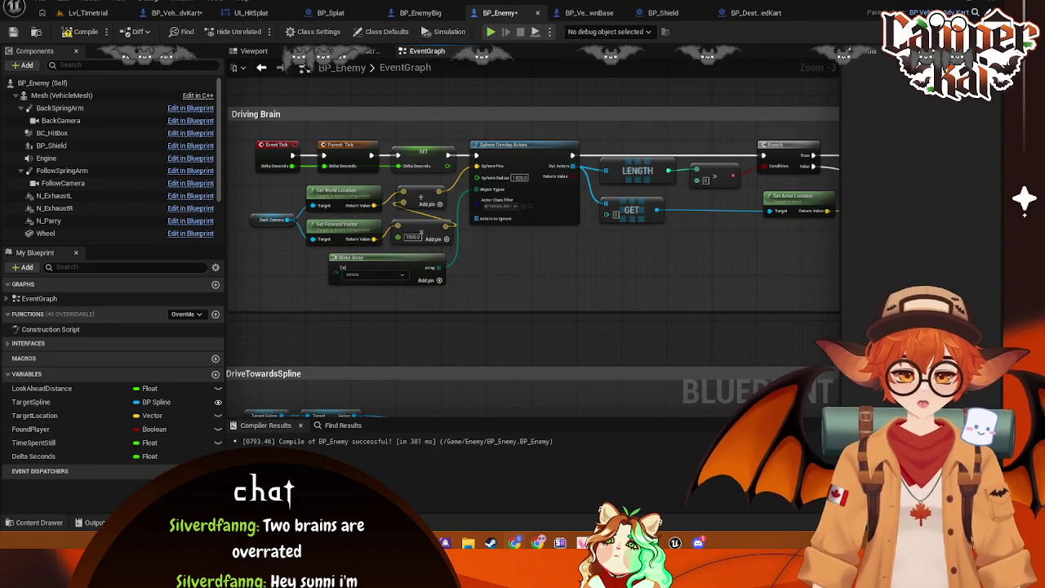
- Take a second screen capture of the neighbouring driving nodes
{"action": "scroll", "coordinate": [605, 262], "scroll_direction": "down", "scroll_amount": 1}
{"action": "mouse_move", "coordinate": [606, 262]}
{"action": "left_mouse_down"}
{"action": "mouse_move", "coordinate": [478, 284]}
{"action": "mouse_move", "coordinate": [487, 285]}
{"action": "left_mouse_up"}
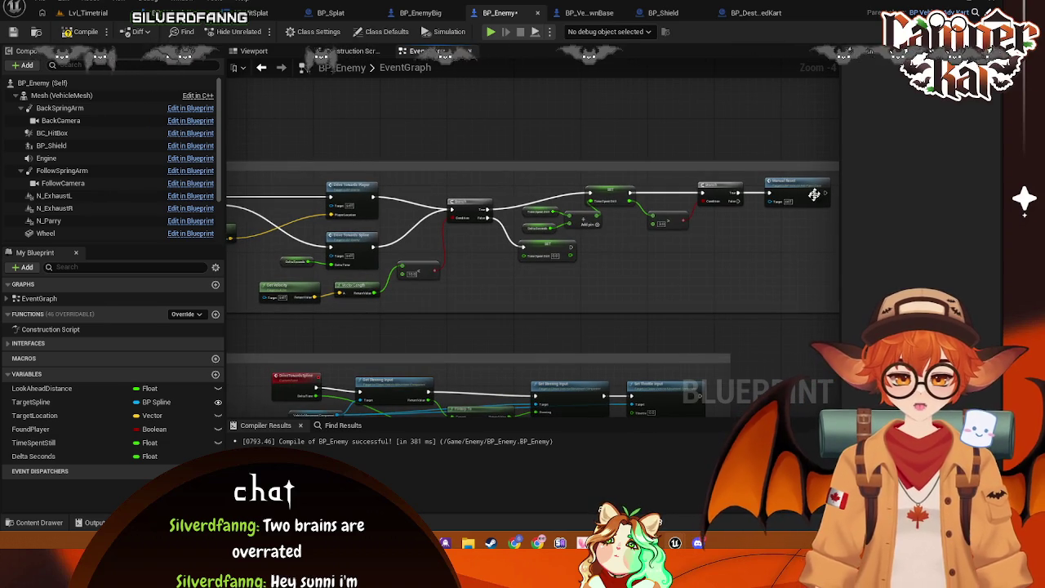
{"action": "key", "text": "super+shift+s"}
{"action": "mouse_move", "coordinate": [835, 171]}
{"action": "left_mouse_down"}
{"action": "mouse_move", "coordinate": [319, 327]}
{"action": "mouse_move", "coordinate": [245, 312]}
{"action": "left_mouse_up"}
{"action": "left_click", "coordinate": [421, 328]}
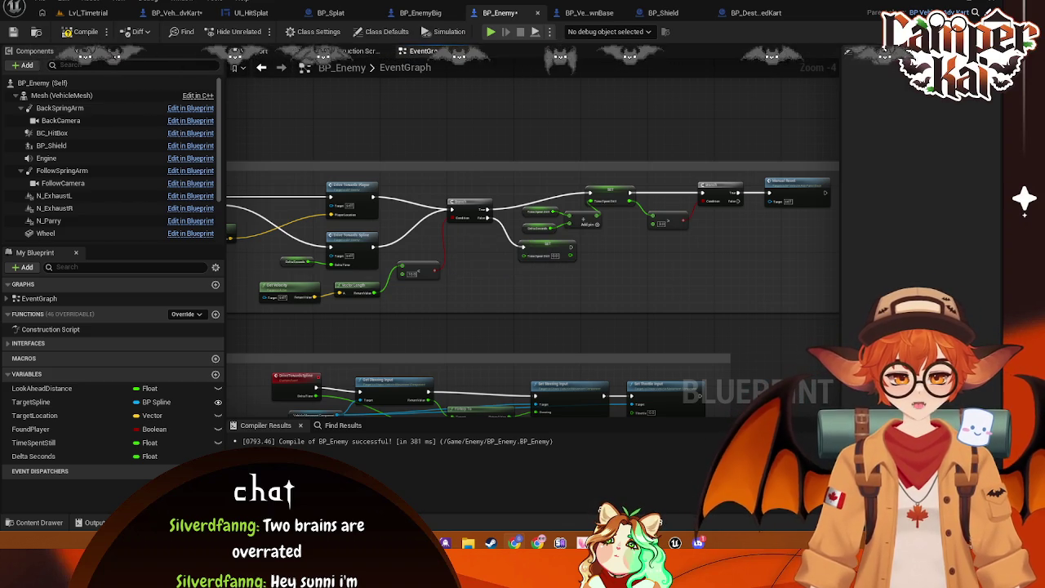
- Place Enemy Boost inside Drive Towards Player, widen the comment and shift Set Throttle Input right
{"action": "mouse_move", "coordinate": [406, 330]}
{"action": "left_mouse_down"}
{"action": "mouse_move", "coordinate": [490, 310]}
{"action": "mouse_move", "coordinate": [482, 293]}
{"action": "left_mouse_up"}
{"action": "mouse_move", "coordinate": [359, 272]}
{"action": "left_mouse_down"}
{"action": "mouse_move", "coordinate": [498, 215]}
{"action": "mouse_move", "coordinate": [554, 275]}
{"action": "mouse_move", "coordinate": [512, 151]}
{"action": "mouse_move", "coordinate": [457, 140]}
{"action": "left_mouse_up"}
{"action": "scroll", "coordinate": [270, 102], "scroll_direction": "up", "scroll_amount": 2}
{"action": "mouse_move", "coordinate": [522, 168]}
{"action": "left_mouse_down"}
{"action": "mouse_move", "coordinate": [559, 149]}
{"action": "mouse_move", "coordinate": [596, 302]}
{"action": "mouse_move", "coordinate": [518, 233]}
{"action": "mouse_move", "coordinate": [548, 239]}
{"action": "left_mouse_up"}
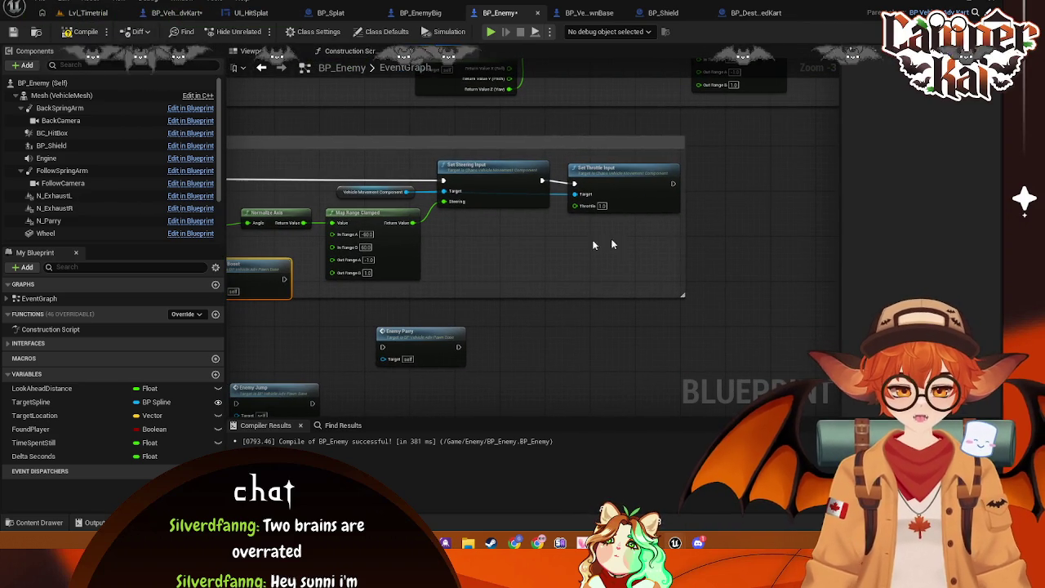
{"action": "left_click_drag", "start_coordinate": [684, 234], "coordinate": [806, 240]}
{"action": "left_click_drag", "start_coordinate": [627, 194], "coordinate": [740, 181]}
{"action": "key", "text": "Home"}
{"action": "scroll", "coordinate": [550, 249], "scroll_direction": "up", "scroll_amount": 1}
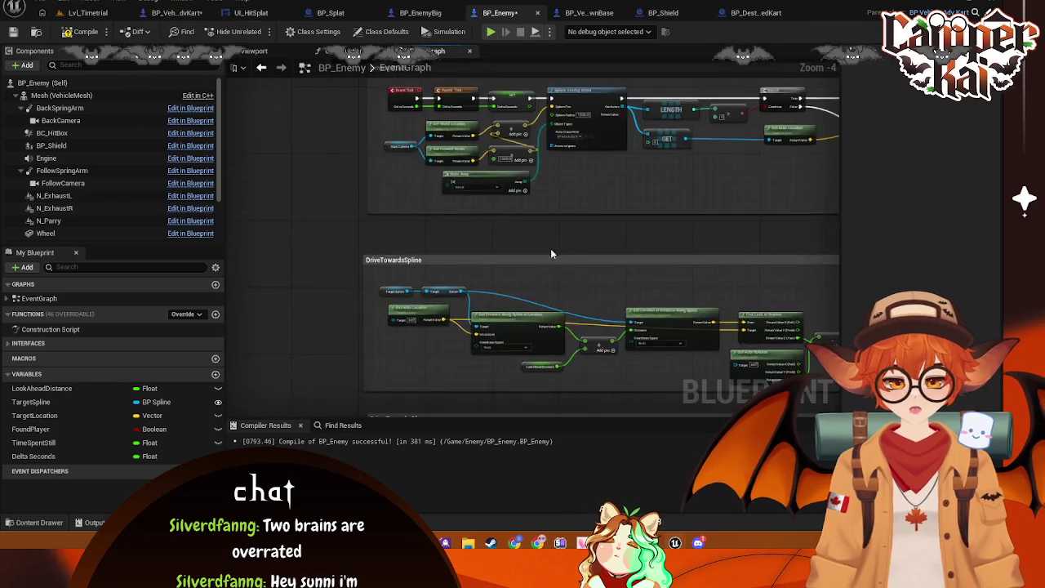
- Wire the Back Camera position plus the 1500.0 offset into Sphere Overlap Actors' Sphere Pos
{"action": "left_click", "coordinate": [626, 148]}
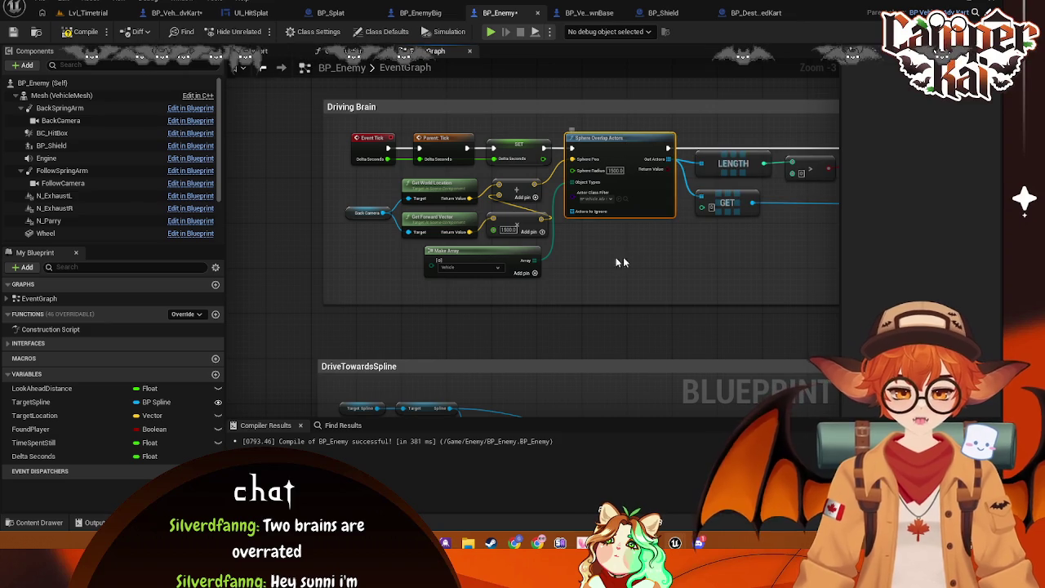
{"action": "left_click", "coordinate": [350, 212]}
{"action": "left_click", "coordinate": [428, 183], "text": "ctrl"}
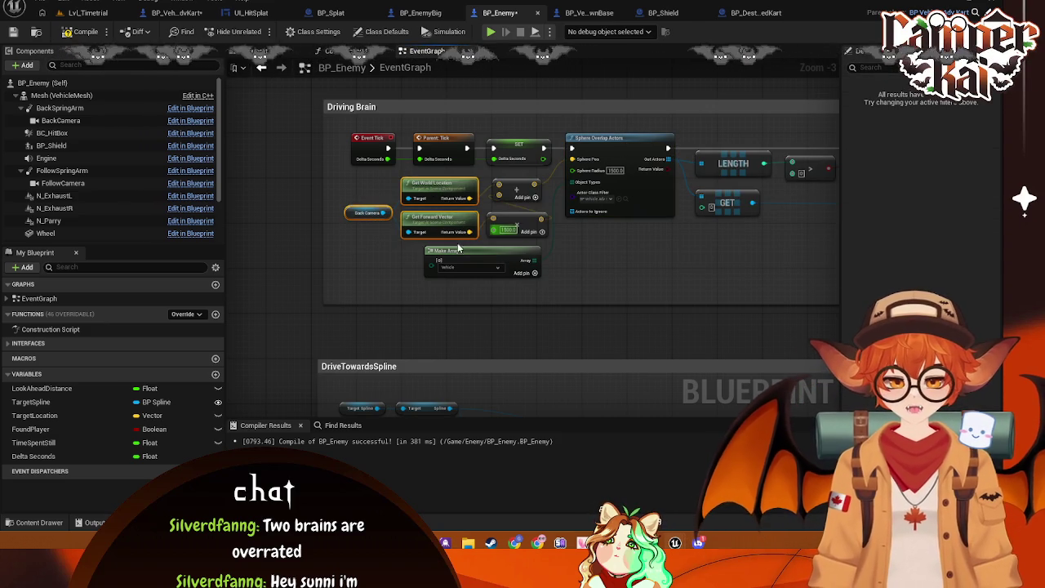
{"action": "left_click", "coordinate": [515, 225], "text": "ctrl"}
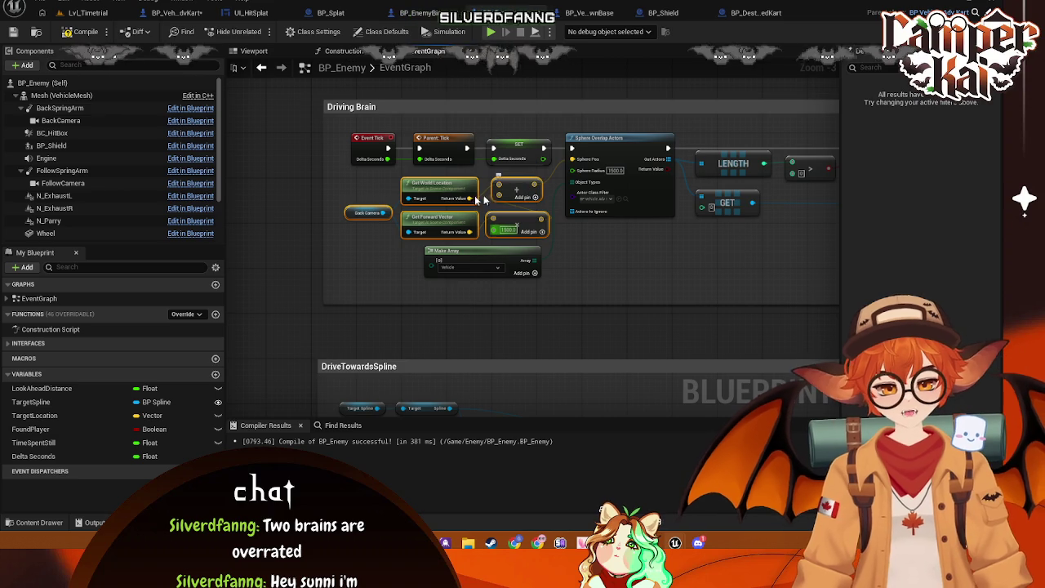
{"action": "left_click_drag", "start_coordinate": [539, 188], "coordinate": [600, 163]}
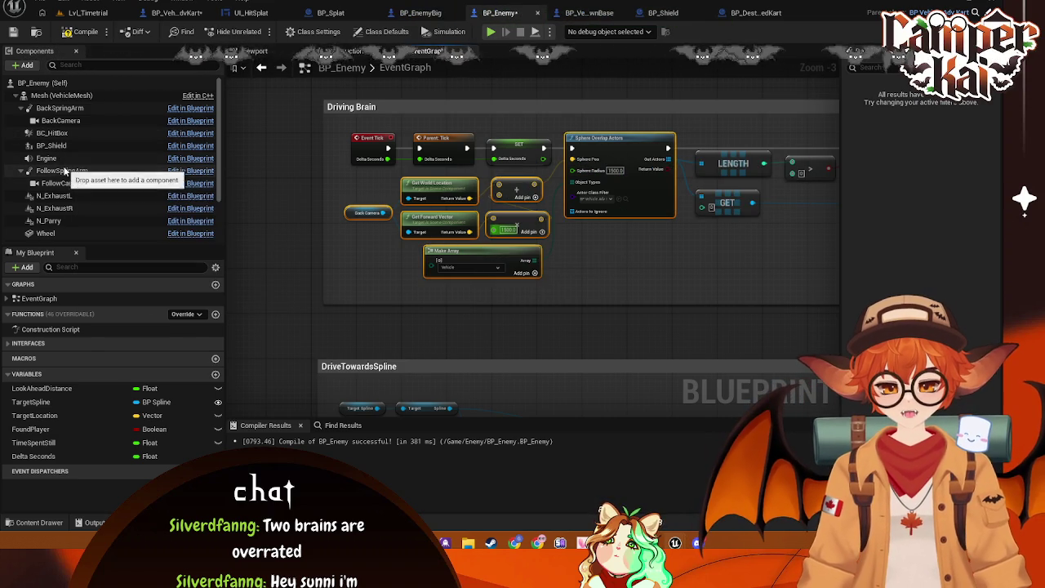
- Inspect the BackCamera and BackSpringArm component settings in Details
{"action": "left_click", "coordinate": [64, 123]}
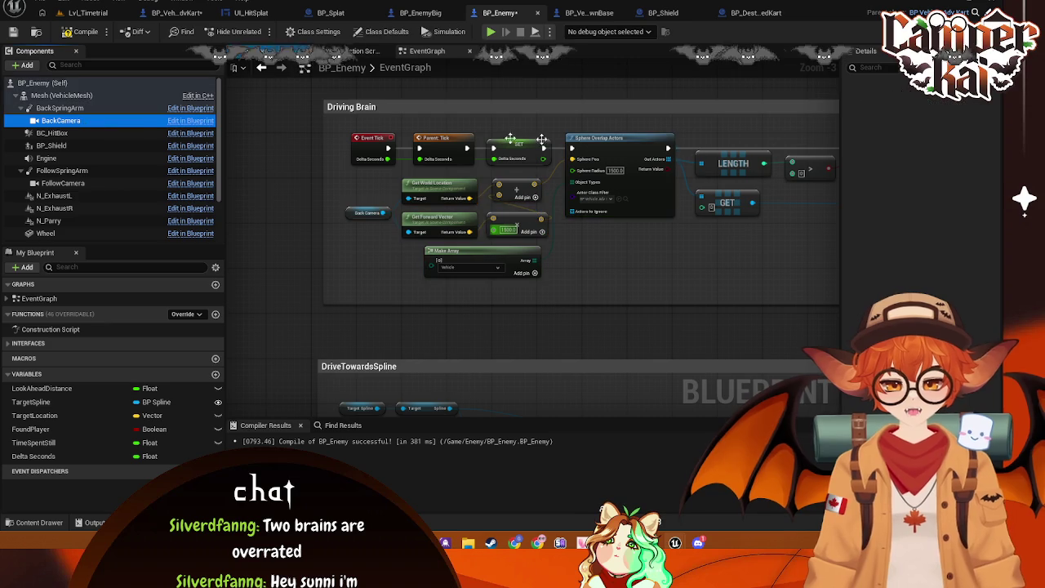
{"action": "scroll", "coordinate": [940, 245], "scroll_direction": "down", "scroll_amount": 3}
{"action": "scroll", "coordinate": [947, 269], "scroll_direction": "up", "scroll_amount": 3}
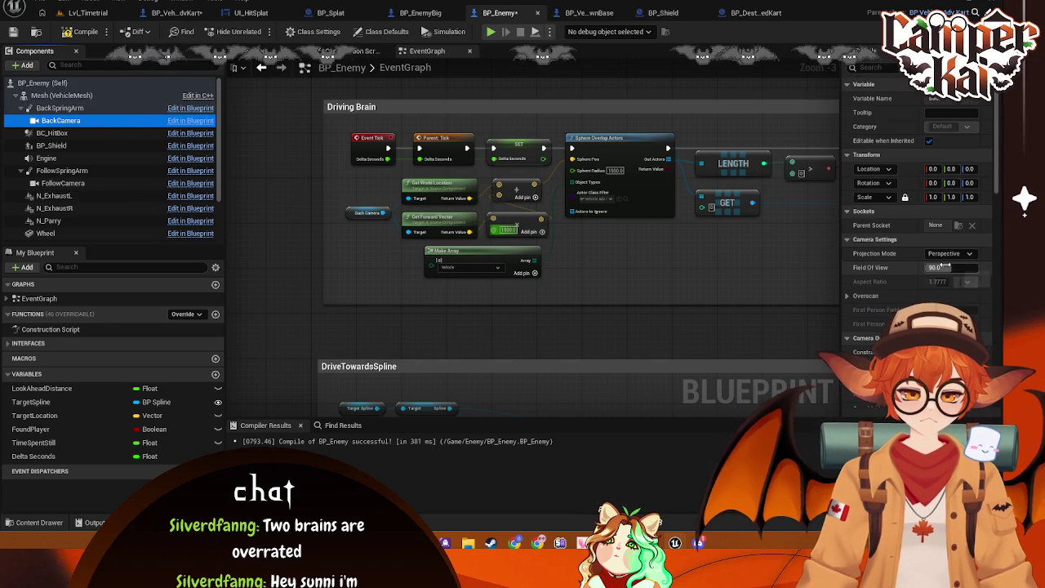
{"action": "left_click", "coordinate": [59, 108]}
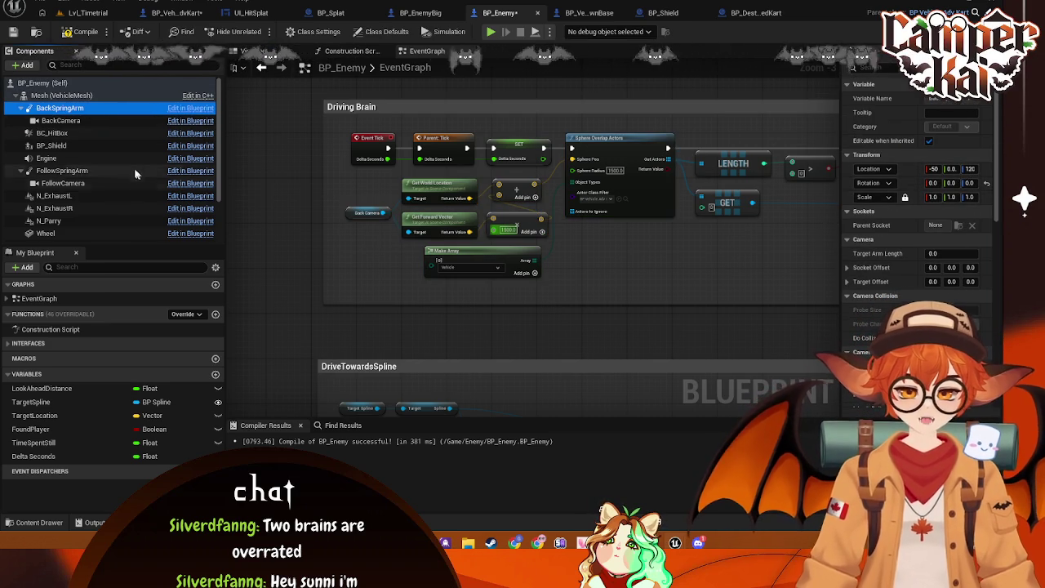
{"action": "scroll", "coordinate": [958, 294], "scroll_direction": "down", "scroll_amount": 1}
{"action": "scroll", "coordinate": [956, 290], "scroll_direction": "up", "scroll_amount": 1}
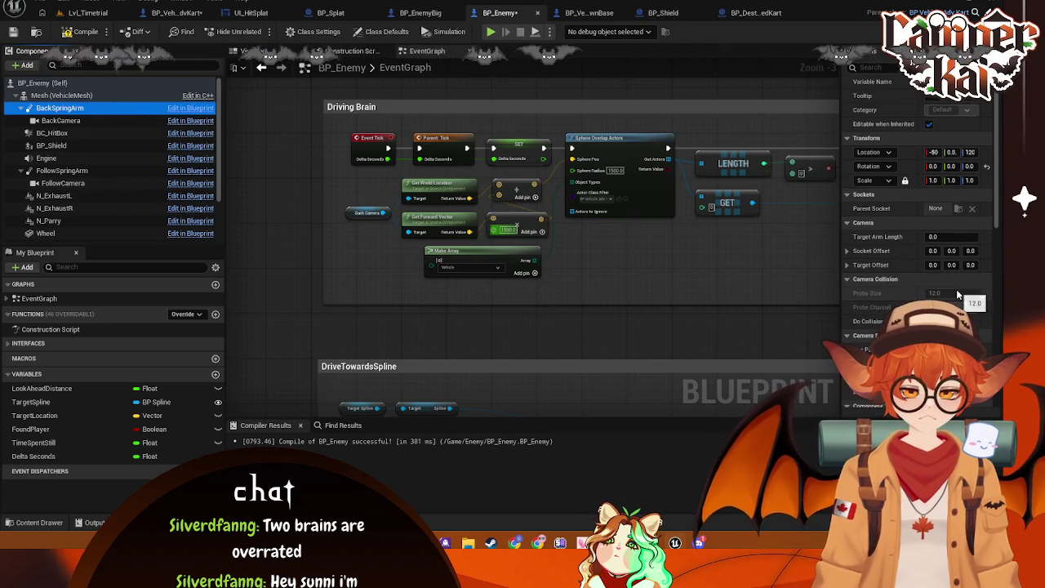
- Check the FollowCamera and BackCamera placement in the Viewport and save BP_Enemy
{"action": "left_click", "coordinate": [260, 50]}
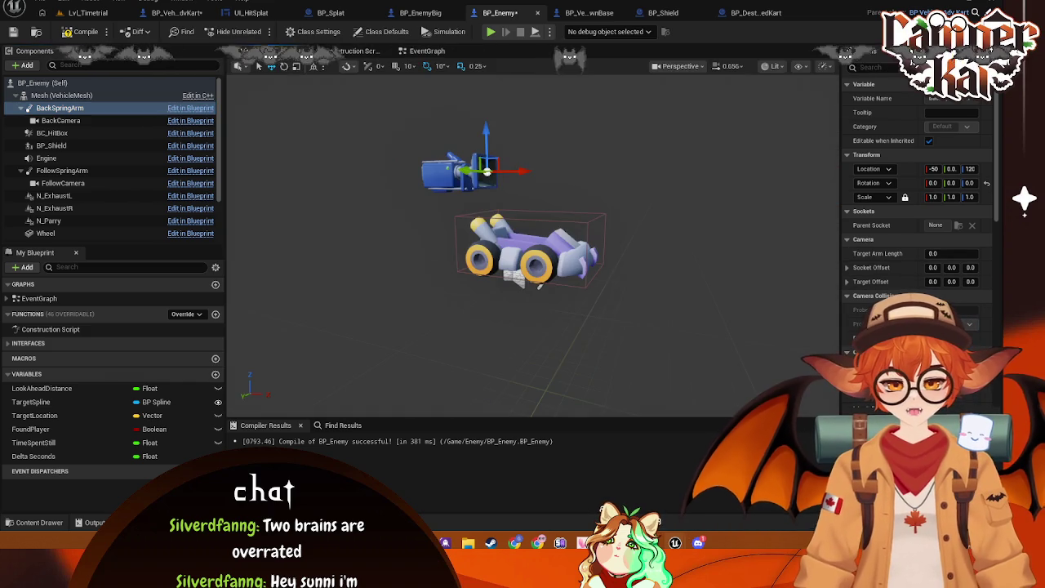
{"action": "scroll", "coordinate": [492, 233], "scroll_direction": "down", "scroll_amount": 3}
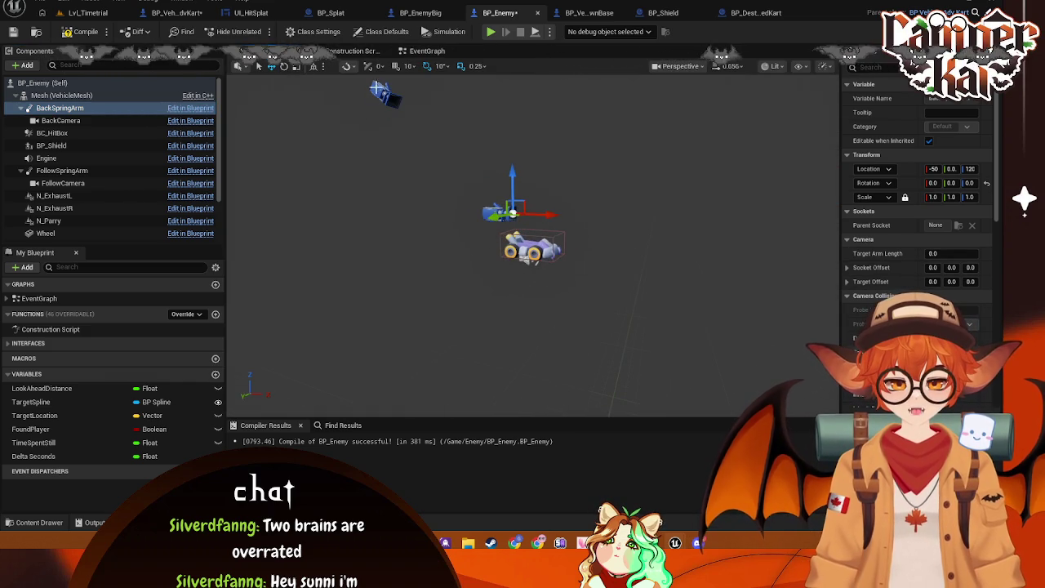
{"action": "left_click", "coordinate": [380, 87]}
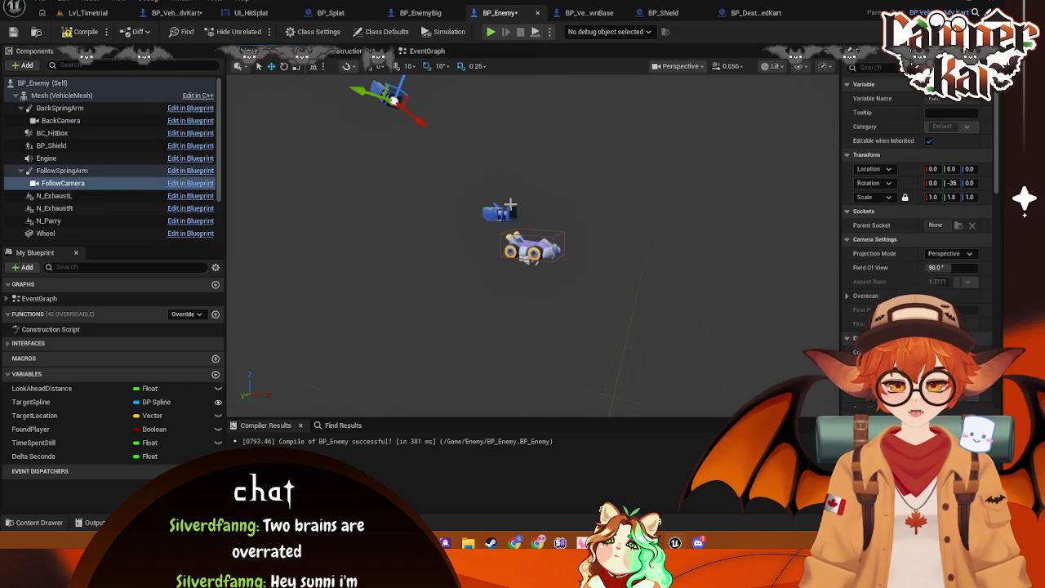
{"action": "left_click", "coordinate": [496, 214]}
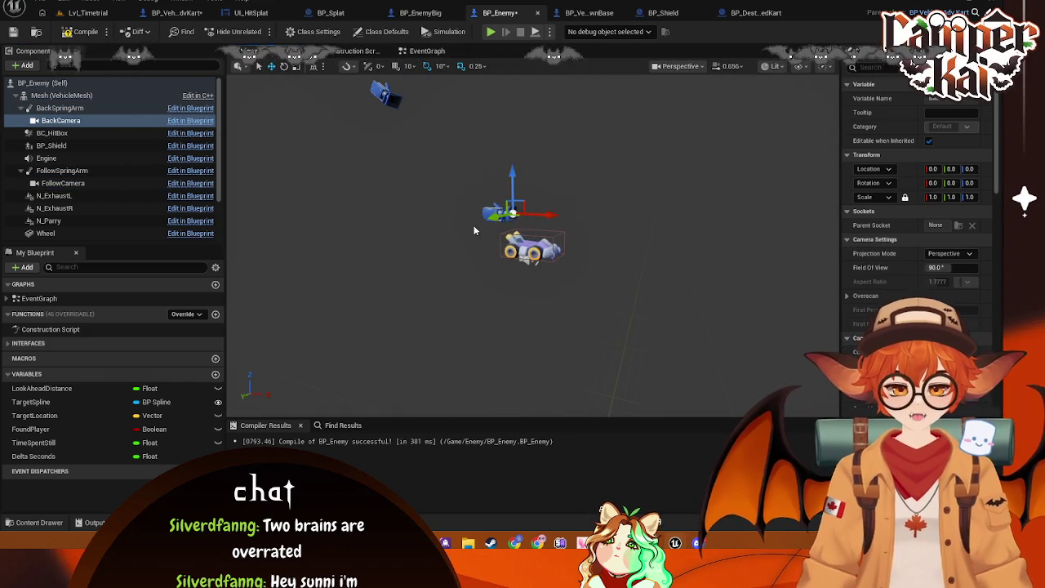
{"action": "key", "text": "ctrl+s"}
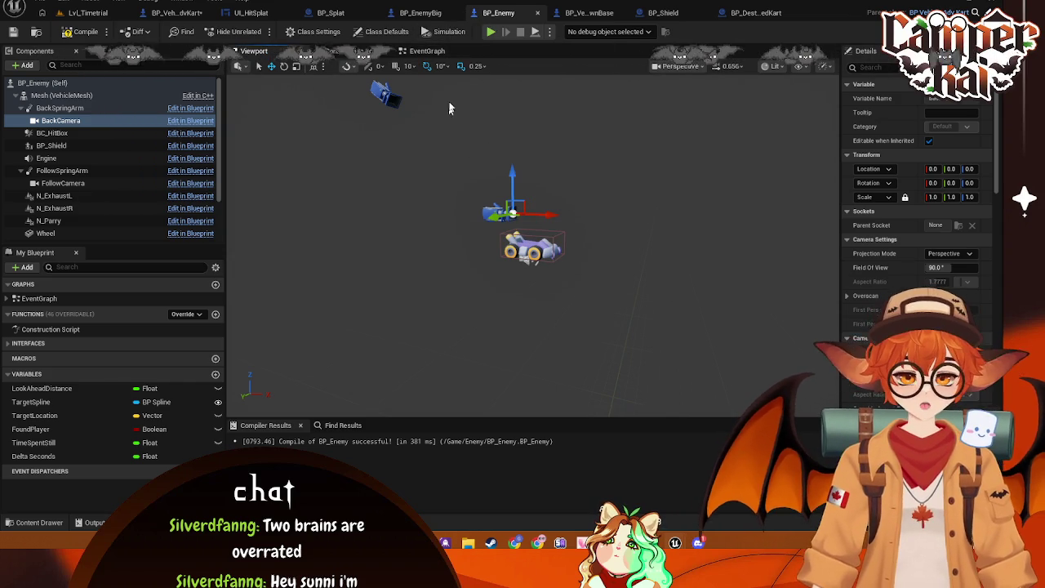
- Return to the event graph and select the Sphere Overlap Actors node
{"action": "left_click", "coordinate": [427, 50]}
{"action": "scroll", "coordinate": [559, 237], "scroll_direction": "up", "scroll_amount": 2}
{"action": "left_click_drag", "start_coordinate": [552, 200], "coordinate": [567, 356]}
{"action": "left_click", "coordinate": [581, 139]}
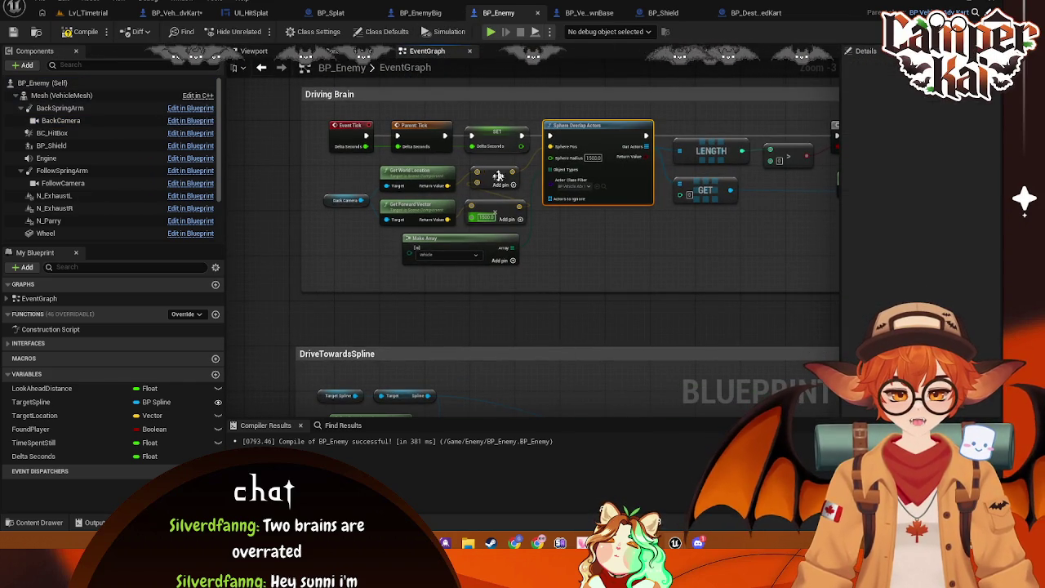
- Select the overlap check with Get World Location, Get Forward Vector, add, Back Camera and Make Array nodes
{"action": "left_click", "coordinate": [502, 209], "text": "ctrl"}
{"action": "left_click", "coordinate": [417, 171], "text": "ctrl"}
{"action": "left_click", "coordinate": [416, 205], "text": "ctrl"}
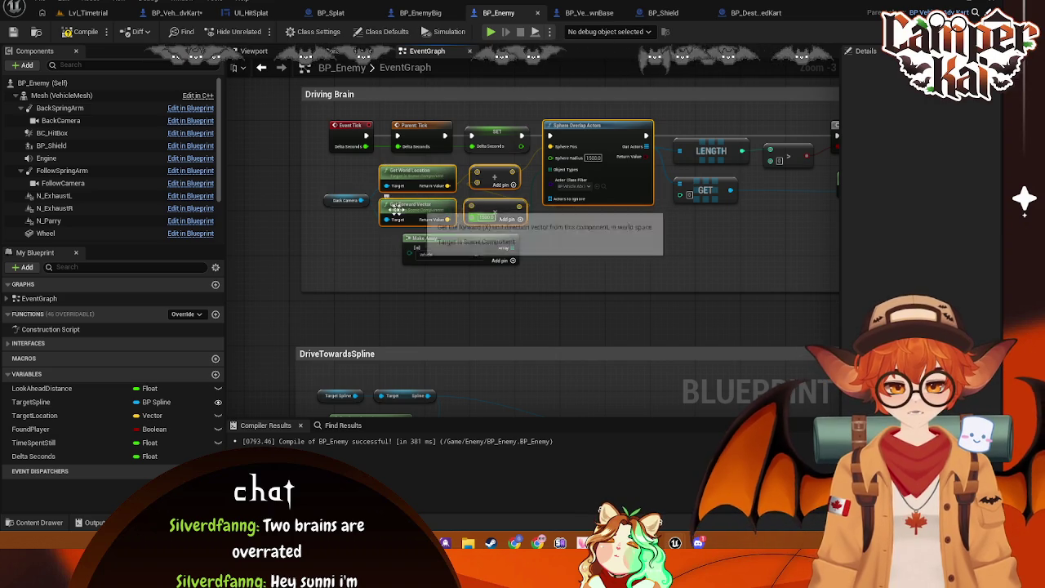
{"action": "left_click", "coordinate": [342, 201], "text": "ctrl"}
{"action": "left_click", "coordinate": [446, 239], "text": "ctrl"}
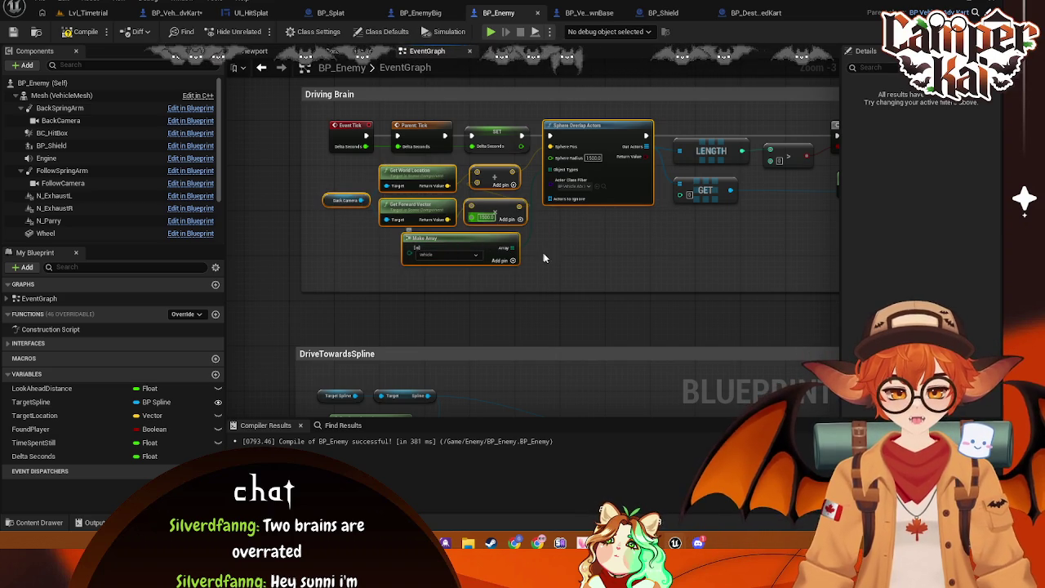
{"action": "left_click_drag", "start_coordinate": [580, 263], "coordinate": [481, 265]}
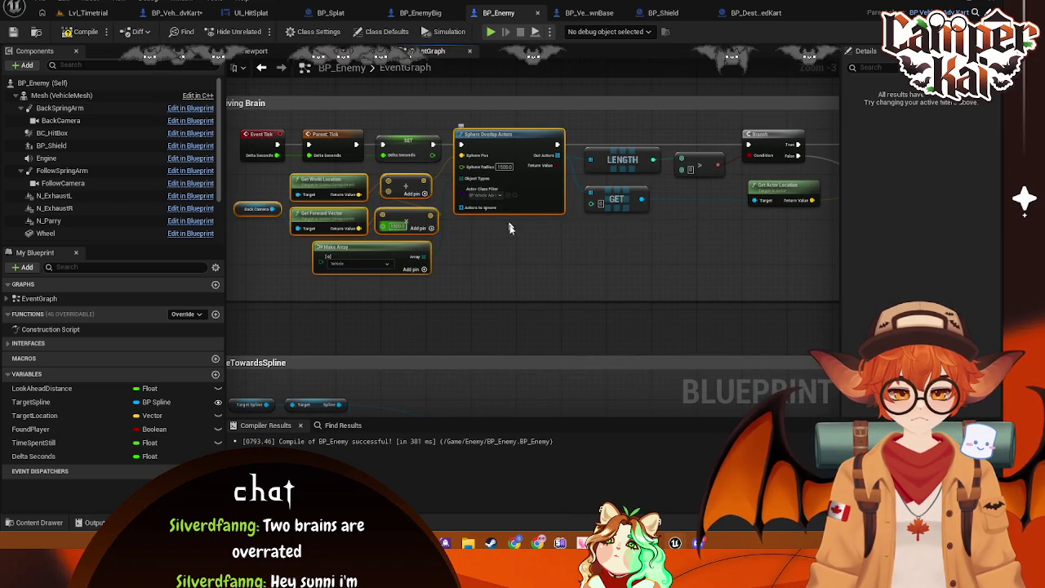
{"action": "left_click_drag", "start_coordinate": [509, 212], "coordinate": [476, 245]}
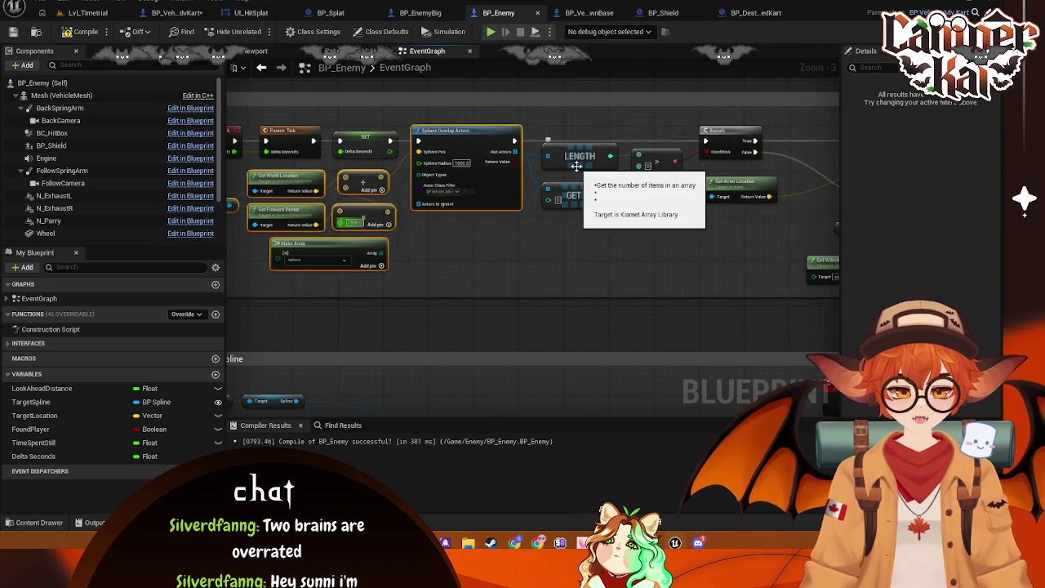
{"action": "mouse_move", "coordinate": [600, 202]}
{"action": "left_mouse_down"}
{"action": "mouse_move", "coordinate": [532, 210]}
{"action": "mouse_move", "coordinate": [536, 175]}
{"action": "left_mouse_up"}
{"action": "mouse_move", "coordinate": [555, 228]}
{"action": "left_mouse_down"}
{"action": "mouse_move", "coordinate": [569, 146]}
{"action": "mouse_move", "coordinate": [635, 250]}
{"action": "mouse_move", "coordinate": [490, 268]}
{"action": "mouse_move", "coordinate": [618, 268]}
{"action": "mouse_move", "coordinate": [659, 285]}
{"action": "mouse_move", "coordinate": [541, 273]}
{"action": "left_mouse_up"}
- Widen the driving comment and paste the copied overlap nodes after Set Throttle Input
{"action": "left_click_drag", "start_coordinate": [618, 153], "coordinate": [515, 144]}
{"action": "mouse_move", "coordinate": [758, 169]}
{"action": "left_mouse_down"}
{"action": "mouse_move", "coordinate": [519, 193]}
{"action": "mouse_move", "coordinate": [687, 195]}
{"action": "mouse_move", "coordinate": [459, 185]}
{"action": "mouse_move", "coordinate": [542, 175]}
{"action": "left_mouse_up"}
{"action": "left_click", "coordinate": [531, 215]}
{"action": "key", "text": "ctrl+v"}
{"action": "left_click_drag", "start_coordinate": [443, 316], "coordinate": [595, 373]}
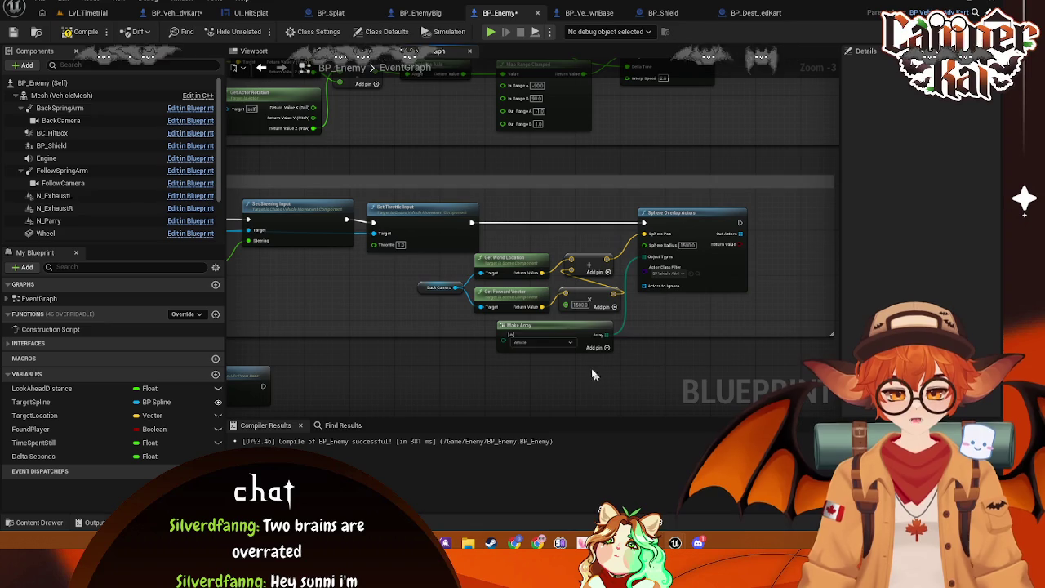
- Compact the pasted nodes, with Make Array beneath Sphere Overlap Actors and the position nodes left
{"action": "left_click_drag", "start_coordinate": [555, 325], "coordinate": [703, 304]}
{"action": "mouse_move", "coordinate": [604, 336]}
{"action": "left_mouse_down"}
{"action": "mouse_move", "coordinate": [556, 294]}
{"action": "mouse_move", "coordinate": [429, 261]}
{"action": "left_mouse_up"}
{"action": "left_click_drag", "start_coordinate": [573, 261], "coordinate": [436, 265]}
{"action": "mouse_move", "coordinate": [718, 273]}
{"action": "left_mouse_down"}
{"action": "mouse_move", "coordinate": [596, 274]}
{"action": "mouse_move", "coordinate": [671, 274]}
{"action": "left_mouse_up"}
{"action": "mouse_move", "coordinate": [718, 312]}
{"action": "left_mouse_down"}
{"action": "mouse_move", "coordinate": [564, 304]}
{"action": "mouse_move", "coordinate": [535, 323]}
{"action": "mouse_move", "coordinate": [503, 290]}
{"action": "mouse_move", "coordinate": [523, 279]}
{"action": "mouse_move", "coordinate": [645, 298]}
{"action": "mouse_move", "coordinate": [628, 317]}
{"action": "left_mouse_up"}
{"action": "left_click_drag", "start_coordinate": [657, 219], "coordinate": [589, 213]}
{"action": "left_click_drag", "start_coordinate": [638, 311], "coordinate": [586, 305]}
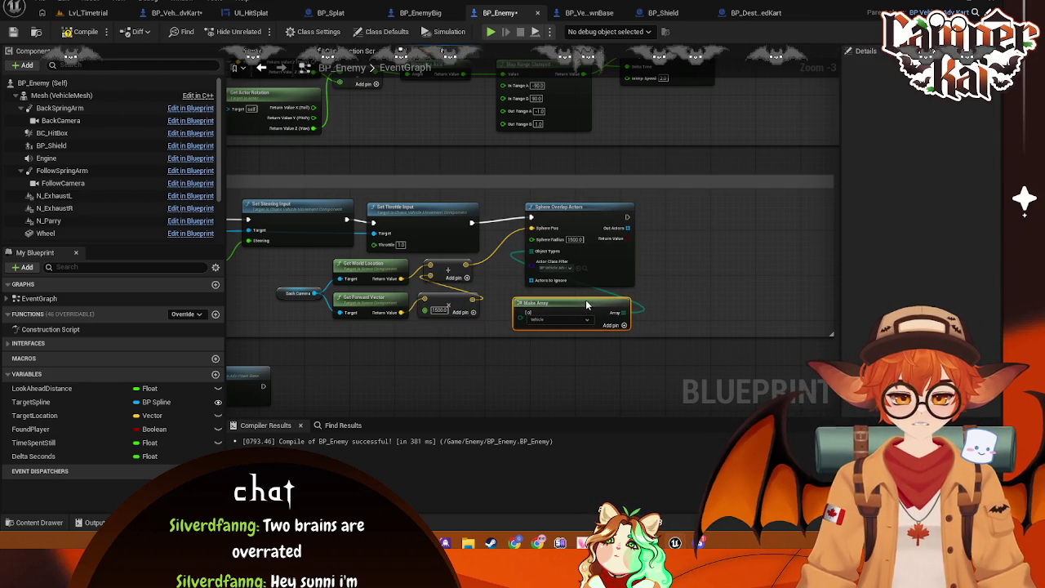
- Inspect the Sphere Overlap Actors class filter options, leaving them unchanged
{"action": "left_click", "coordinate": [559, 267]}
{"action": "left_click", "coordinate": [707, 241]}
{"action": "key", "text": "ctrl+z"}
{"action": "key", "text": "ctrl+z"}
{"action": "key", "text": "ctrl+z"}
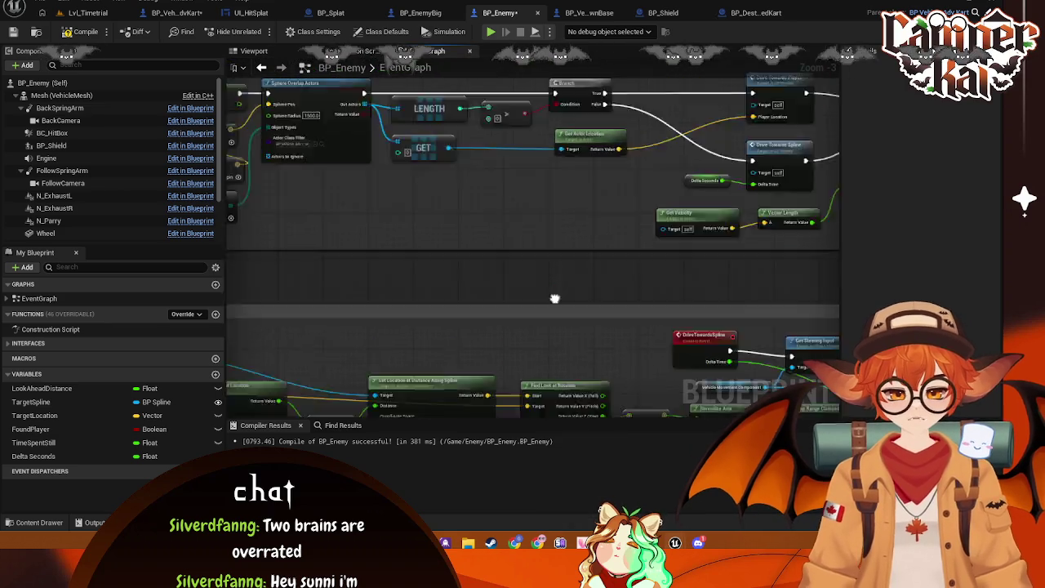
{"action": "scroll", "coordinate": [495, 283], "scroll_direction": "up", "scroll_amount": 3}
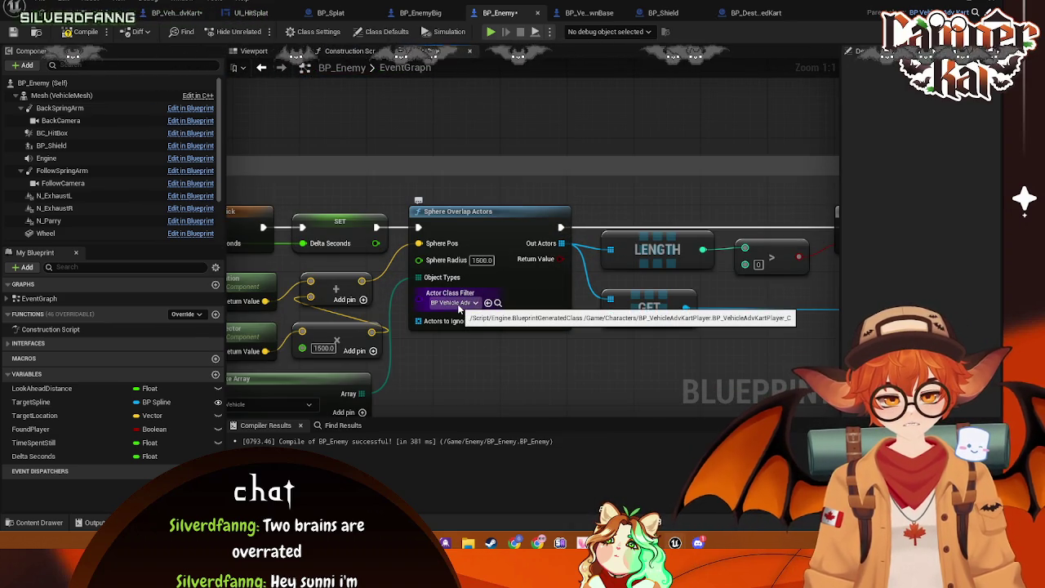
{"action": "scroll", "coordinate": [573, 360], "scroll_direction": "down", "scroll_amount": 1}
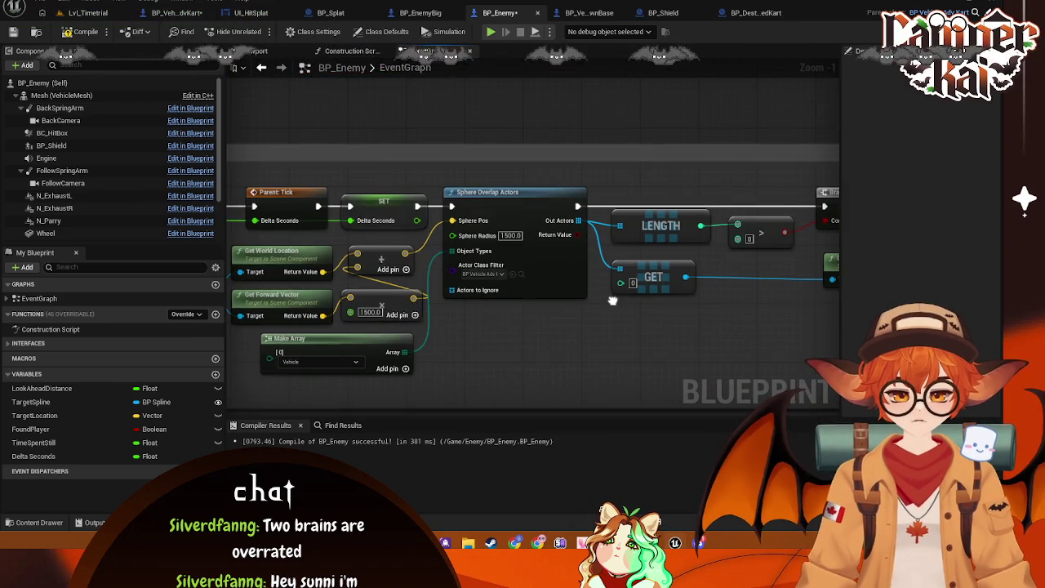
- Select the GET, LENGTH, > and Branch nodes of the overlap check
{"action": "mouse_move", "coordinate": [544, 320]}
{"action": "left_mouse_down"}
{"action": "mouse_move", "coordinate": [554, 321]}
{"action": "mouse_move", "coordinate": [649, 145]}
{"action": "left_mouse_up"}
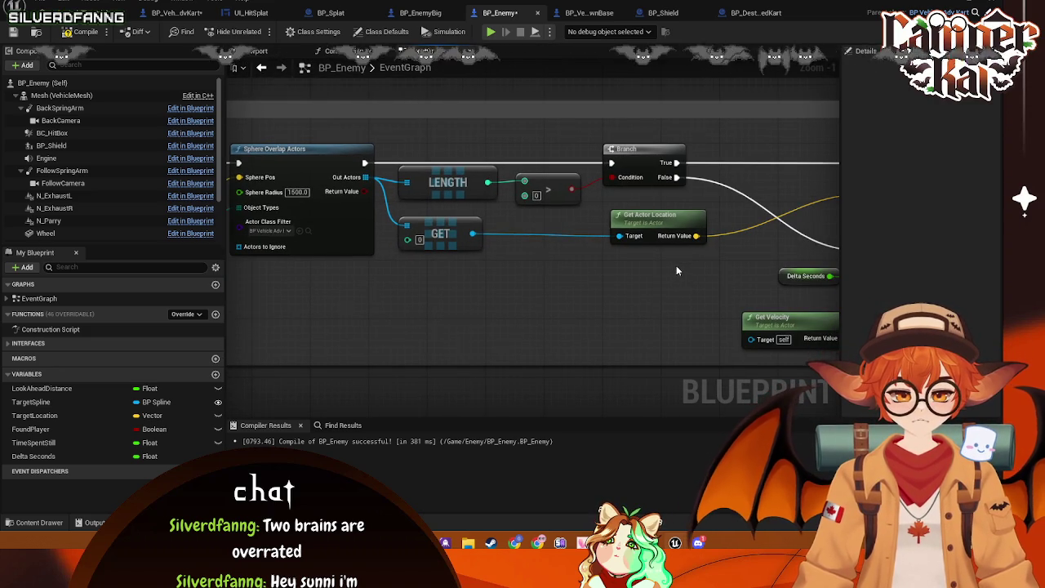
{"action": "scroll", "coordinate": [676, 265], "scroll_direction": "down", "scroll_amount": 1}
{"action": "mouse_move", "coordinate": [562, 281]}
{"action": "left_mouse_down"}
{"action": "mouse_move", "coordinate": [633, 287]}
{"action": "mouse_move", "coordinate": [408, 192]}
{"action": "mouse_move", "coordinate": [482, 282]}
{"action": "mouse_move", "coordinate": [473, 271]}
{"action": "left_mouse_up"}
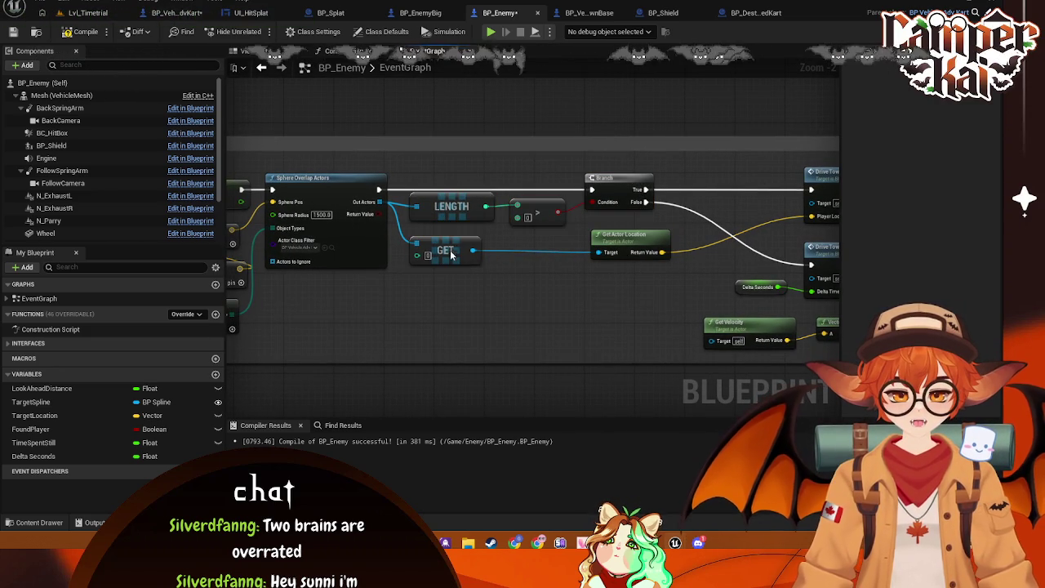
{"action": "left_click", "coordinate": [454, 251]}
{"action": "left_click", "coordinate": [454, 208], "text": "ctrl"}
{"action": "left_click", "coordinate": [537, 212], "text": "ctrl"}
{"action": "left_click", "coordinate": [617, 204], "text": "ctrl"}
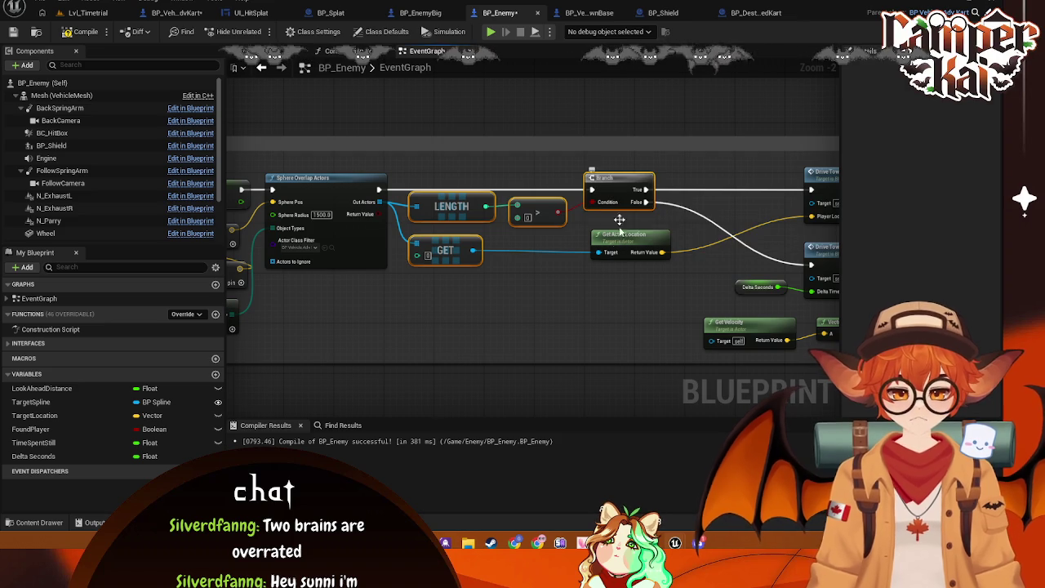
- Restore the LENGTH, > and Branch nodes and move them closer to Sphere Overlap Actors
{"action": "mouse_move", "coordinate": [561, 372]}
{"action": "left_mouse_down"}
{"action": "mouse_move", "coordinate": [572, 311]}
{"action": "mouse_move", "coordinate": [550, 282]}
{"action": "left_mouse_up"}
{"action": "left_click", "coordinate": [467, 149]}
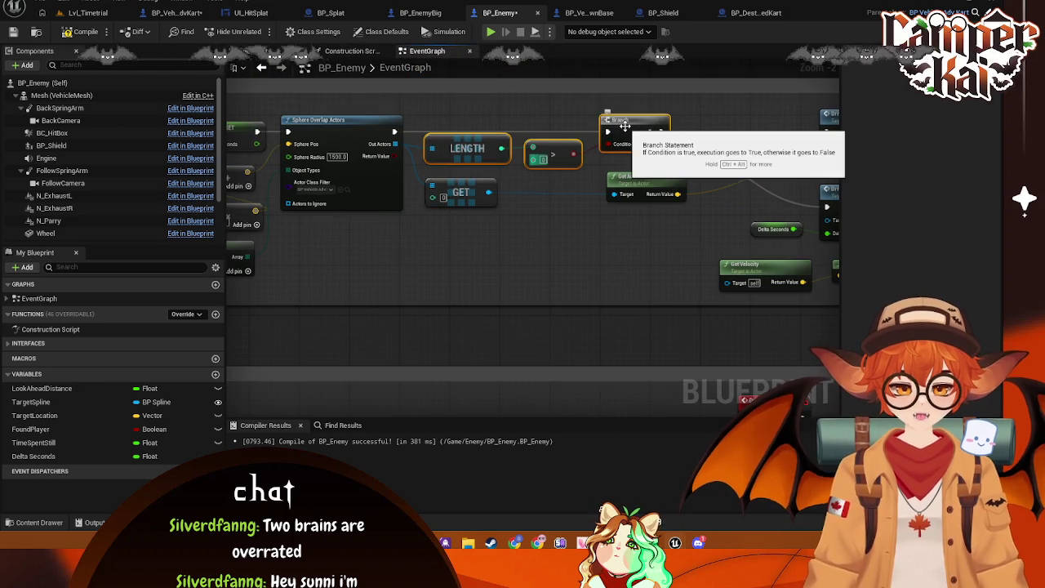
{"action": "mouse_move", "coordinate": [609, 286]}
{"action": "left_mouse_down"}
{"action": "mouse_move", "coordinate": [585, 95]}
{"action": "mouse_move", "coordinate": [575, 255]}
{"action": "mouse_move", "coordinate": [528, 304]}
{"action": "mouse_move", "coordinate": [489, 314]}
{"action": "left_mouse_up"}
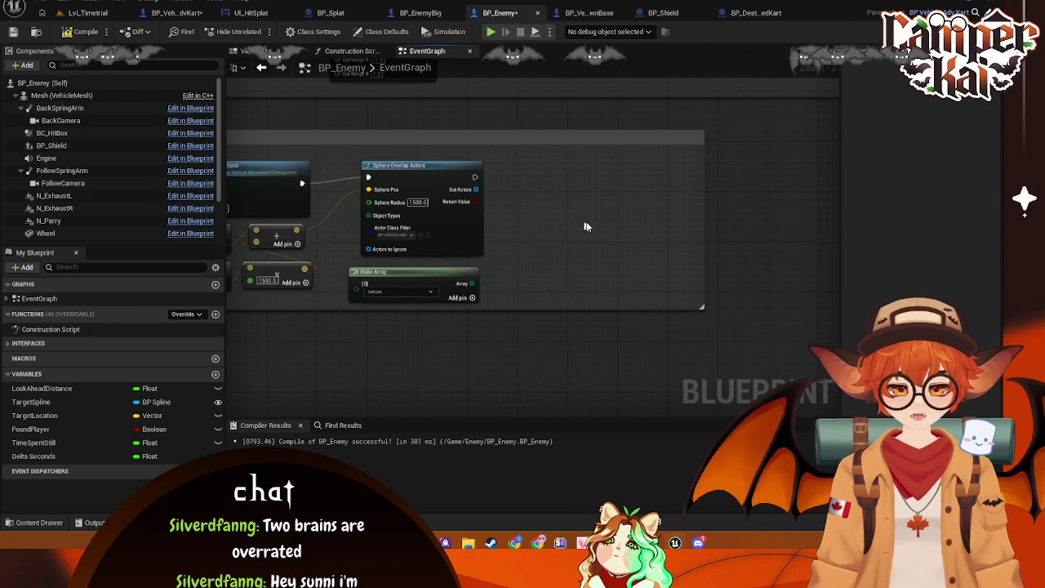
{"action": "key", "text": "ctrl+z"}
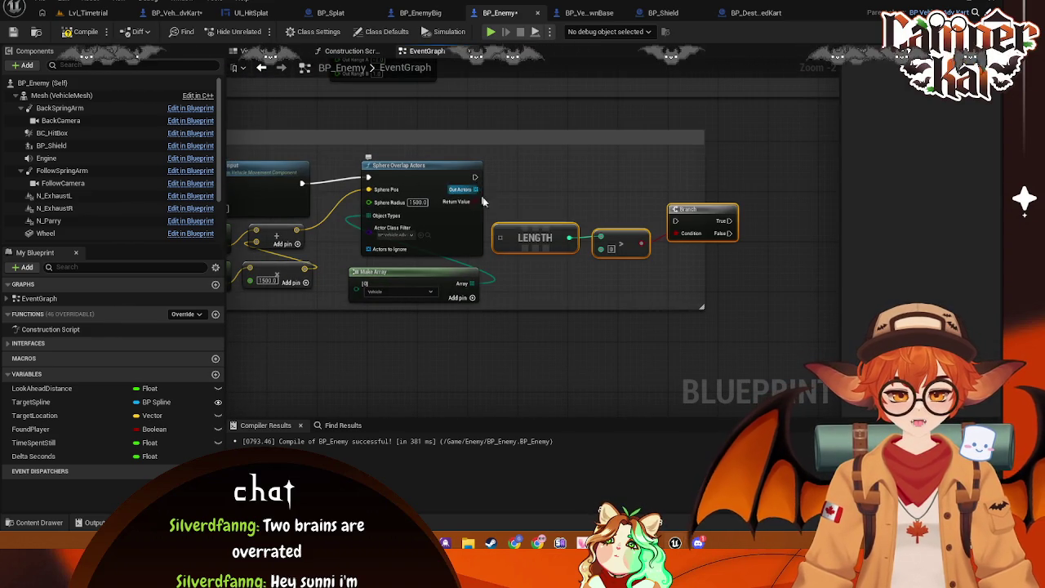
{"action": "mouse_move", "coordinate": [694, 217]}
{"action": "left_mouse_down"}
{"action": "mouse_move", "coordinate": [632, 172]}
{"action": "mouse_move", "coordinate": [699, 214]}
{"action": "left_mouse_up"}
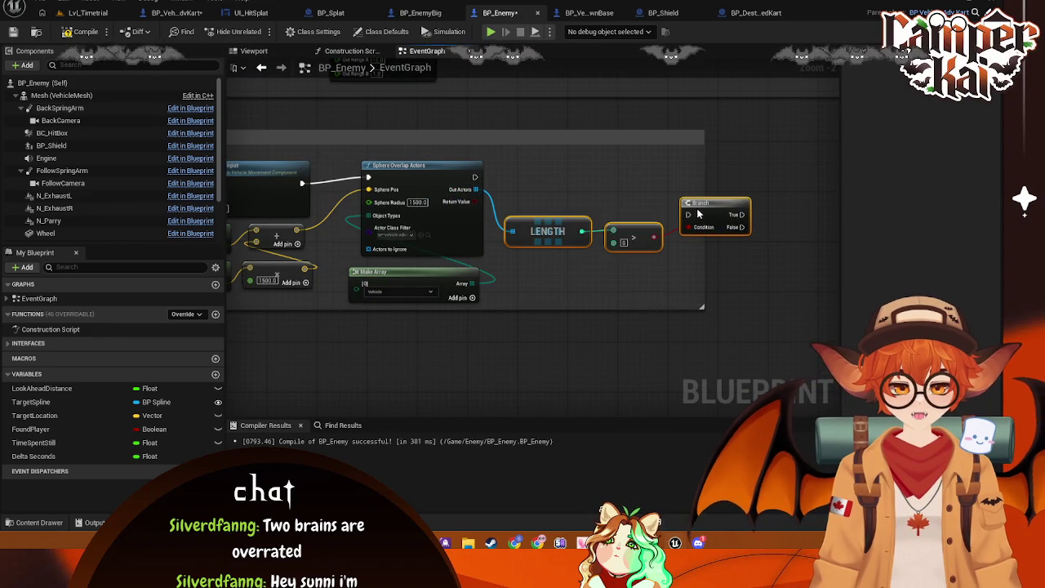
- Wire Sphere Overlap Actors' execution into the Branch and place the Branch beside it
{"action": "mouse_move", "coordinate": [478, 177]}
{"action": "left_mouse_down"}
{"action": "mouse_move", "coordinate": [688, 214]}
{"action": "mouse_move", "coordinate": [660, 170]}
{"action": "left_mouse_up"}
{"action": "left_click_drag", "start_coordinate": [628, 233], "coordinate": [537, 271]}
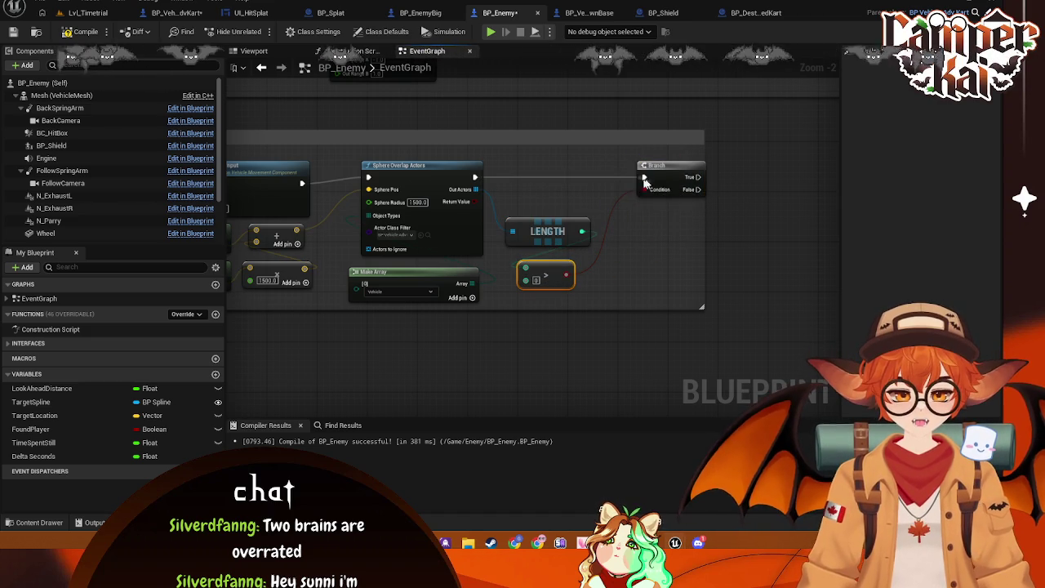
{"action": "left_click_drag", "start_coordinate": [675, 169], "coordinate": [649, 169]}
{"action": "left_click_drag", "start_coordinate": [401, 339], "coordinate": [523, 340]}
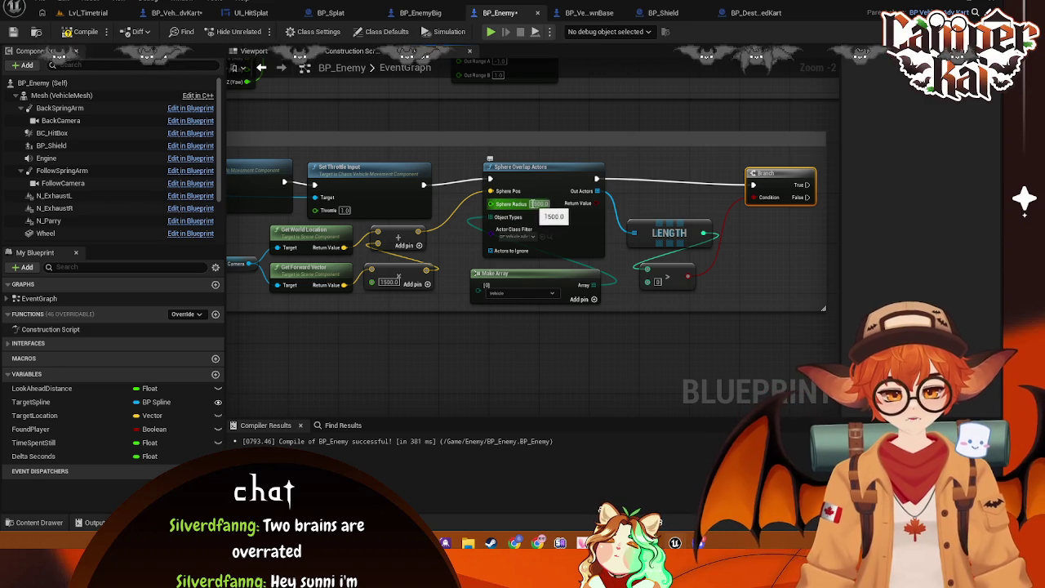
- Enter 500 for the Sphere Radius and the Add offset
{"action": "left_click", "coordinate": [539, 204]}
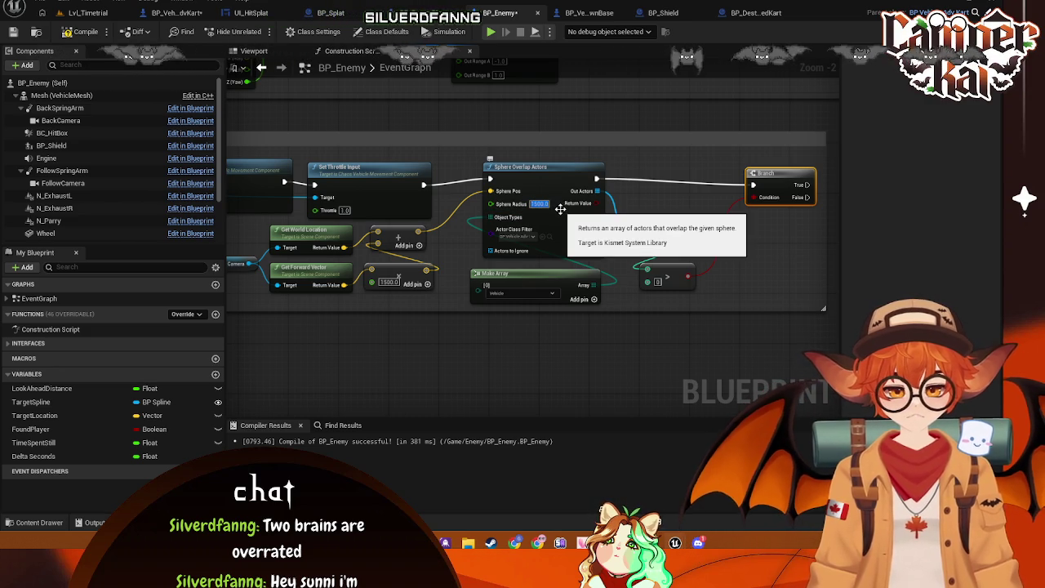
{"action": "type", "text": "500"}
{"action": "left_click", "coordinate": [574, 344]}
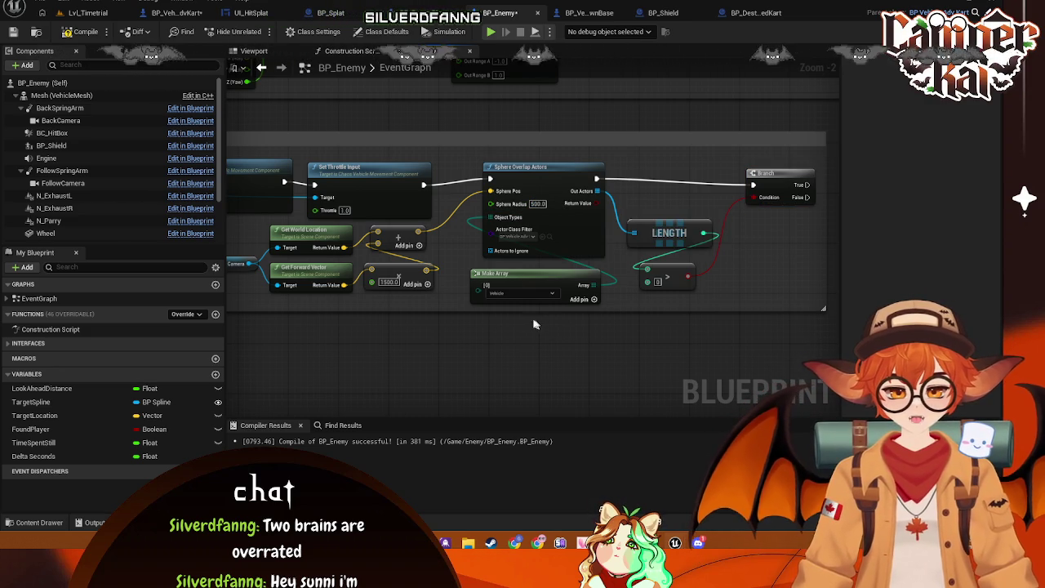
{"action": "left_click_drag", "start_coordinate": [429, 333], "coordinate": [447, 331]}
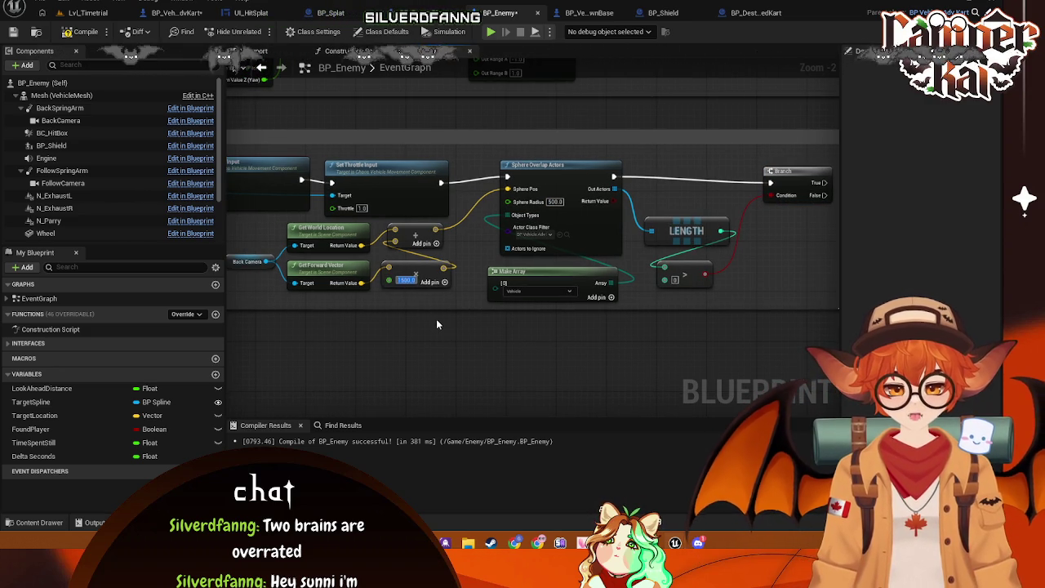
{"action": "type", "text": "500"}
{"action": "key", "text": "Return"}
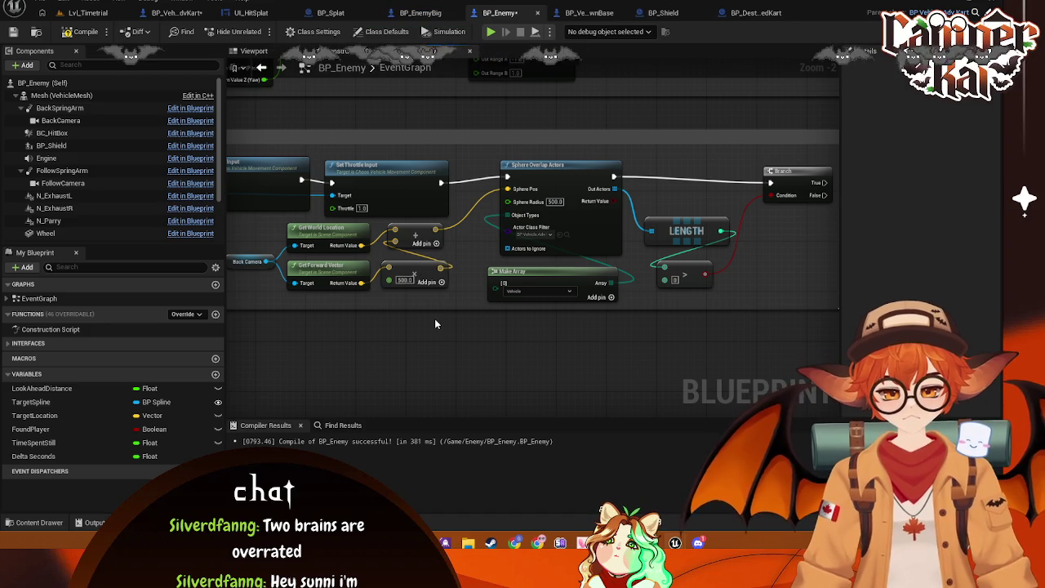
{"action": "left_click_drag", "start_coordinate": [439, 326], "coordinate": [463, 334]}
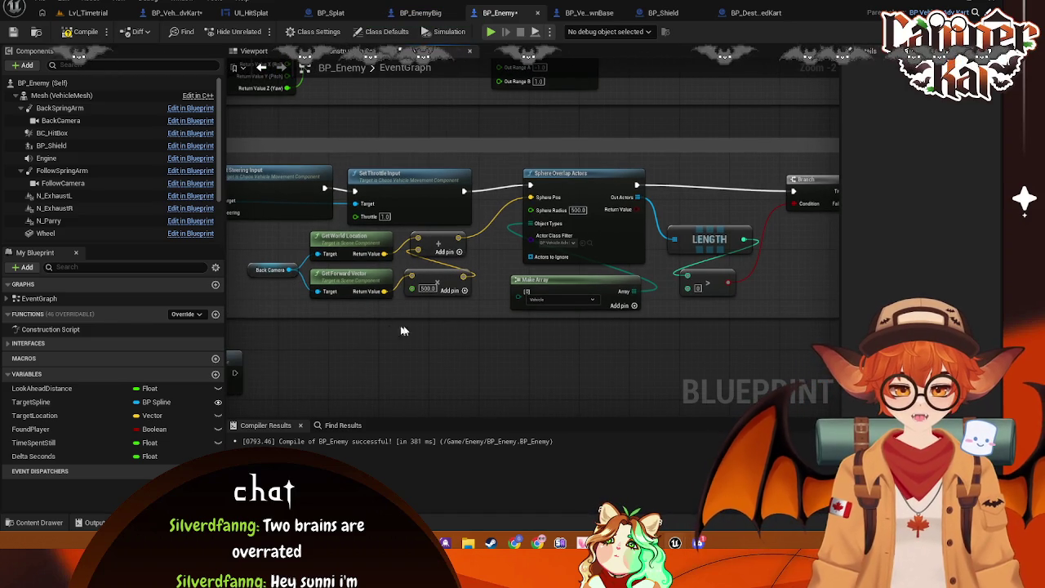
- Change both Sphere Radius and offset to 250 and widen the comment box around the nodes
{"action": "left_click", "coordinate": [578, 210]}
{"action": "type", "text": "2"}
{"action": "key", "text": "Return"}
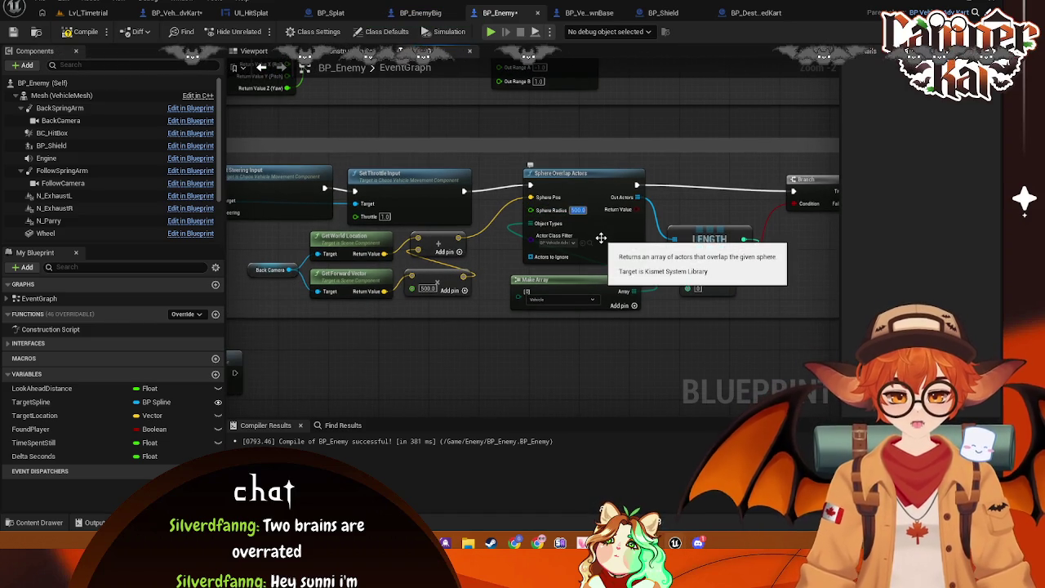
{"action": "type", "text": "50"}
{"action": "left_click", "coordinate": [426, 289]}
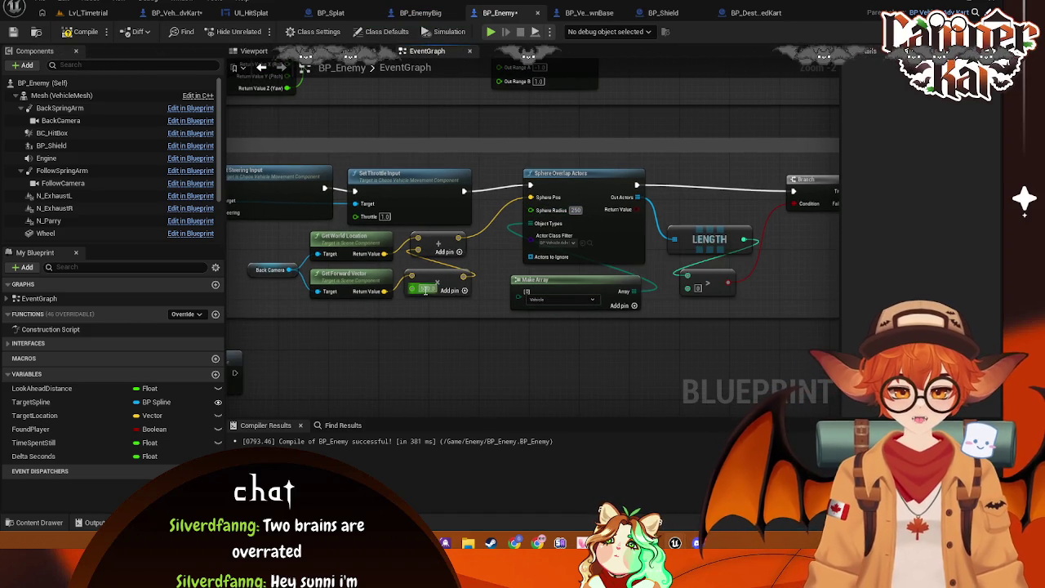
{"action": "type", "text": "250"}
{"action": "left_click_drag", "start_coordinate": [546, 345], "coordinate": [415, 346]}
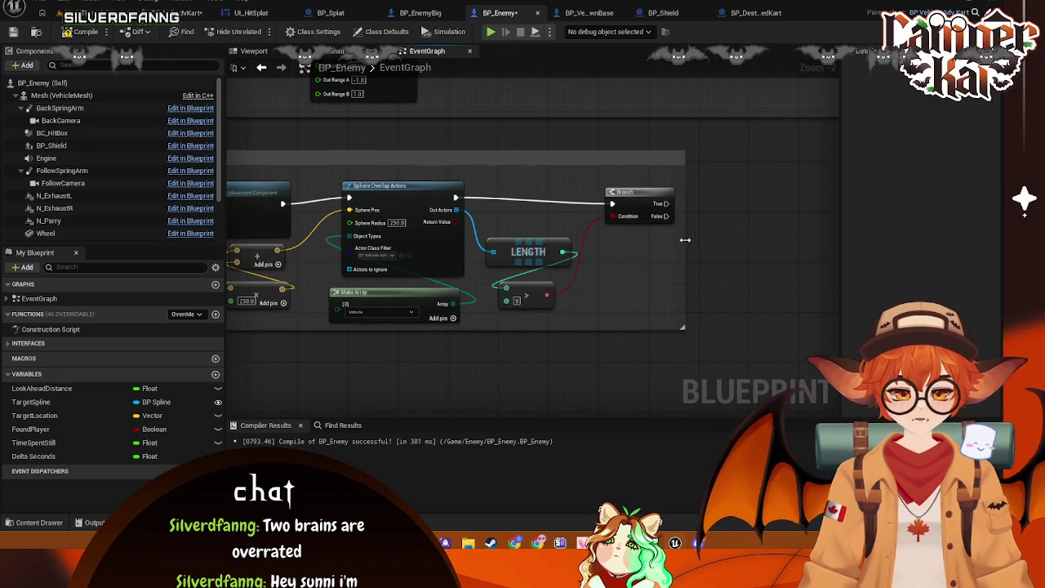
{"action": "left_click_drag", "start_coordinate": [688, 239], "coordinate": [848, 253]}
{"action": "left_click_drag", "start_coordinate": [663, 203], "coordinate": [706, 211]}
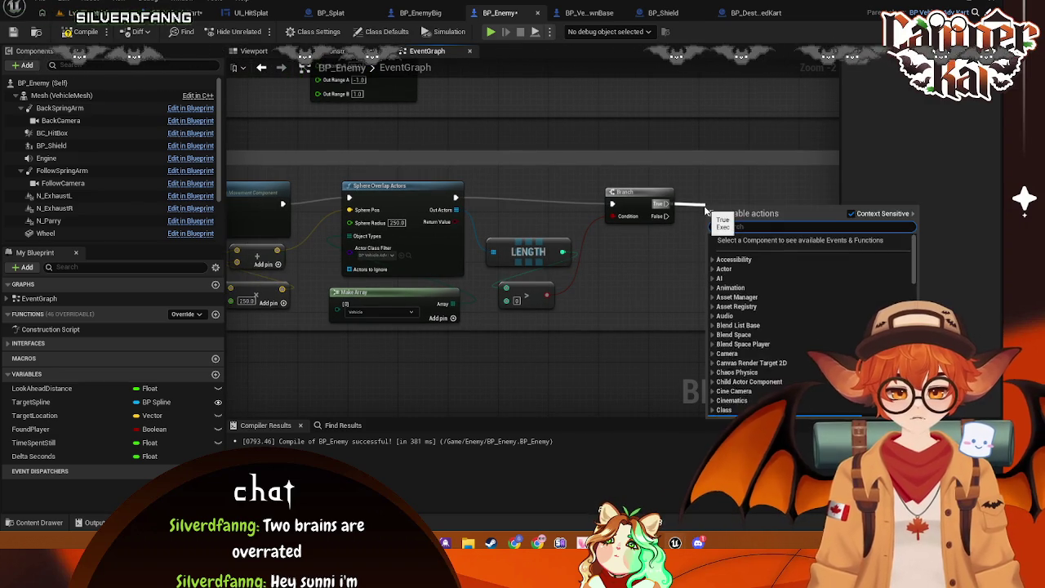
- Move Enemy Boost next to the Branch and connect Branch True to it
{"action": "key", "text": "Escape"}
{"action": "mouse_move", "coordinate": [531, 373]}
{"action": "left_mouse_down"}
{"action": "mouse_move", "coordinate": [613, 289]}
{"action": "mouse_move", "coordinate": [658, 297]}
{"action": "left_mouse_up"}
{"action": "mouse_move", "coordinate": [420, 366]}
{"action": "left_mouse_down"}
{"action": "mouse_move", "coordinate": [467, 355]}
{"action": "mouse_move", "coordinate": [469, 309]}
{"action": "left_mouse_up"}
{"action": "mouse_move", "coordinate": [416, 259]}
{"action": "left_mouse_down"}
{"action": "mouse_move", "coordinate": [720, 326]}
{"action": "mouse_move", "coordinate": [297, 289]}
{"action": "mouse_move", "coordinate": [606, 339]}
{"action": "left_mouse_up"}
{"action": "mouse_move", "coordinate": [389, 335]}
{"action": "left_mouse_down"}
{"action": "mouse_move", "coordinate": [714, 223]}
{"action": "mouse_move", "coordinate": [689, 191]}
{"action": "left_mouse_up"}
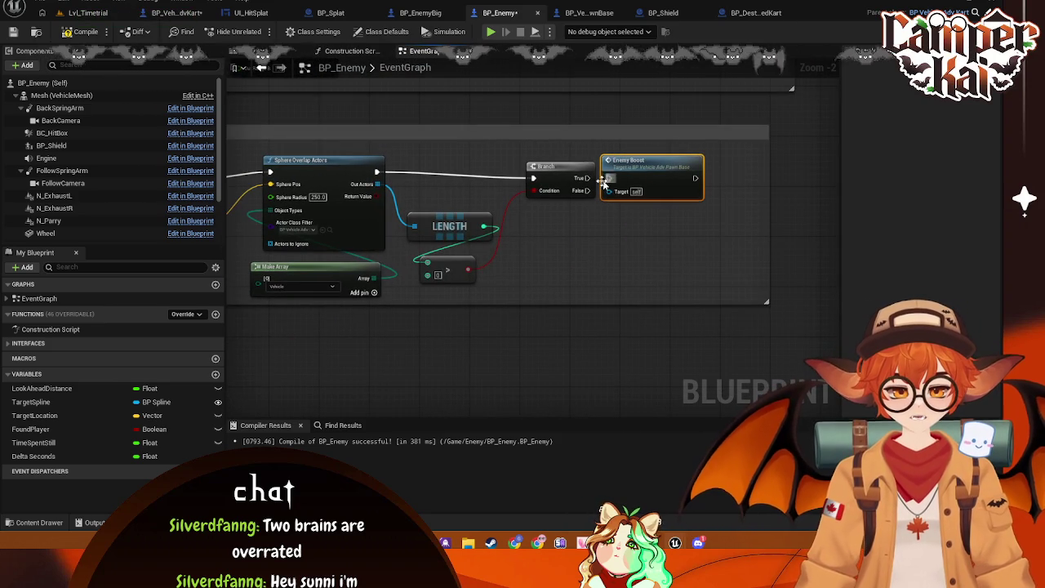
{"action": "left_click_drag", "start_coordinate": [588, 178], "coordinate": [608, 178]}
- Select the overlap check nodes and make room after the Branch for another node
{"action": "scroll", "coordinate": [572, 245], "scroll_direction": "down", "scroll_amount": 1}
{"action": "left_click_drag", "start_coordinate": [457, 261], "coordinate": [650, 269]}
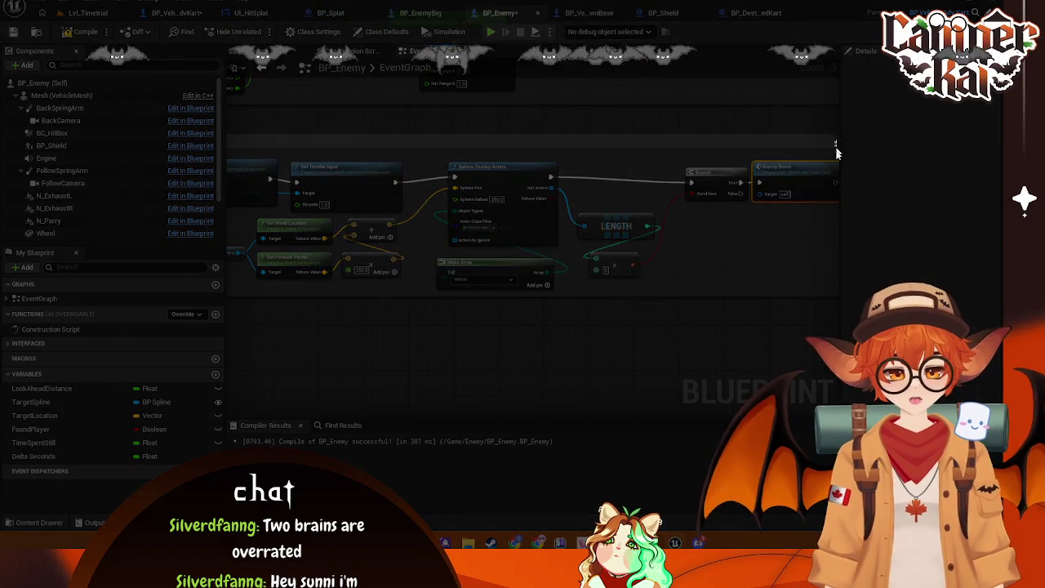
{"action": "mouse_move", "coordinate": [836, 143]}
{"action": "left_mouse_down"}
{"action": "mouse_move", "coordinate": [242, 326]}
{"action": "mouse_move", "coordinate": [229, 311]}
{"action": "left_mouse_up"}
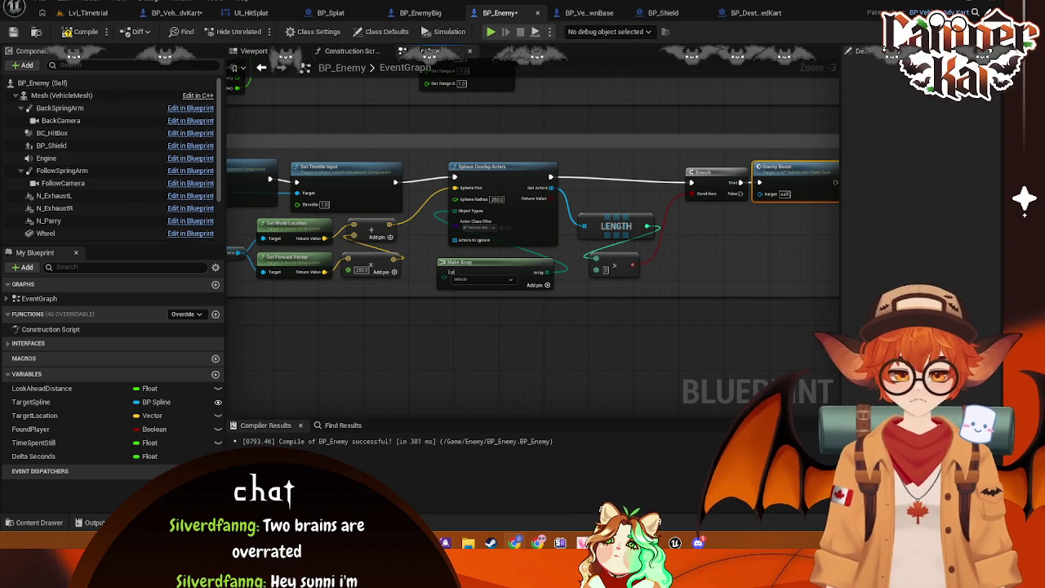
{"action": "mouse_move", "coordinate": [446, 292]}
{"action": "left_mouse_down"}
{"action": "mouse_move", "coordinate": [615, 242]}
{"action": "mouse_move", "coordinate": [410, 233]}
{"action": "mouse_move", "coordinate": [346, 246]}
{"action": "left_mouse_up"}
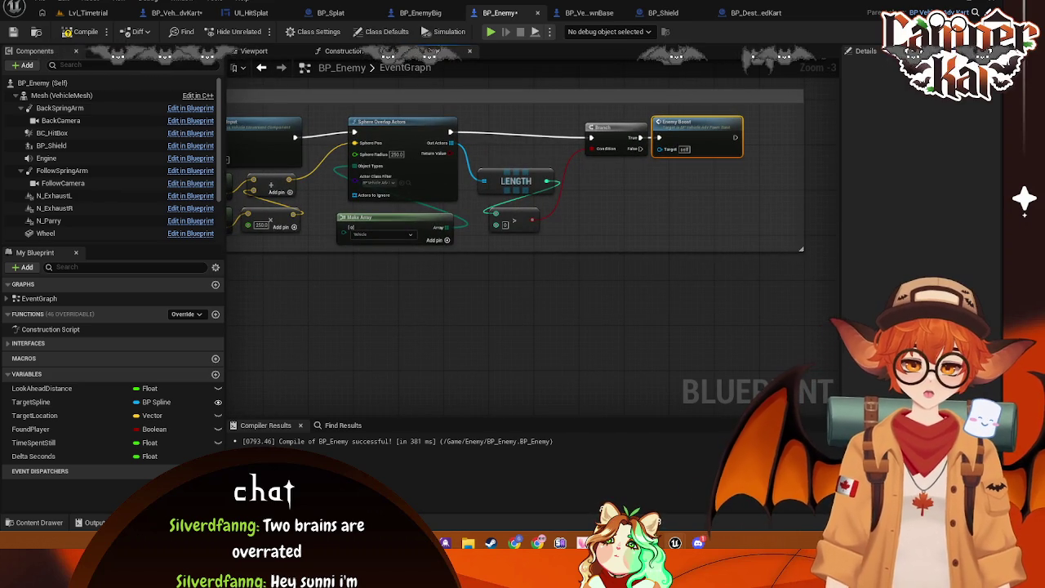
{"action": "mouse_move", "coordinate": [649, 110]}
{"action": "left_mouse_down"}
{"action": "mouse_move", "coordinate": [556, 130]}
{"action": "mouse_move", "coordinate": [653, 152]}
{"action": "left_mouse_up"}
{"action": "left_click_drag", "start_coordinate": [549, 156], "coordinate": [589, 155]}
- Add a Do Once after the Branch, wire it with Enemy Boost, and save BP_Enemy
{"action": "type", "text": "do once"}
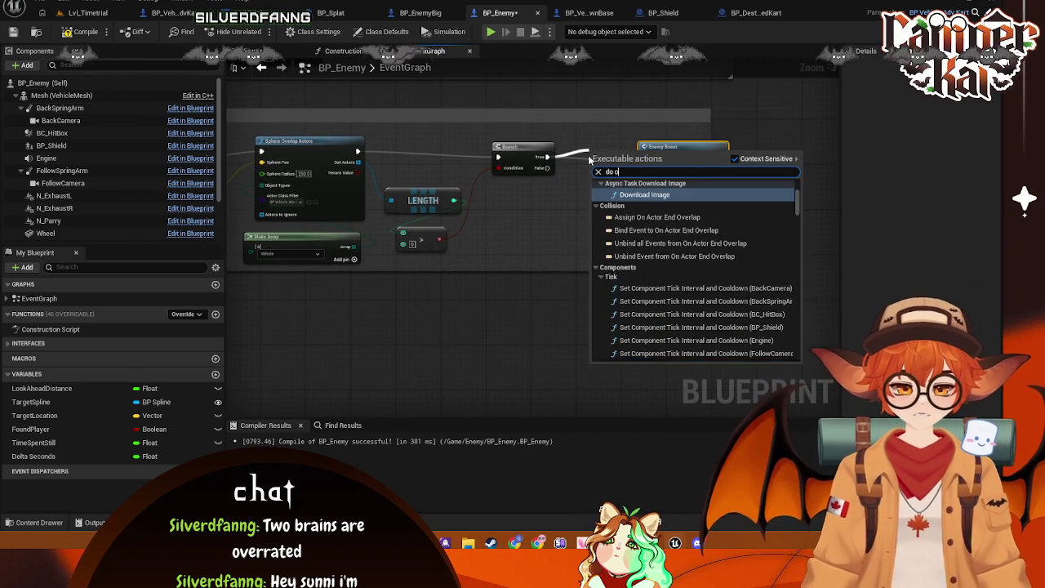
{"action": "left_click", "coordinate": [686, 210]}
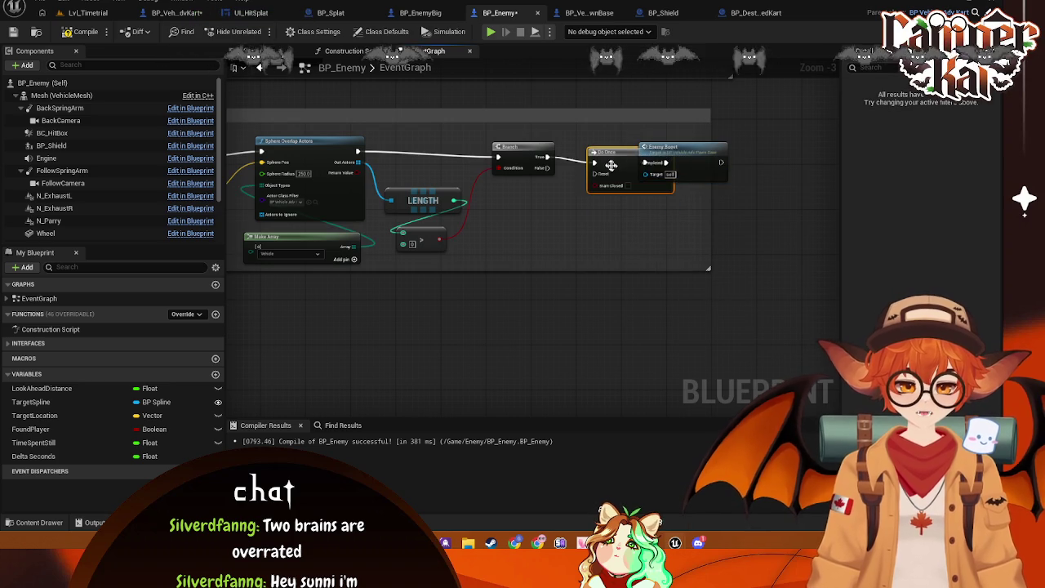
{"action": "mouse_move", "coordinate": [668, 161]}
{"action": "left_mouse_down"}
{"action": "mouse_move", "coordinate": [718, 156]}
{"action": "mouse_move", "coordinate": [693, 152]}
{"action": "left_mouse_up"}
{"action": "mouse_move", "coordinate": [710, 218]}
{"action": "left_mouse_down"}
{"action": "mouse_move", "coordinate": [837, 213]}
{"action": "mouse_move", "coordinate": [768, 204]}
{"action": "mouse_move", "coordinate": [788, 196]}
{"action": "left_mouse_up"}
{"action": "left_click_drag", "start_coordinate": [751, 158], "coordinate": [579, 168]}
{"action": "key", "text": "ctrl+s"}
{"action": "left_click", "coordinate": [617, 259]}
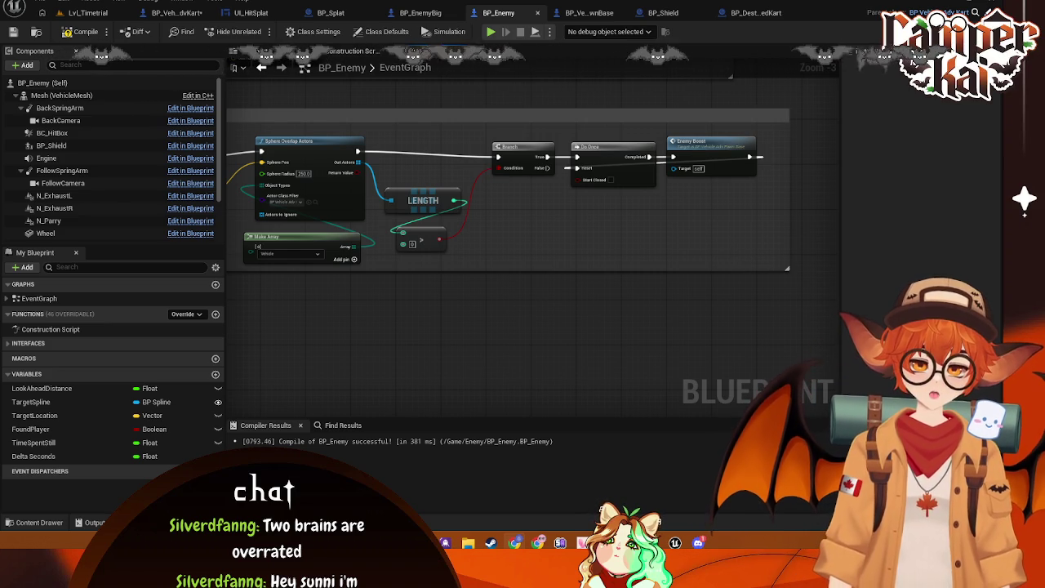
- Tidy the positions of the LENGTH and > comparison nodes
{"action": "left_click_drag", "start_coordinate": [467, 304], "coordinate": [509, 330]}
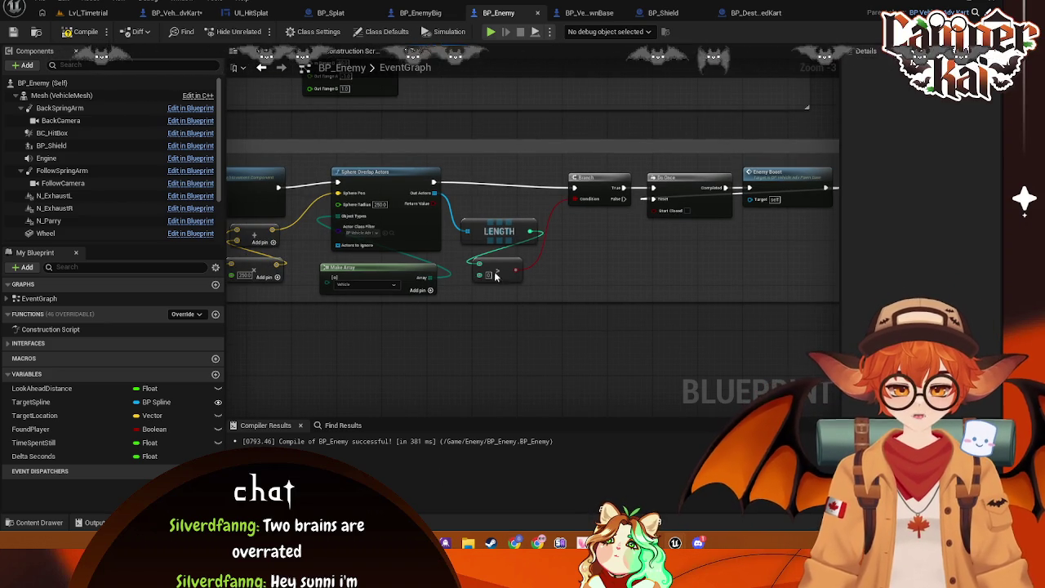
{"action": "left_click_drag", "start_coordinate": [499, 231], "coordinate": [505, 214]}
{"action": "left_click_drag", "start_coordinate": [494, 266], "coordinate": [504, 248]}
{"action": "mouse_move", "coordinate": [474, 350]}
{"action": "left_mouse_down"}
{"action": "mouse_move", "coordinate": [459, 370]}
{"action": "mouse_move", "coordinate": [572, 327]}
{"action": "mouse_move", "coordinate": [613, 263]}
{"action": "mouse_move", "coordinate": [532, 282]}
{"action": "mouse_move", "coordinate": [593, 297]}
{"action": "mouse_move", "coordinate": [634, 256]}
{"action": "left_mouse_up"}
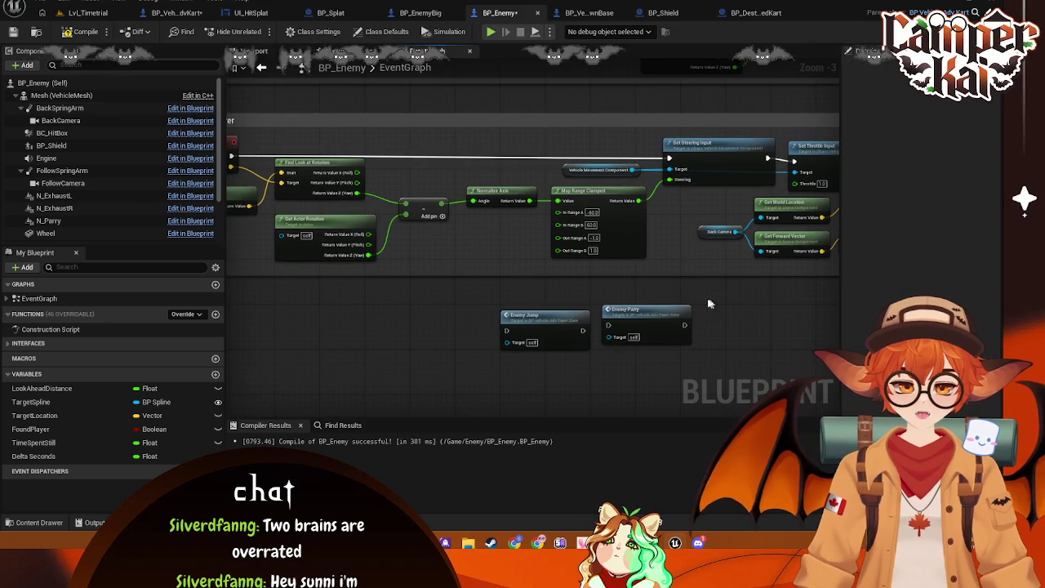
- Move Enemy Jump and Enemy Parry up so they sit side by side
{"action": "left_click_drag", "start_coordinate": [539, 316], "coordinate": [534, 104]}
{"action": "mouse_move", "coordinate": [639, 292]}
{"action": "left_mouse_down"}
{"action": "mouse_move", "coordinate": [550, 396]}
{"action": "mouse_move", "coordinate": [556, 173]}
{"action": "mouse_move", "coordinate": [641, 279]}
{"action": "left_mouse_up"}
{"action": "left_click_drag", "start_coordinate": [529, 292], "coordinate": [520, 96]}
{"action": "left_click_drag", "start_coordinate": [538, 263], "coordinate": [560, 329]}
{"action": "left_click_drag", "start_coordinate": [675, 354], "coordinate": [631, 150]}
{"action": "mouse_move", "coordinate": [621, 196]}
{"action": "left_mouse_down"}
{"action": "mouse_move", "coordinate": [694, 303]}
{"action": "mouse_move", "coordinate": [556, 238]}
{"action": "mouse_move", "coordinate": [550, 224]}
{"action": "mouse_move", "coordinate": [407, 227]}
{"action": "left_mouse_up"}
{"action": "left_click_drag", "start_coordinate": [563, 263], "coordinate": [580, 217]}
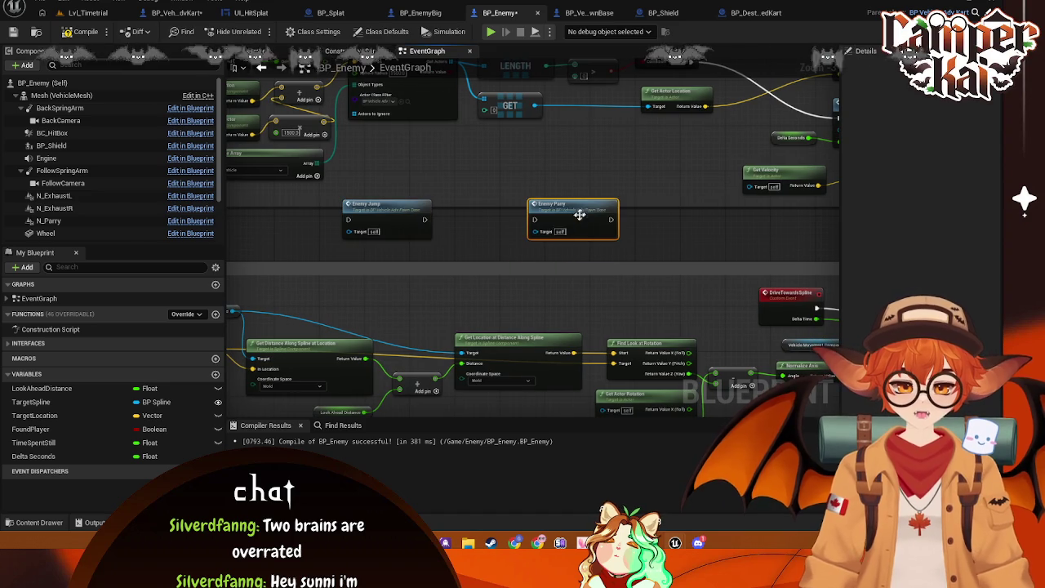
{"action": "mouse_move", "coordinate": [379, 212]}
{"action": "left_mouse_down"}
{"action": "mouse_move", "coordinate": [448, 217]}
{"action": "mouse_move", "coordinate": [368, 301]}
{"action": "mouse_move", "coordinate": [527, 281]}
{"action": "mouse_move", "coordinate": [343, 219]}
{"action": "mouse_move", "coordinate": [536, 233]}
{"action": "left_mouse_up"}
- Carry Enemy Jump across the graph into the Driving Brain area above Enemy Parry
{"action": "mouse_move", "coordinate": [300, 390]}
{"action": "left_mouse_down"}
{"action": "mouse_move", "coordinate": [511, 214]}
{"action": "mouse_move", "coordinate": [542, 169]}
{"action": "mouse_move", "coordinate": [539, 206]}
{"action": "mouse_move", "coordinate": [527, 121]}
{"action": "mouse_move", "coordinate": [338, 112]}
{"action": "mouse_move", "coordinate": [351, 196]}
{"action": "mouse_move", "coordinate": [501, 211]}
{"action": "left_mouse_up"}
{"action": "mouse_move", "coordinate": [417, 163]}
{"action": "left_mouse_down"}
{"action": "mouse_move", "coordinate": [768, 184]}
{"action": "mouse_move", "coordinate": [608, 165]}
{"action": "left_mouse_up"}
{"action": "mouse_move", "coordinate": [493, 162]}
{"action": "left_mouse_down"}
{"action": "mouse_move", "coordinate": [531, 204]}
{"action": "mouse_move", "coordinate": [642, 238]}
{"action": "mouse_move", "coordinate": [604, 275]}
{"action": "mouse_move", "coordinate": [454, 209]}
{"action": "mouse_move", "coordinate": [759, 283]}
{"action": "mouse_move", "coordinate": [596, 264]}
{"action": "mouse_move", "coordinate": [523, 278]}
{"action": "left_mouse_up"}
{"action": "left_click_drag", "start_coordinate": [468, 300], "coordinate": [566, 304]}
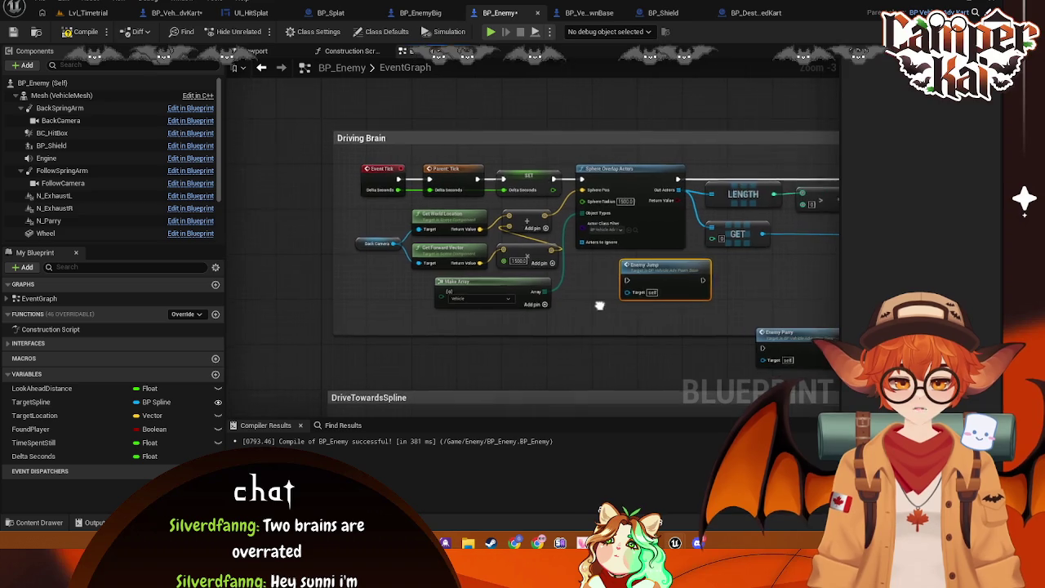
{"action": "mouse_move", "coordinate": [633, 267]}
{"action": "left_mouse_down"}
{"action": "mouse_move", "coordinate": [598, 168]}
{"action": "mouse_move", "coordinate": [621, 245]}
{"action": "mouse_move", "coordinate": [621, 216]}
{"action": "mouse_move", "coordinate": [566, 219]}
{"action": "left_mouse_up"}
- Select all the nodes inside the Driving Brain comment box
{"action": "scroll", "coordinate": [566, 219], "scroll_direction": "down", "scroll_amount": 2}
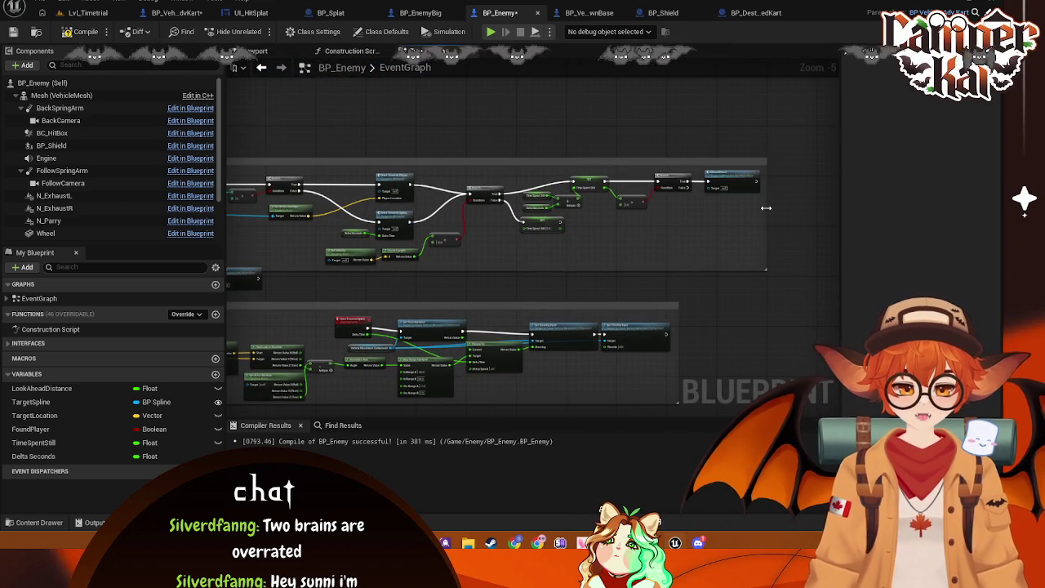
{"action": "key", "text": "Home"}
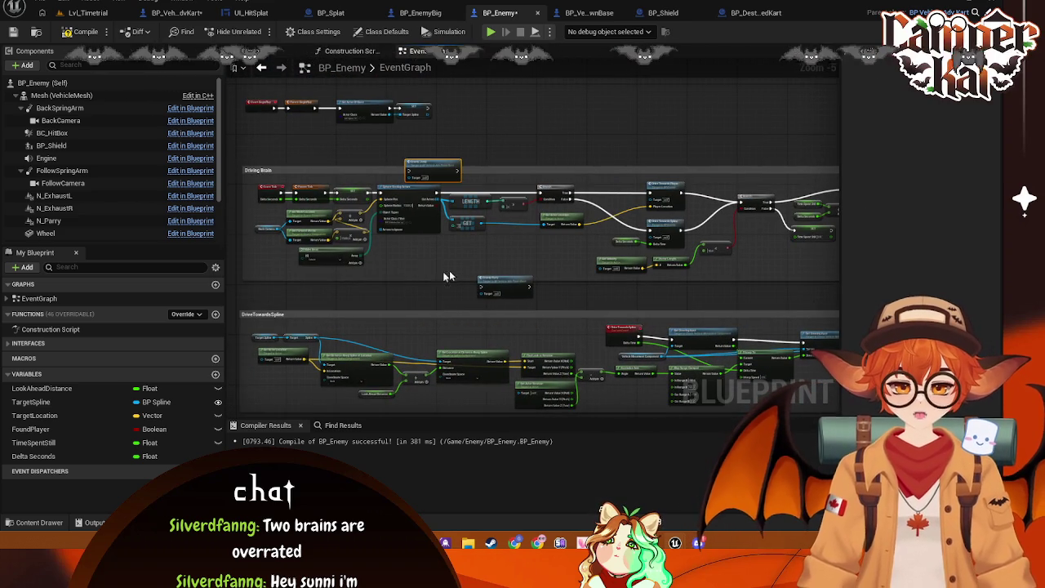
{"action": "mouse_move", "coordinate": [385, 251]}
{"action": "left_mouse_down"}
{"action": "mouse_move", "coordinate": [623, 277]}
{"action": "mouse_move", "coordinate": [779, 253]}
{"action": "mouse_move", "coordinate": [768, 284]}
{"action": "mouse_move", "coordinate": [827, 263]}
{"action": "mouse_move", "coordinate": [804, 265]}
{"action": "left_mouse_up"}
{"action": "mouse_move", "coordinate": [579, 277]}
{"action": "left_mouse_down"}
{"action": "mouse_move", "coordinate": [662, 292]}
{"action": "mouse_move", "coordinate": [709, 246]}
{"action": "left_mouse_up"}
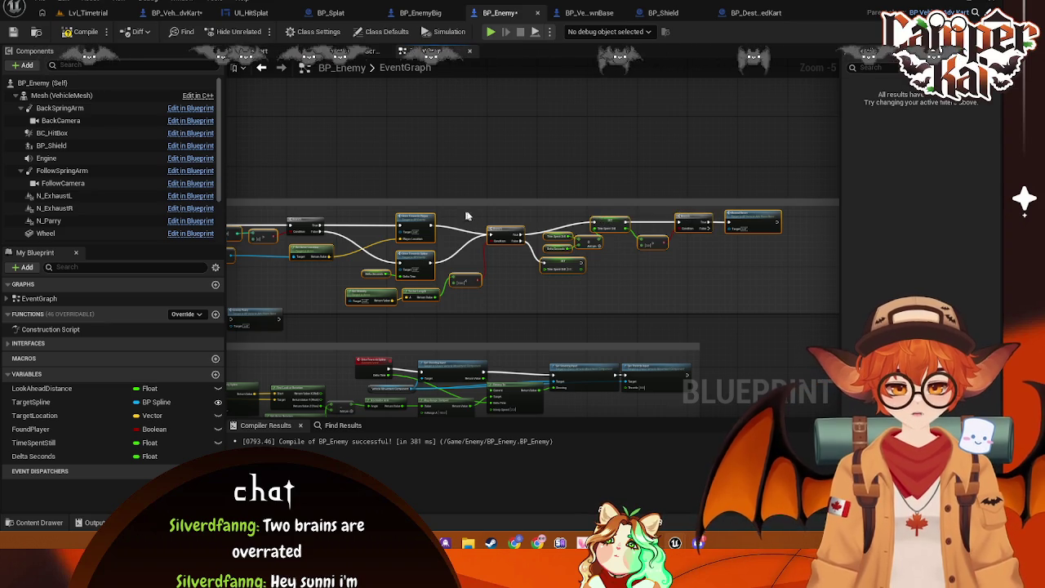
{"action": "scroll", "coordinate": [608, 205], "scroll_direction": "up", "scroll_amount": 2}
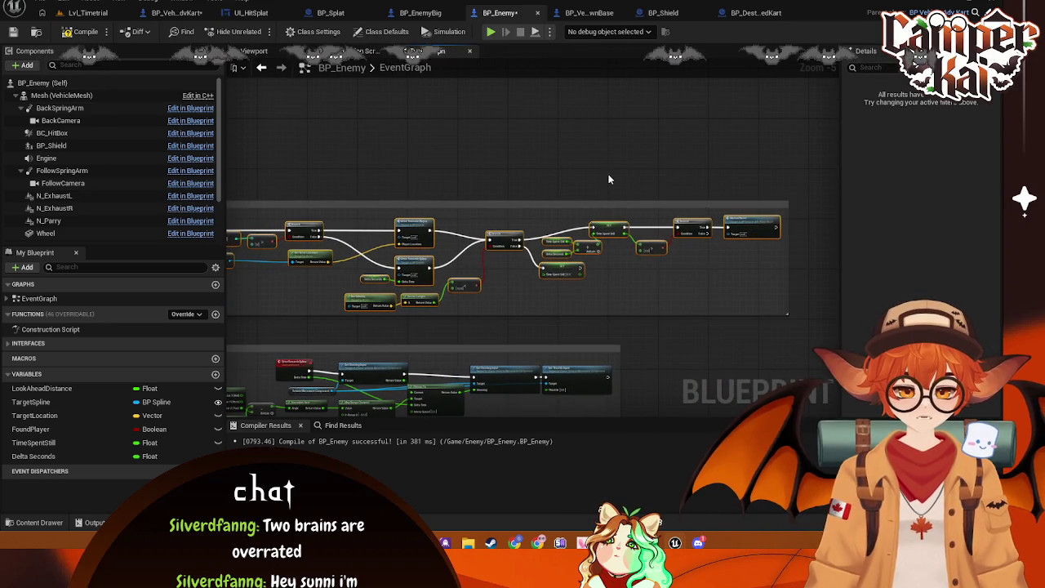
{"action": "scroll", "coordinate": [437, 229], "scroll_direction": "up", "scroll_amount": 3}
- Reposition Enemy Jump, Make Array, the location and vector nodes, and Back Camera
{"action": "left_click_drag", "start_coordinate": [547, 179], "coordinate": [521, 172]}
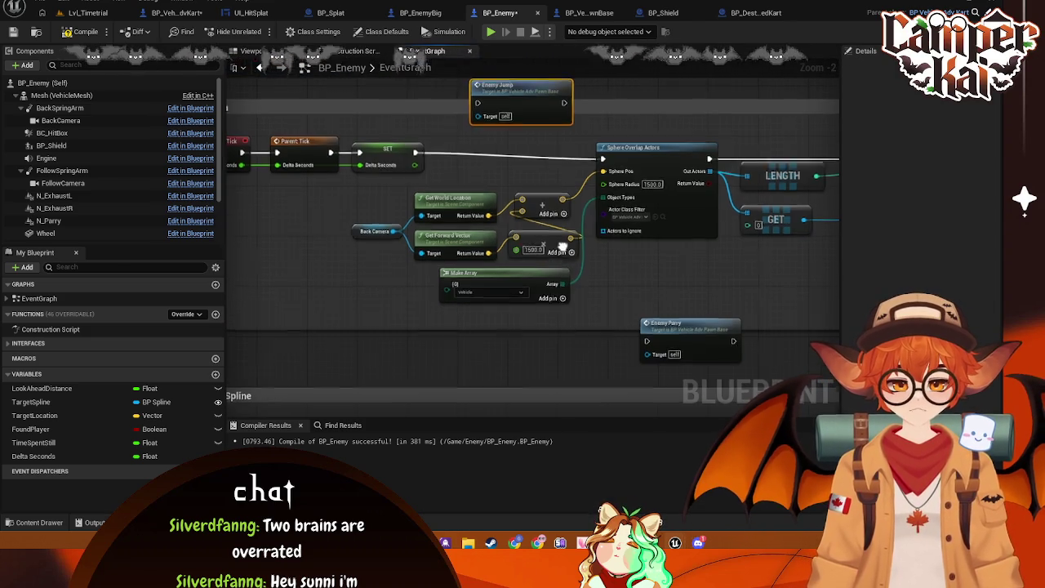
{"action": "mouse_move", "coordinate": [559, 302]}
{"action": "left_mouse_down"}
{"action": "mouse_move", "coordinate": [584, 304]}
{"action": "mouse_move", "coordinate": [566, 304]}
{"action": "mouse_move", "coordinate": [431, 196]}
{"action": "left_mouse_up"}
{"action": "left_click_drag", "start_coordinate": [539, 204], "coordinate": [556, 228]}
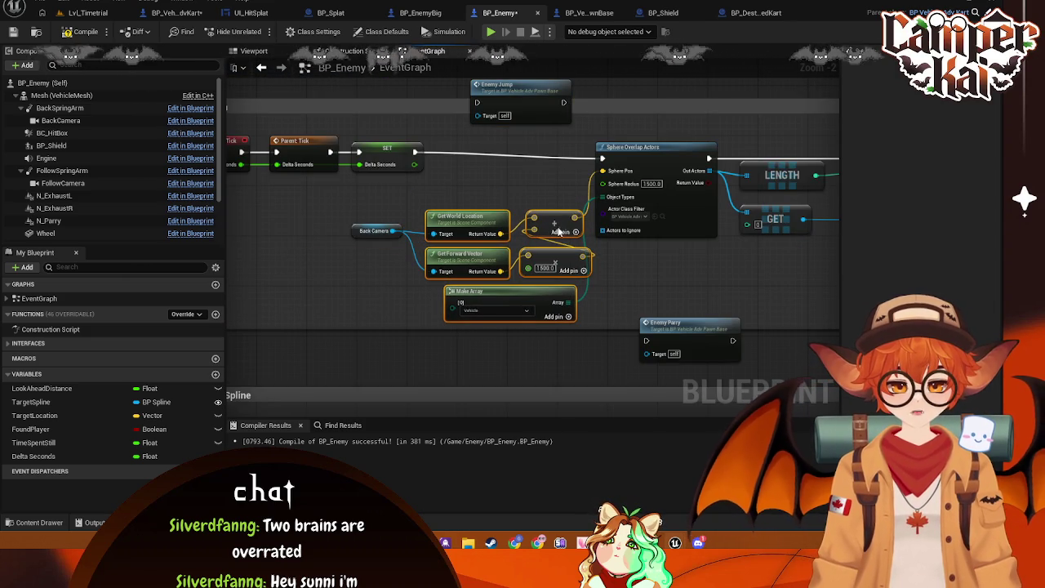
{"action": "left_click_drag", "start_coordinate": [359, 230], "coordinate": [377, 249]}
- Add a Random Float in Range node with a maximum of 25
{"action": "right_click", "coordinate": [423, 279]}
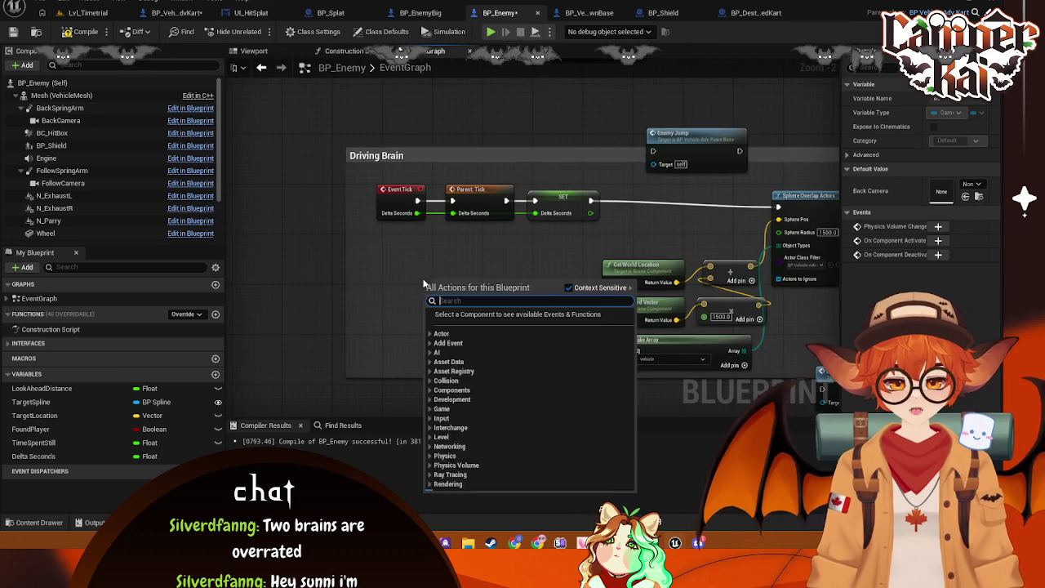
{"action": "type", "text": "ranfd"}
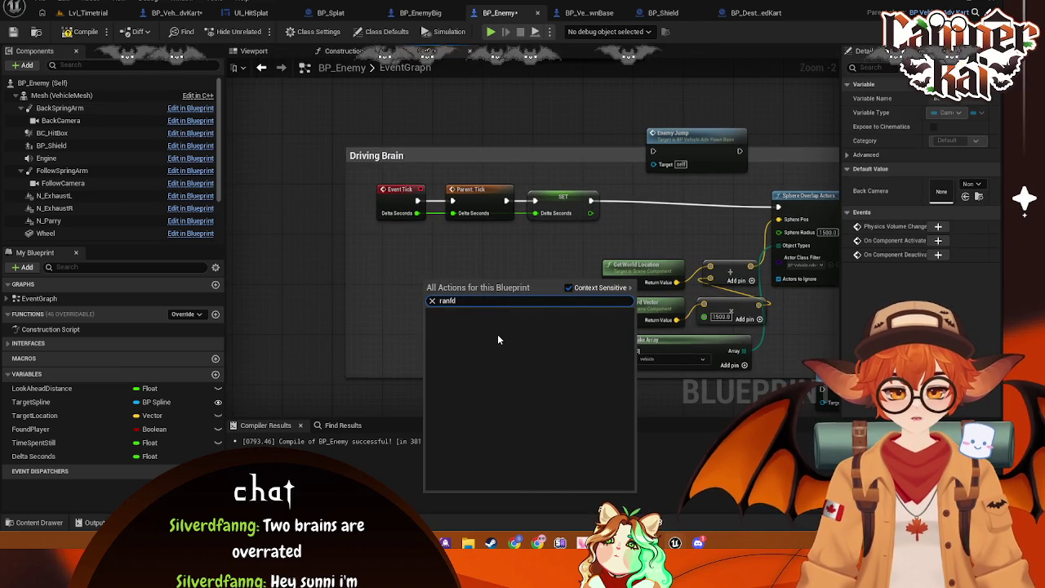
{"action": "key", "text": "BackSpace"}
{"action": "key", "text": "BackSpace"}
{"action": "type", "text": "dom in range"}
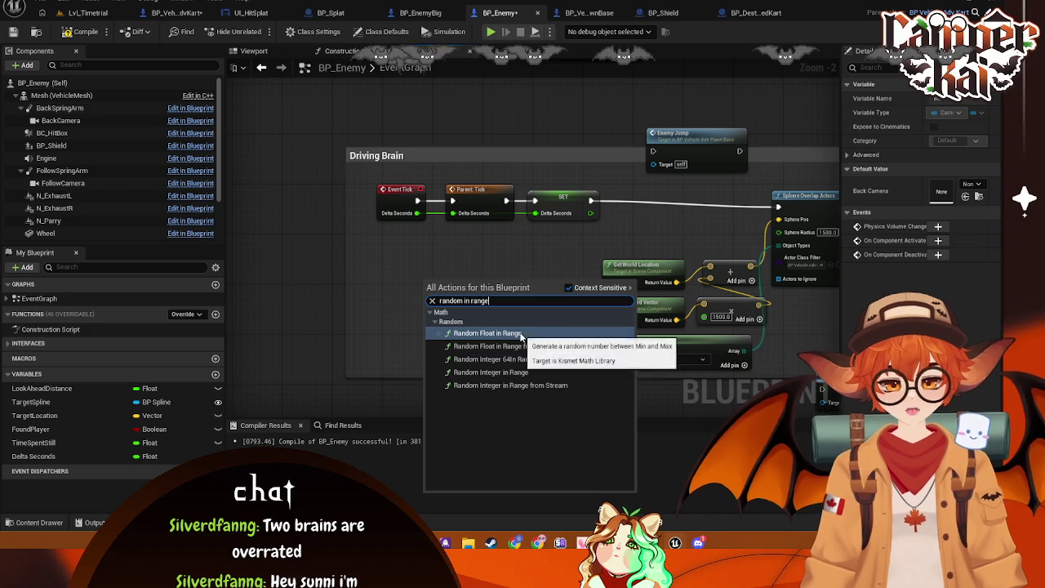
{"action": "left_click", "coordinate": [500, 334]}
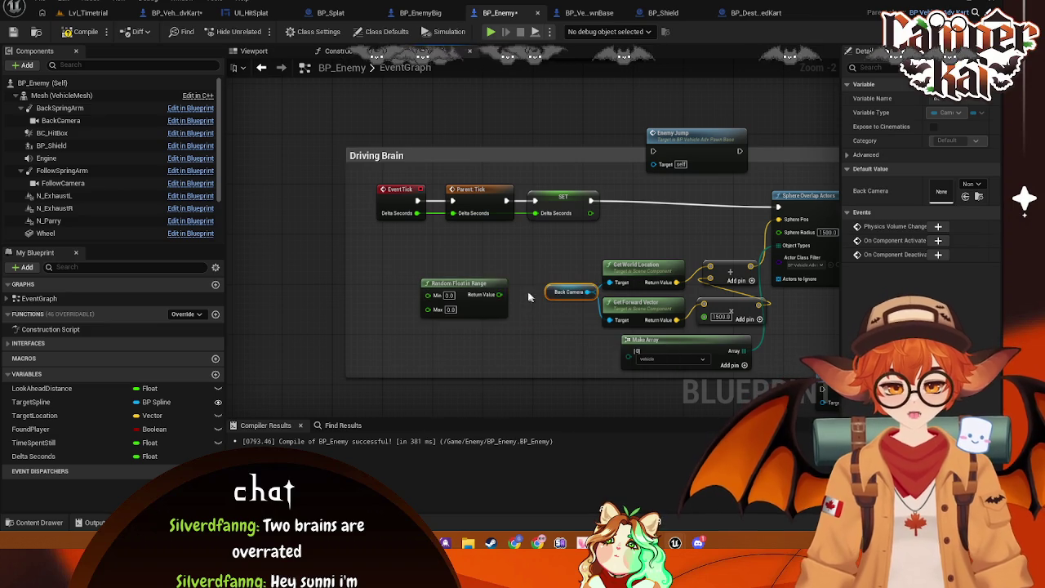
{"action": "type", "text": "25"}
{"action": "left_click", "coordinate": [504, 343]}
- Feed the random value into a new Greater (>) comparison node
{"action": "mouse_move", "coordinate": [466, 284]}
{"action": "left_mouse_down"}
{"action": "mouse_move", "coordinate": [433, 271]}
{"action": "mouse_move", "coordinate": [535, 271]}
{"action": "mouse_move", "coordinate": [521, 263]}
{"action": "left_mouse_up"}
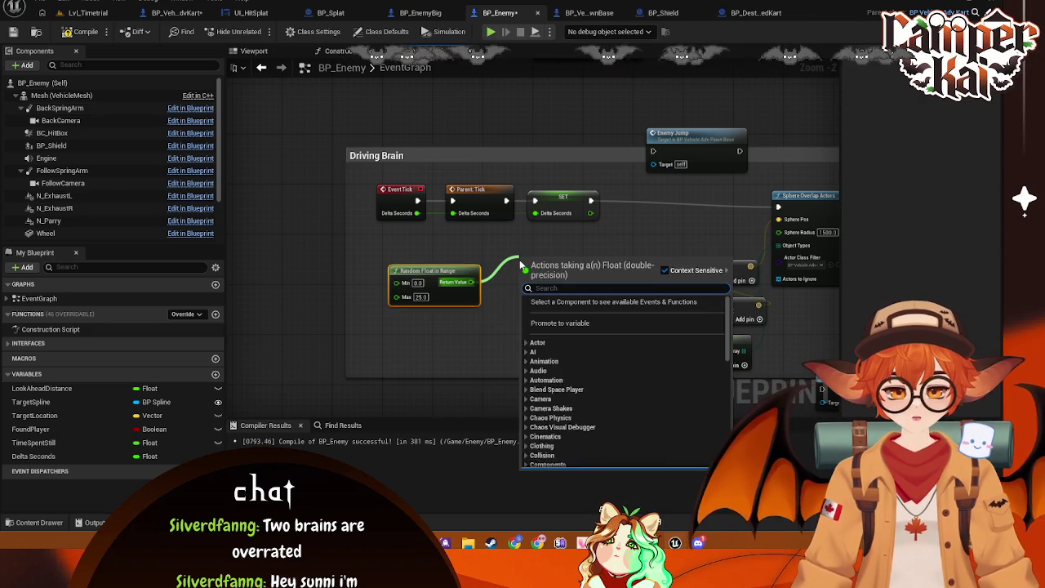
{"action": "type", "text": "great"}
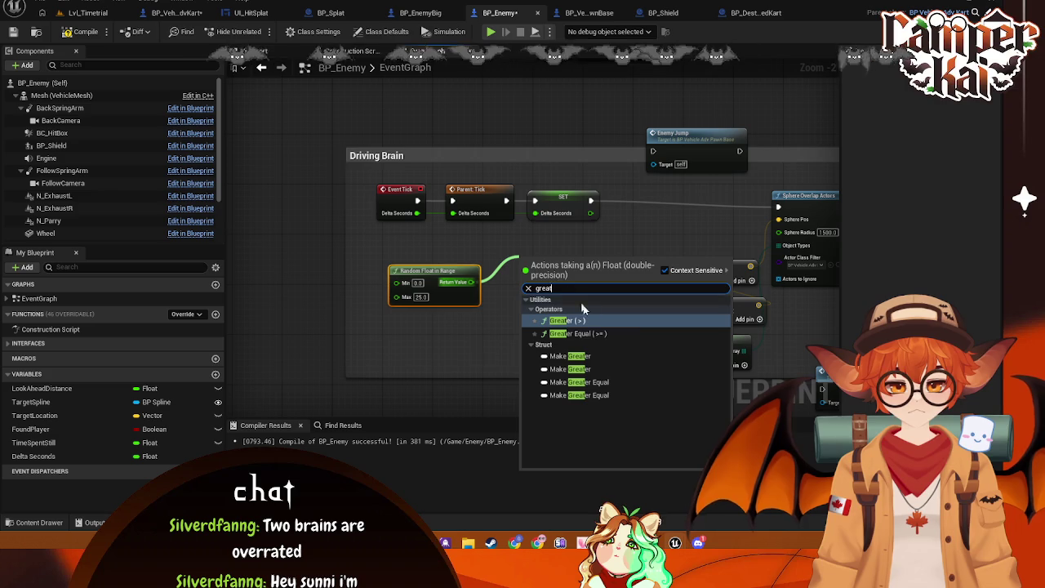
{"action": "left_click", "coordinate": [564, 320]}
{"action": "left_click_drag", "start_coordinate": [552, 263], "coordinate": [552, 258]}
{"action": "left_click", "coordinate": [534, 266]}
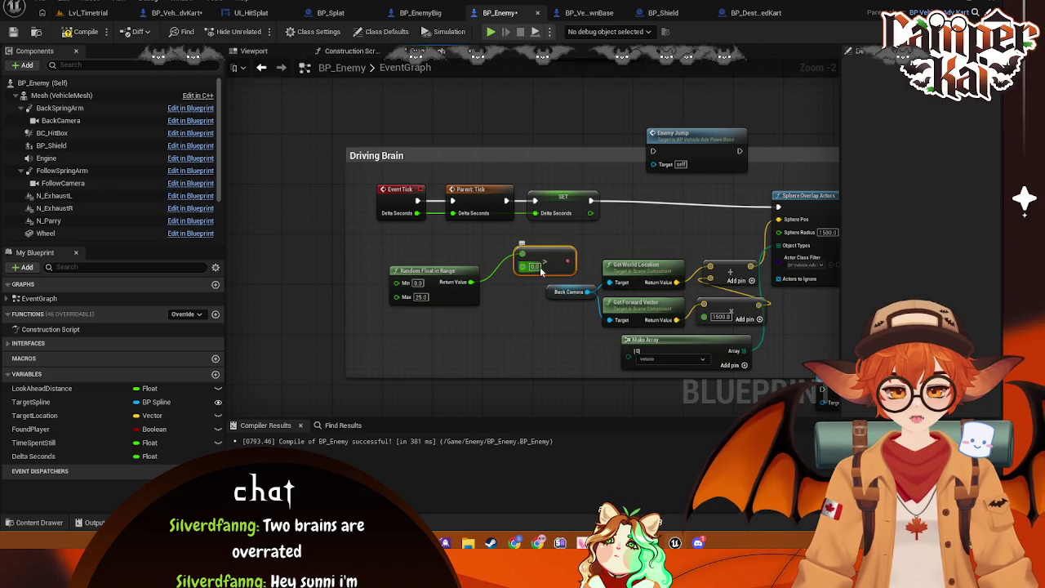
{"action": "key", "text": "Return"}
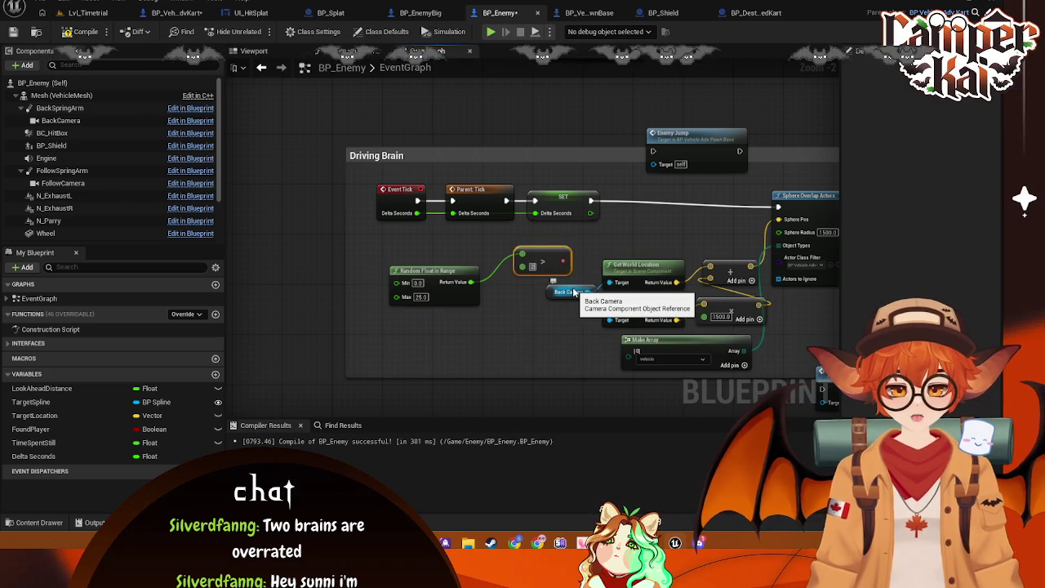
- Add a Branch conditioned on the comparison, driven by the SET node's execution
{"action": "mouse_move", "coordinate": [586, 264]}
{"action": "left_mouse_down"}
{"action": "mouse_move", "coordinate": [531, 264]}
{"action": "mouse_move", "coordinate": [523, 286]}
{"action": "mouse_move", "coordinate": [502, 286]}
{"action": "mouse_move", "coordinate": [564, 237]}
{"action": "left_mouse_up"}
{"action": "type", "text": "branch"}
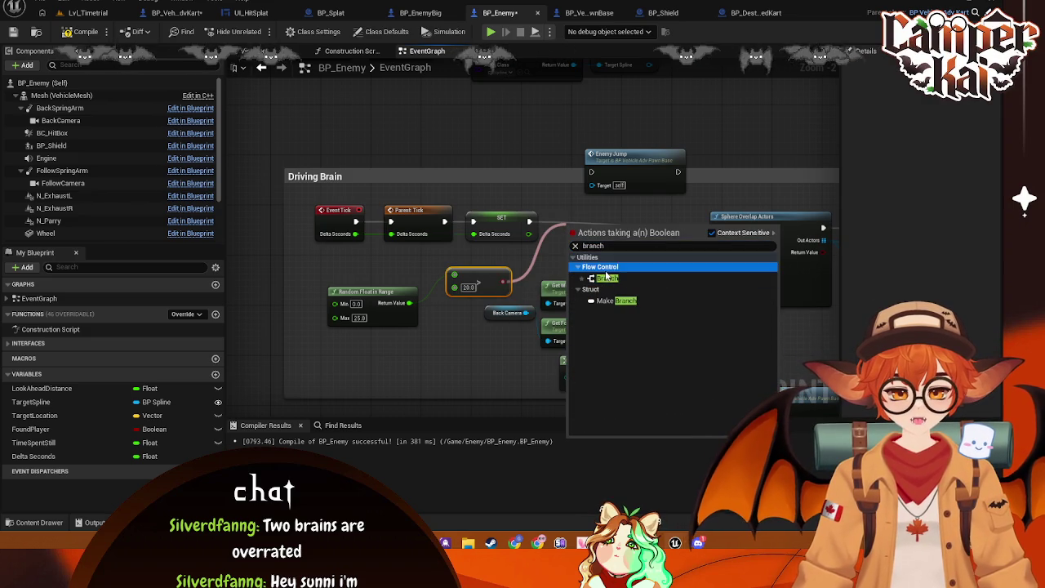
{"action": "left_click", "coordinate": [608, 278]}
{"action": "mouse_move", "coordinate": [571, 245]}
{"action": "left_mouse_down"}
{"action": "mouse_move", "coordinate": [516, 231]}
{"action": "mouse_move", "coordinate": [528, 234]}
{"action": "mouse_move", "coordinate": [538, 204]}
{"action": "left_mouse_up"}
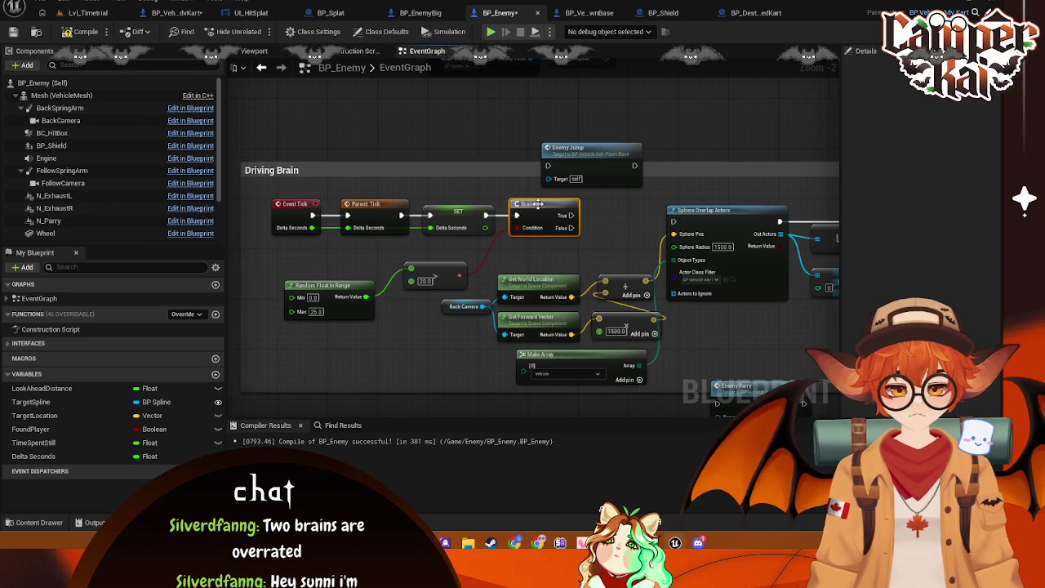
- Rearrange Sphere Overlap Actors, LENGTH, GET, the index node and the camera/location/array inputs
{"action": "mouse_move", "coordinate": [590, 161]}
{"action": "left_mouse_down"}
{"action": "mouse_move", "coordinate": [608, 174]}
{"action": "mouse_move", "coordinate": [351, 151]}
{"action": "left_mouse_up"}
{"action": "left_click", "coordinate": [470, 187]}
{"action": "left_click_drag", "start_coordinate": [688, 222], "coordinate": [696, 257]}
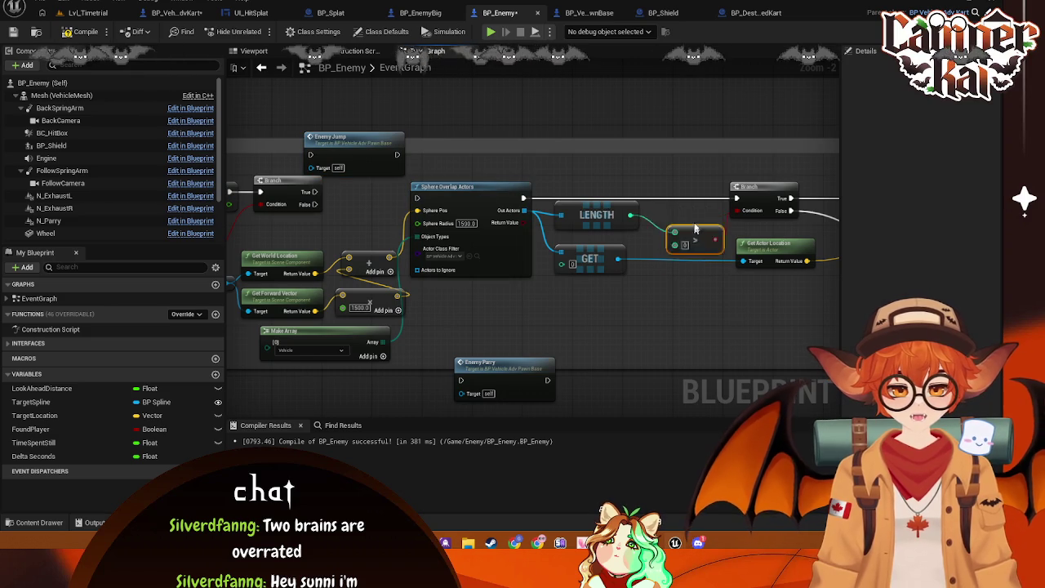
{"action": "mouse_move", "coordinate": [584, 220]}
{"action": "left_mouse_down"}
{"action": "mouse_move", "coordinate": [678, 215]}
{"action": "mouse_move", "coordinate": [660, 217]}
{"action": "left_mouse_up"}
{"action": "left_click_drag", "start_coordinate": [577, 258], "coordinate": [605, 258]}
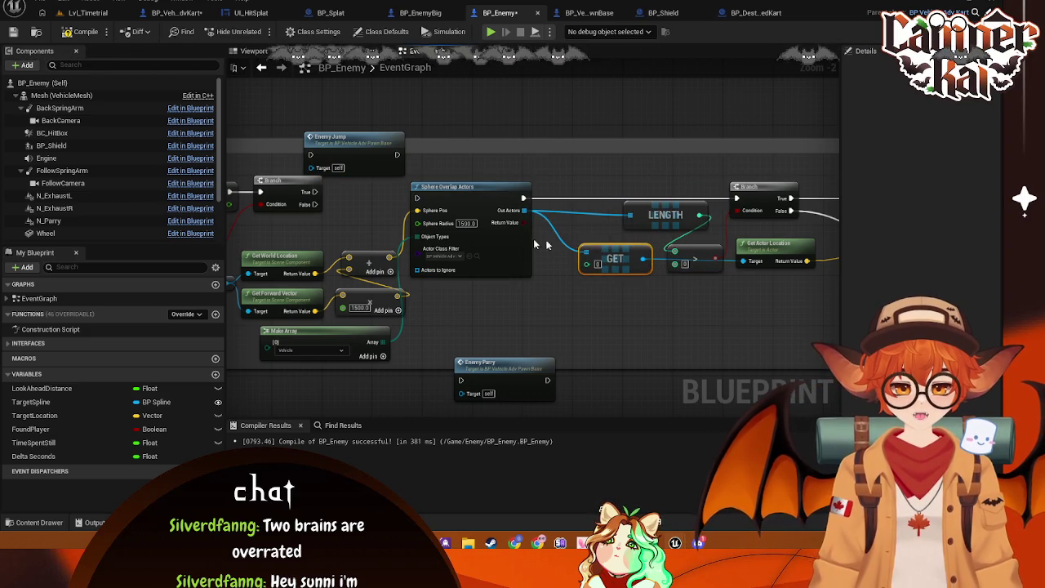
{"action": "left_click_drag", "start_coordinate": [471, 197], "coordinate": [519, 210]}
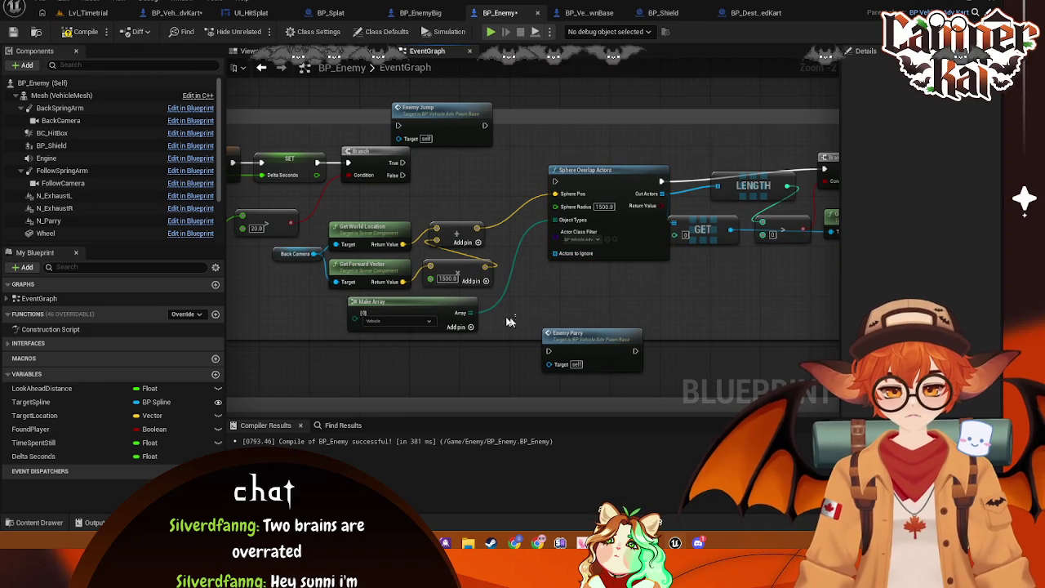
{"action": "left_click_drag", "start_coordinate": [515, 314], "coordinate": [304, 241]}
{"action": "left_click_drag", "start_coordinate": [377, 227], "coordinate": [439, 227]}
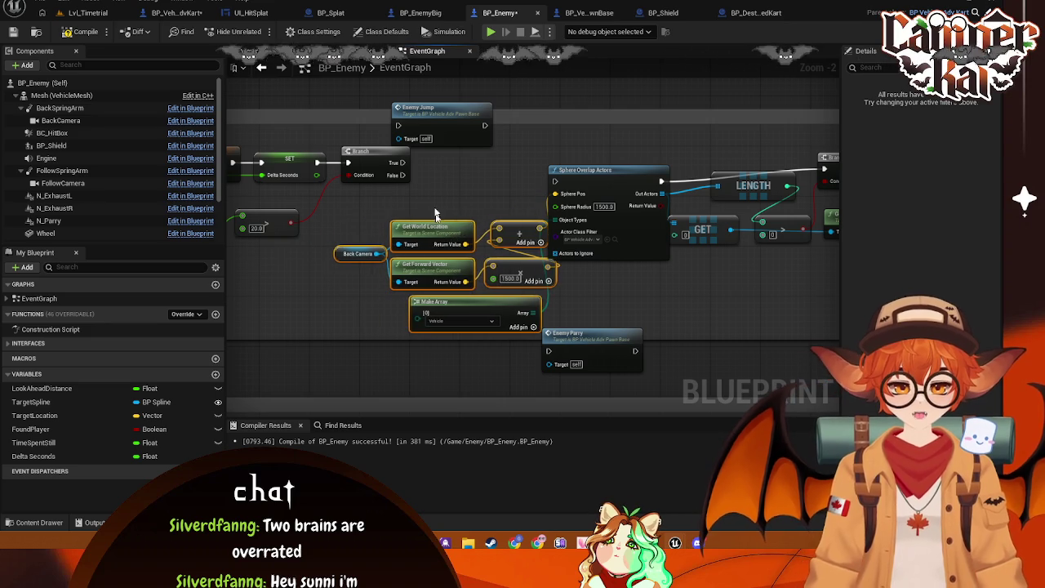
- Connect Branch True to Enemy Jump and save the blueprint
{"action": "left_click_drag", "start_coordinate": [446, 118], "coordinate": [482, 162]}
{"action": "left_click_drag", "start_coordinate": [403, 163], "coordinate": [435, 169]}
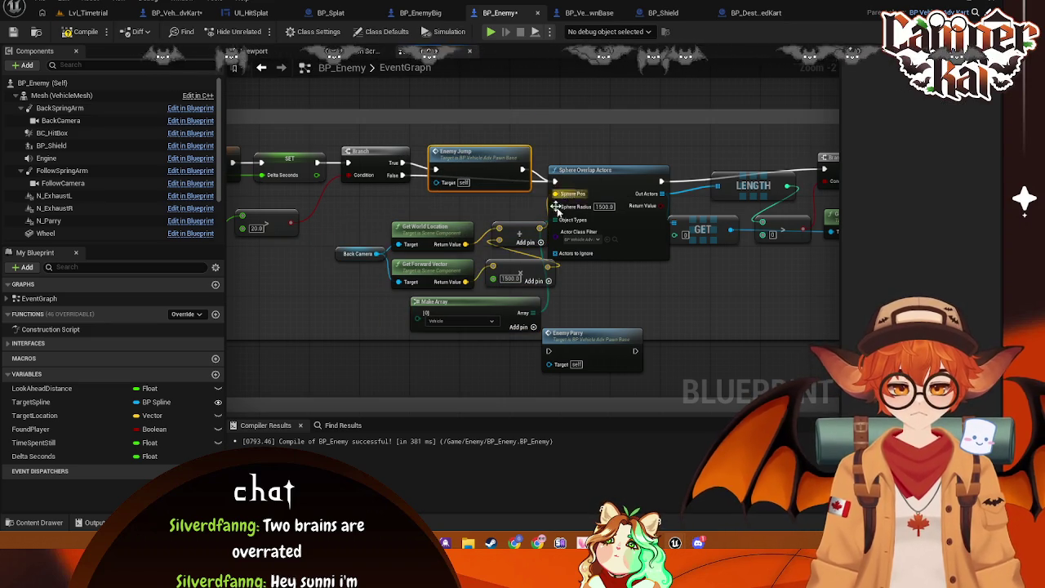
{"action": "key", "text": "ctrl+s"}
{"action": "left_click_drag", "start_coordinate": [492, 186], "coordinate": [559, 193]}
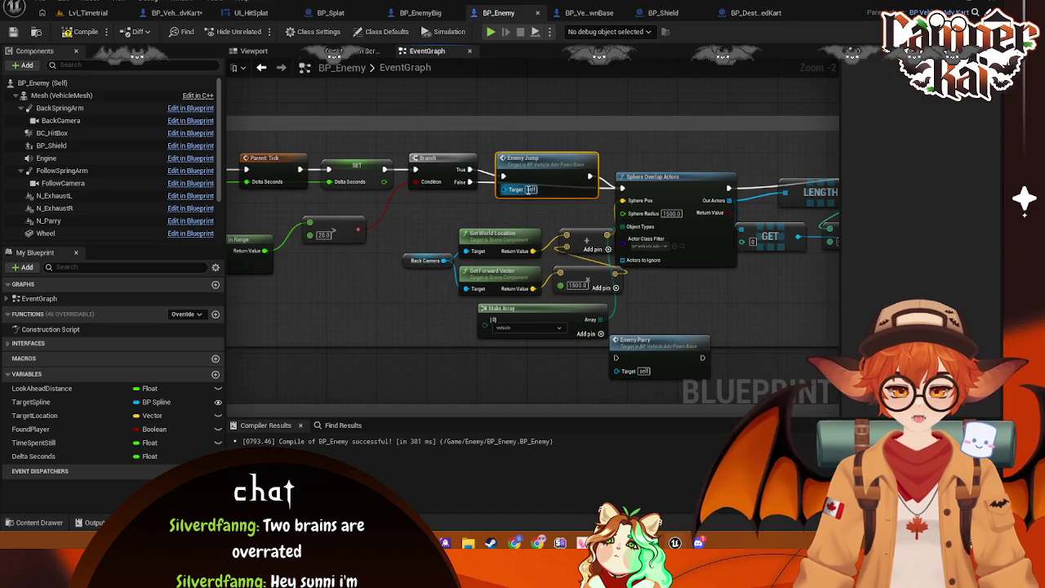
{"action": "right_click", "coordinate": [559, 193]}
{"action": "key", "text": "Escape"}
- Set the comparison threshold to 23 and save the blueprint
{"action": "left_click_drag", "start_coordinate": [341, 257], "coordinate": [433, 233]}
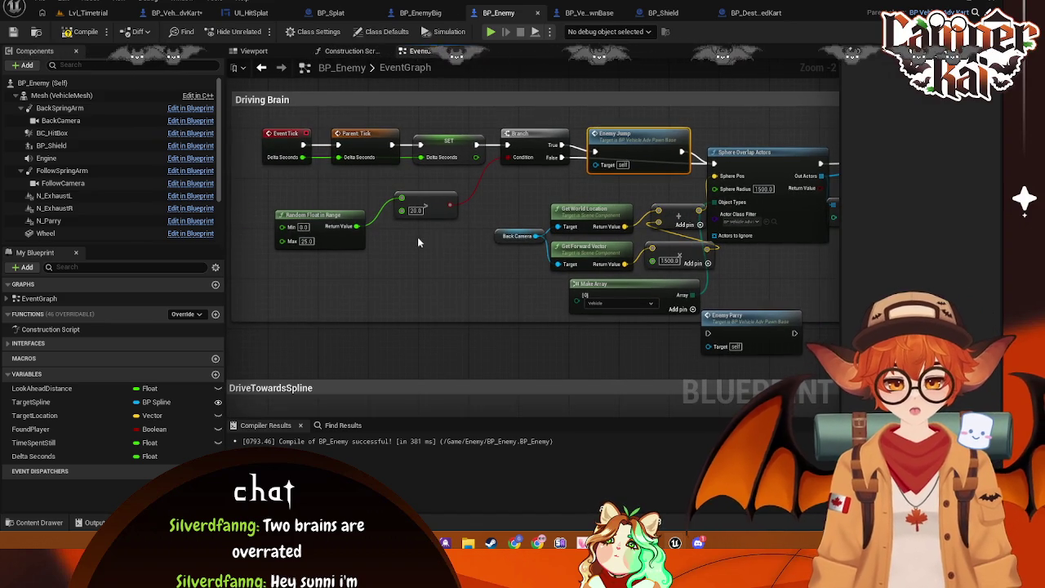
{"action": "left_click", "coordinate": [437, 236]}
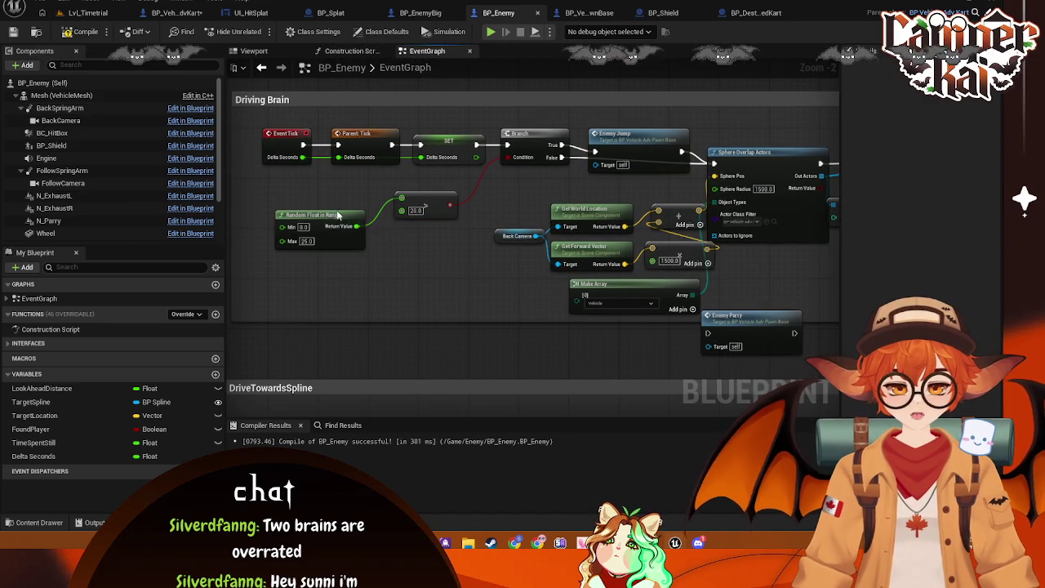
{"action": "left_click_drag", "start_coordinate": [335, 222], "coordinate": [350, 207]}
{"action": "left_click", "coordinate": [356, 225]}
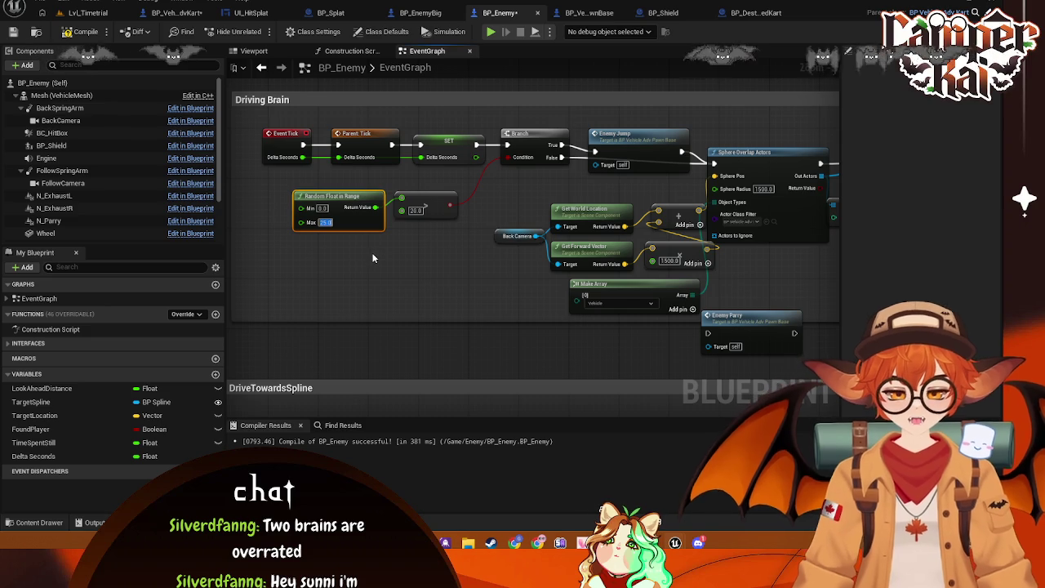
{"action": "type", "text": "23"}
{"action": "left_click", "coordinate": [431, 241]}
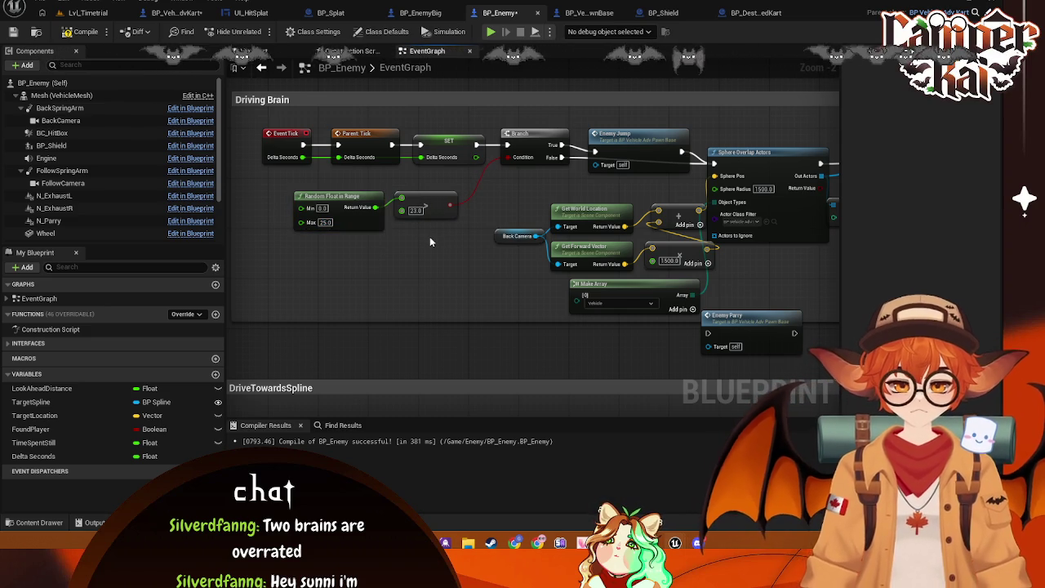
{"action": "key", "text": "ctrl+s"}
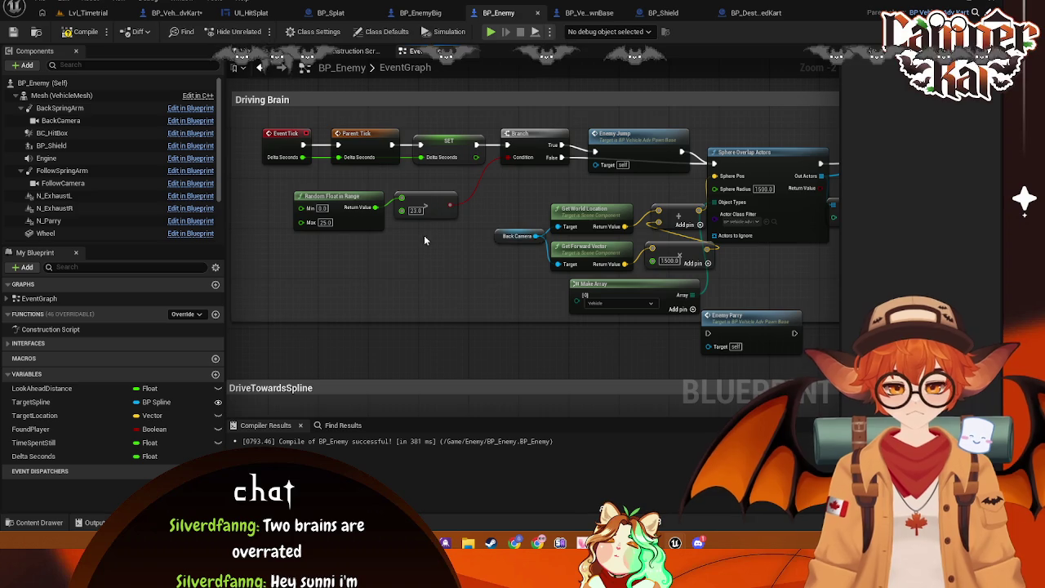
- Frame the Driving Brain graph and capture a screenshot of it
{"action": "left_click_drag", "start_coordinate": [423, 239], "coordinate": [414, 242]}
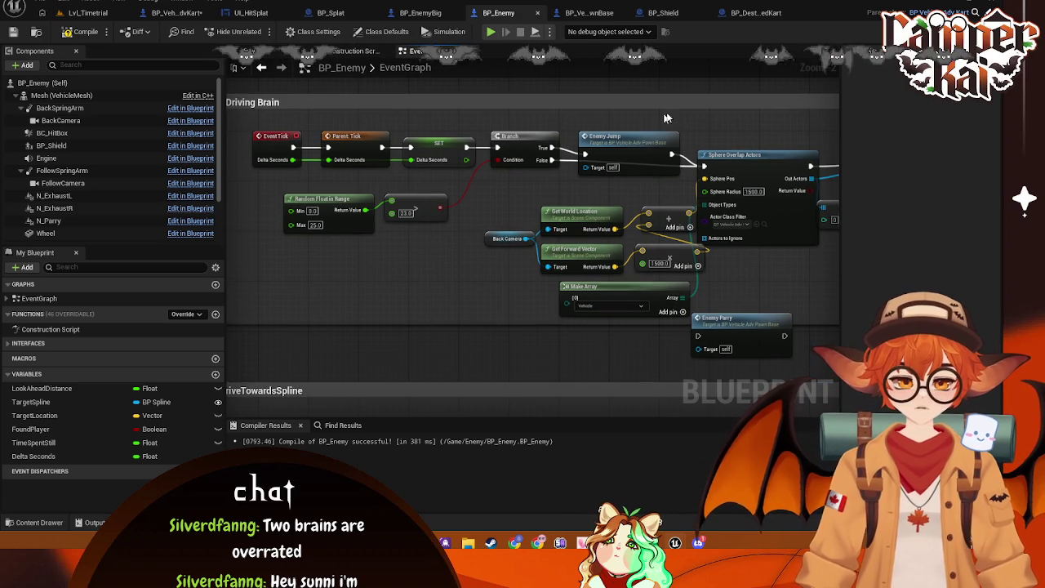
{"action": "mouse_move", "coordinate": [703, 89]}
{"action": "left_mouse_down"}
{"action": "mouse_move", "coordinate": [359, 327]}
{"action": "mouse_move", "coordinate": [227, 333]}
{"action": "left_mouse_up"}
{"action": "left_click", "coordinate": [345, 355]}
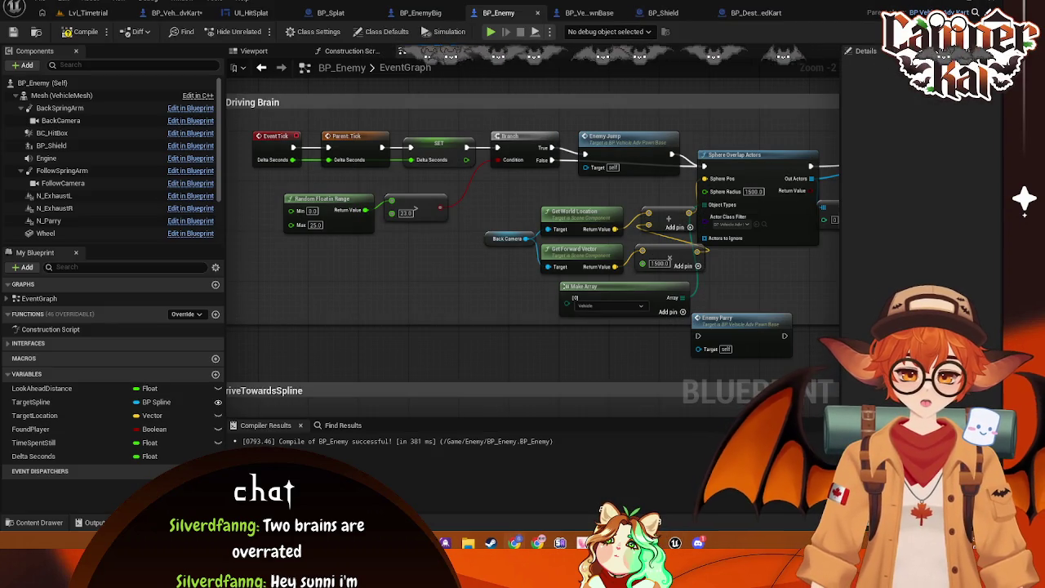
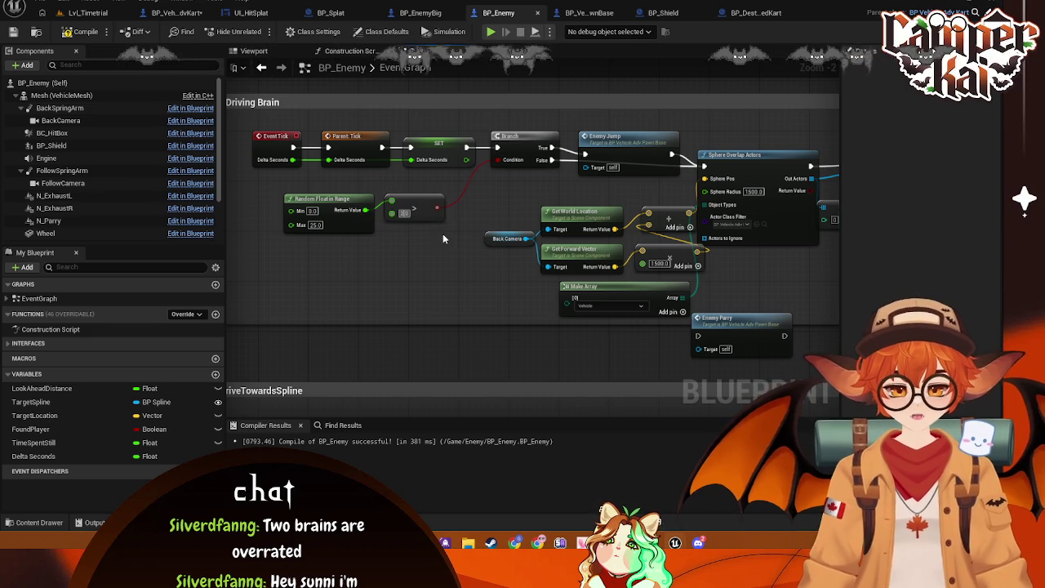
- Raise the random-delay compare value to 24.0 and shift Enemy Jump aside
{"action": "type", "text": "24"}
{"action": "key", "text": "Return"}
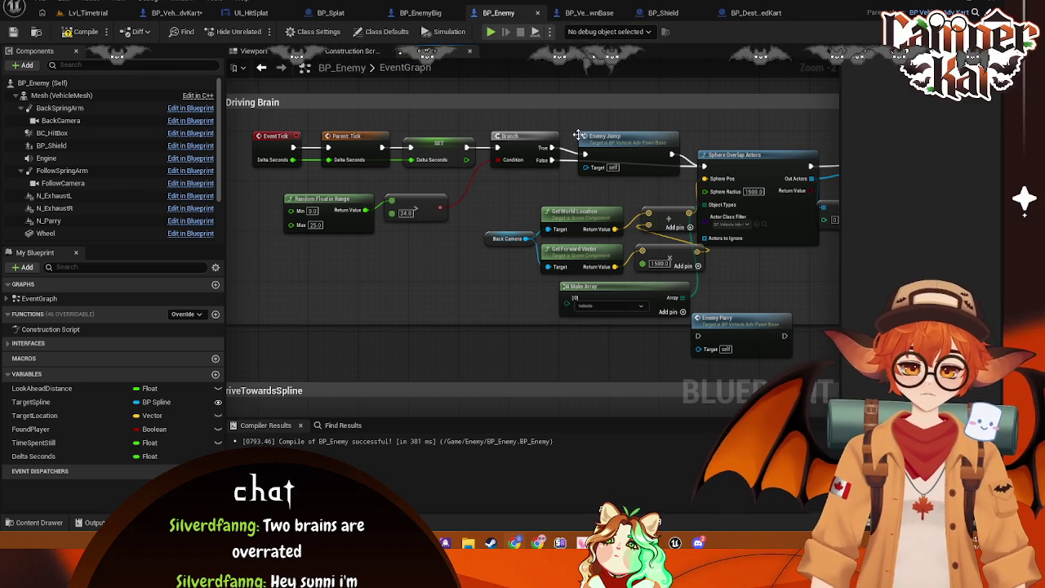
{"action": "left_click_drag", "start_coordinate": [591, 139], "coordinate": [614, 113]}
- Add a Do Once node off Branch True and line it up before Enemy Jump
{"action": "left_click_drag", "start_coordinate": [553, 147], "coordinate": [569, 125]}
{"action": "type", "text": "do once"}
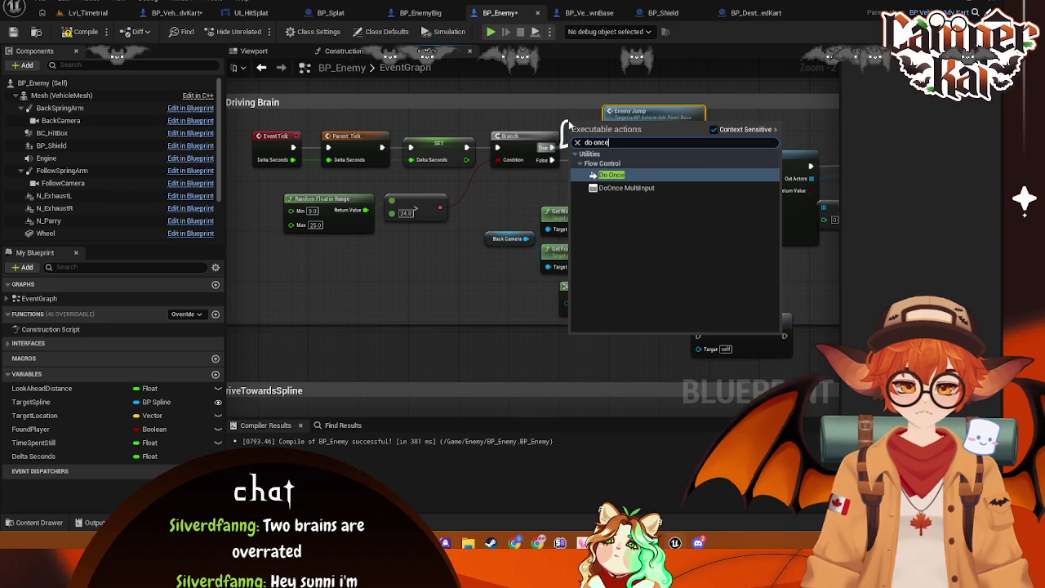
{"action": "left_click", "coordinate": [635, 177]}
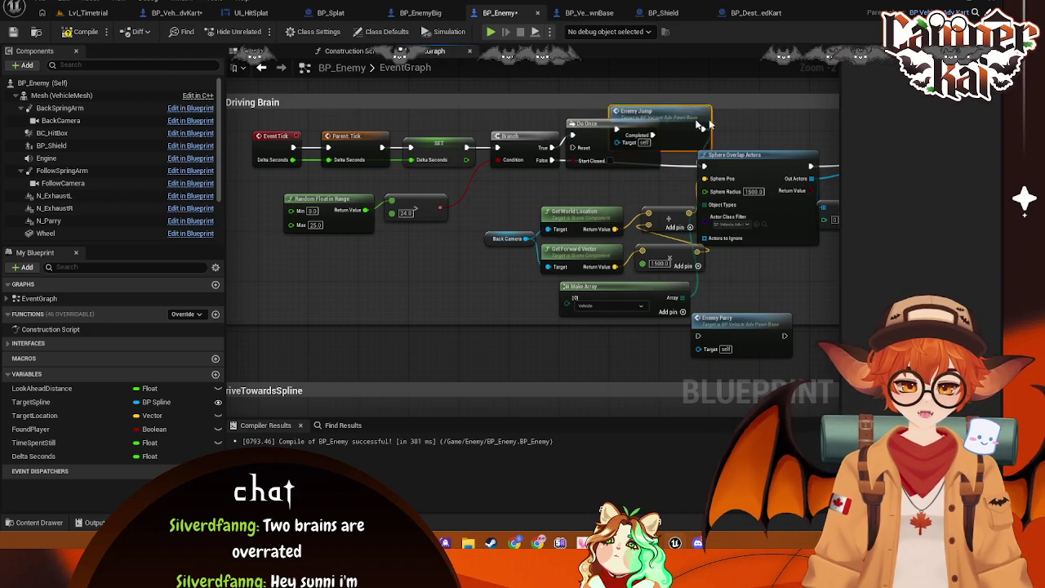
{"action": "left_click_drag", "start_coordinate": [688, 124], "coordinate": [764, 124]}
{"action": "left_click_drag", "start_coordinate": [588, 123], "coordinate": [594, 98]}
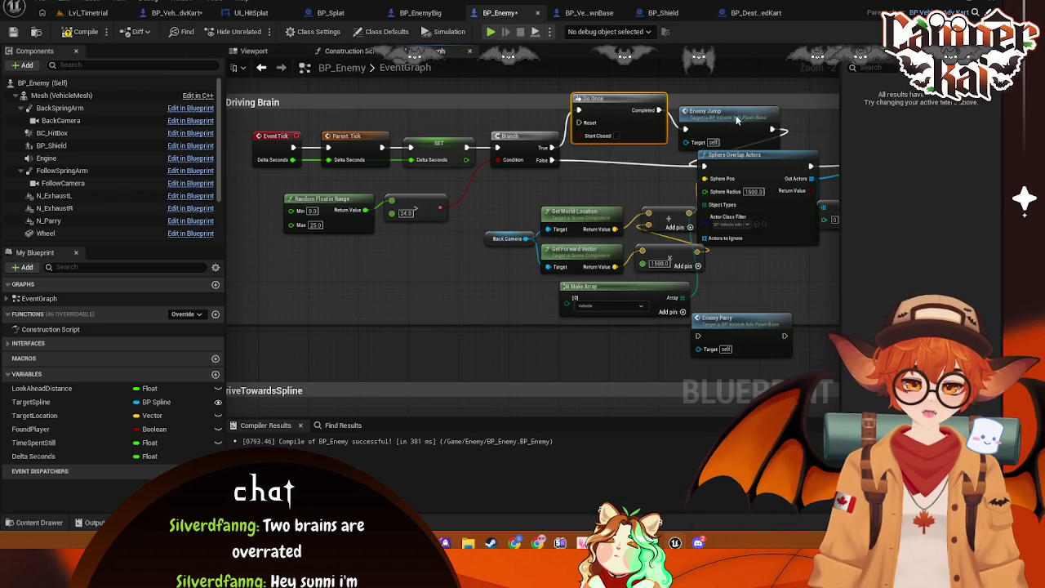
{"action": "scroll", "coordinate": [430, 207], "scroll_direction": "down", "scroll_amount": 2}
{"action": "mouse_move", "coordinate": [431, 208]}
{"action": "left_mouse_down"}
{"action": "mouse_move", "coordinate": [471, 247]}
{"action": "mouse_move", "coordinate": [526, 262]}
{"action": "mouse_move", "coordinate": [683, 257]}
{"action": "mouse_move", "coordinate": [617, 255]}
{"action": "mouse_move", "coordinate": [635, 258]}
{"action": "left_mouse_up"}
{"action": "scroll", "coordinate": [471, 248], "scroll_direction": "up", "scroll_amount": 1}
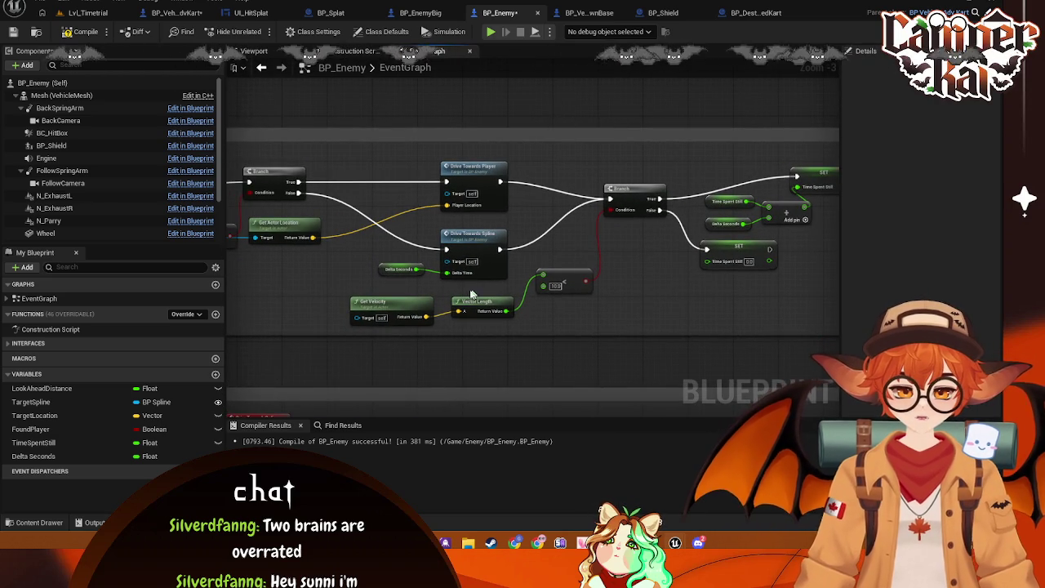
{"action": "left_click_drag", "start_coordinate": [392, 286], "coordinate": [448, 291]}
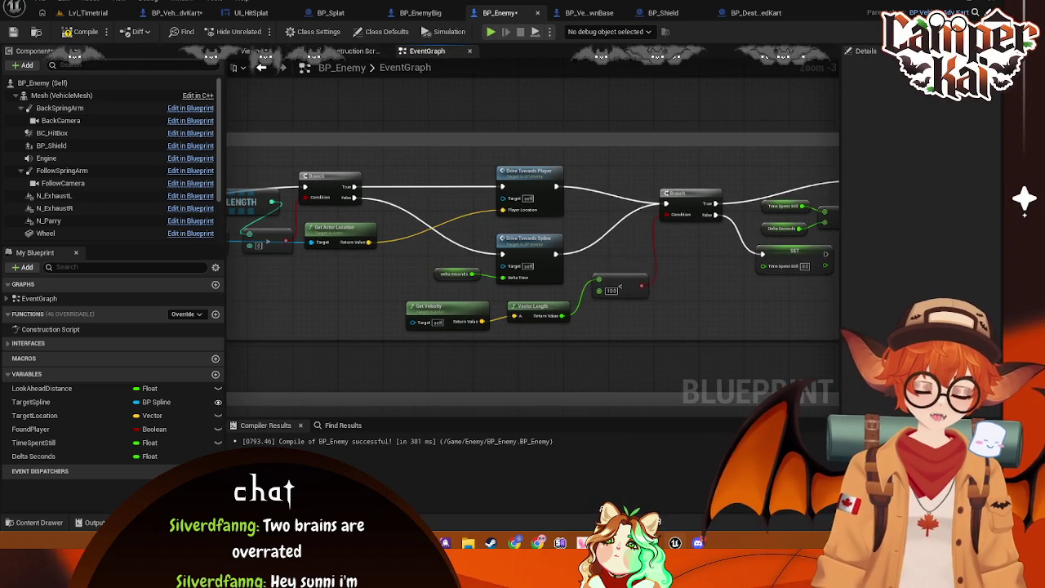
{"action": "mouse_move", "coordinate": [397, 344]}
{"action": "left_mouse_down"}
{"action": "mouse_move", "coordinate": [660, 344]}
{"action": "mouse_move", "coordinate": [739, 359]}
{"action": "left_mouse_up"}
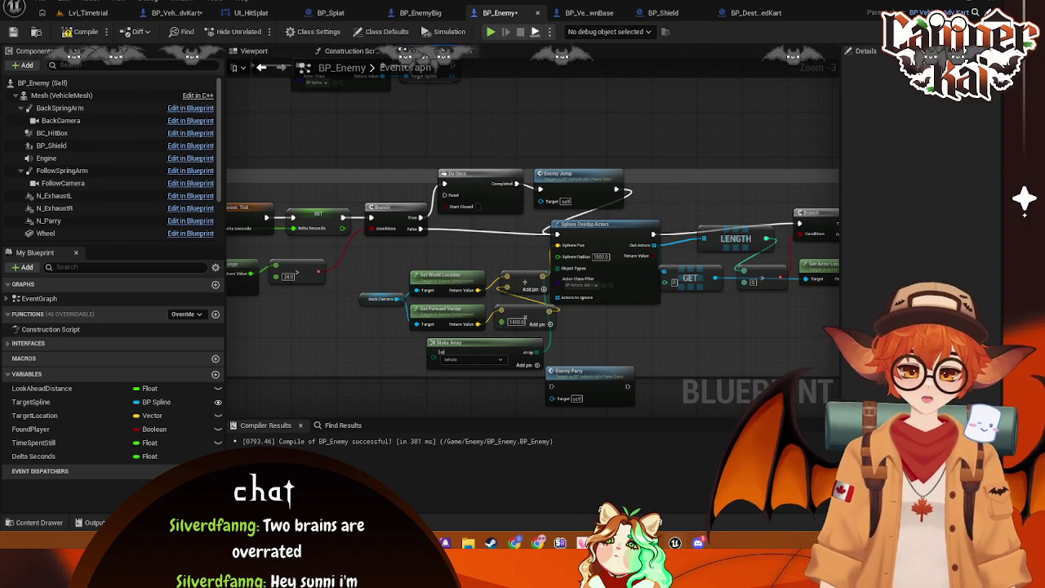
- Delete the Do Once, Enemy Jump and random-delay Branch nodes
{"action": "left_click", "coordinate": [473, 174]}
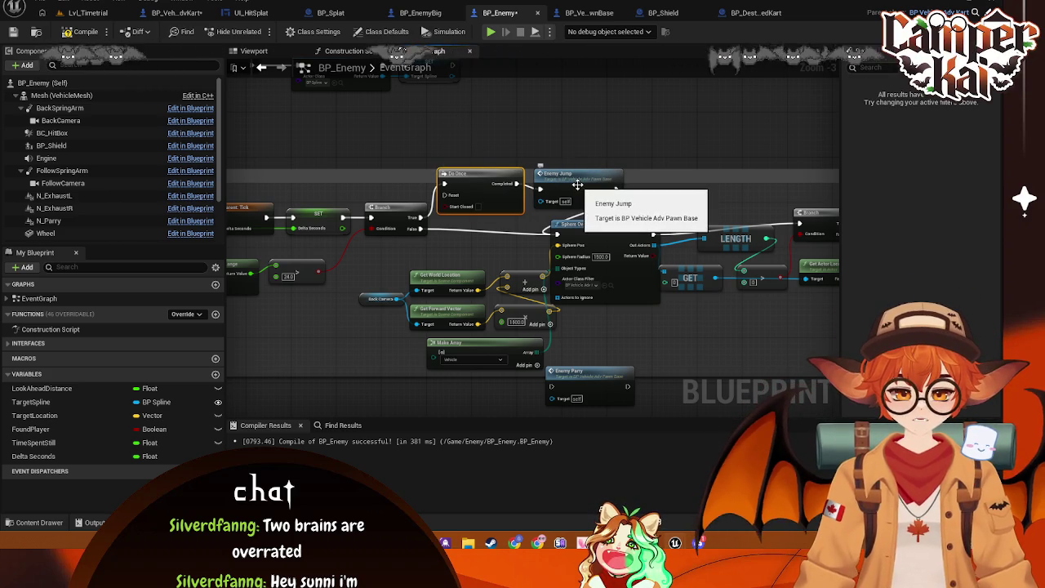
{"action": "key", "text": "Delete"}
{"action": "left_click", "coordinate": [577, 181]}
{"action": "key", "text": "Delete"}
{"action": "left_click_drag", "start_coordinate": [454, 223], "coordinate": [577, 218]}
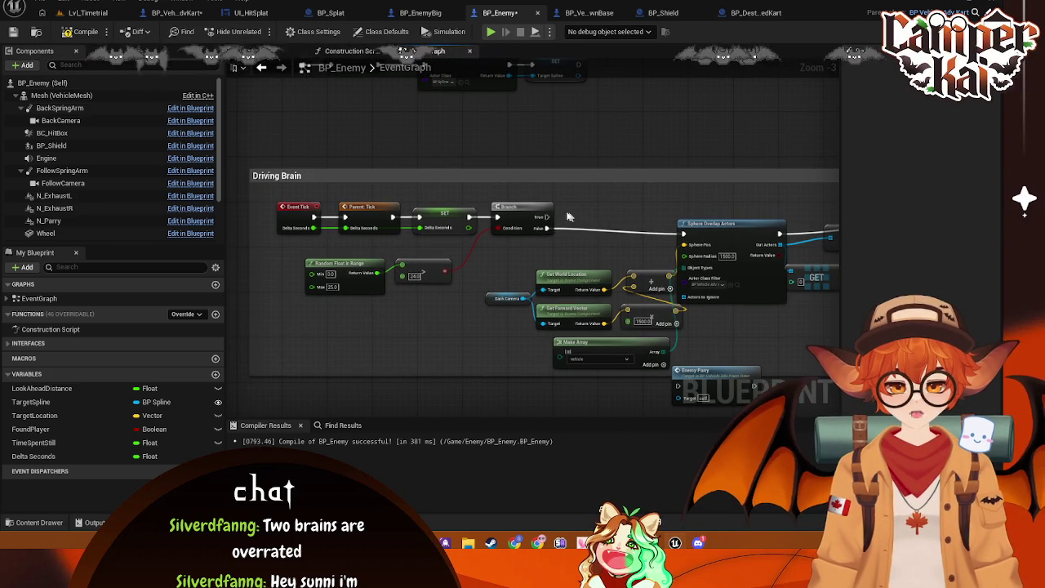
{"action": "key", "text": "Delete"}
- Delete the 24.0 compare and Random Float in Range, then wire SET into Sphere Overlap Actors
{"action": "left_click", "coordinate": [416, 275]}
{"action": "key", "text": "Delete"}
{"action": "left_click", "coordinate": [343, 270]}
{"action": "key", "text": "Delete"}
{"action": "left_click_drag", "start_coordinate": [470, 217], "coordinate": [683, 236]}
- Close the gaps by moving the top row and small Driving Brain nodes up-left together
{"action": "scroll", "coordinate": [494, 222], "scroll_direction": "down", "scroll_amount": 2}
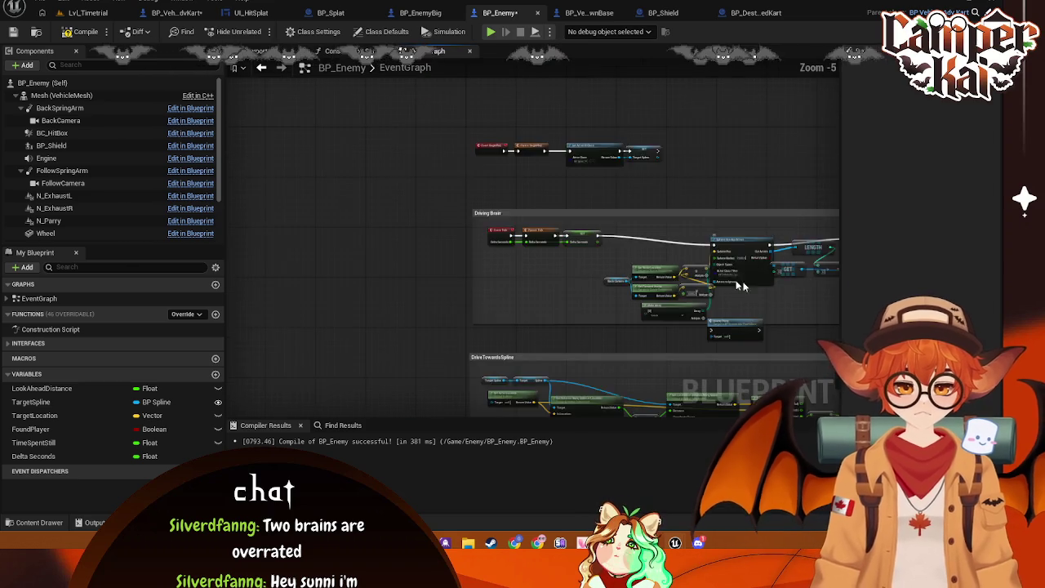
{"action": "left_click_drag", "start_coordinate": [532, 241], "coordinate": [437, 234]}
{"action": "left_click_drag", "start_coordinate": [602, 215], "coordinate": [458, 199]}
{"action": "mouse_move", "coordinate": [750, 213]}
{"action": "left_mouse_down"}
{"action": "mouse_move", "coordinate": [238, 146]}
{"action": "mouse_move", "coordinate": [298, 152]}
{"action": "left_mouse_up"}
{"action": "left_click_drag", "start_coordinate": [537, 155], "coordinate": [465, 137]}
{"action": "mouse_move", "coordinate": [667, 215]}
{"action": "left_mouse_down"}
{"action": "mouse_move", "coordinate": [582, 236]}
{"action": "mouse_move", "coordinate": [576, 212]}
{"action": "mouse_move", "coordinate": [539, 206]}
{"action": "left_mouse_up"}
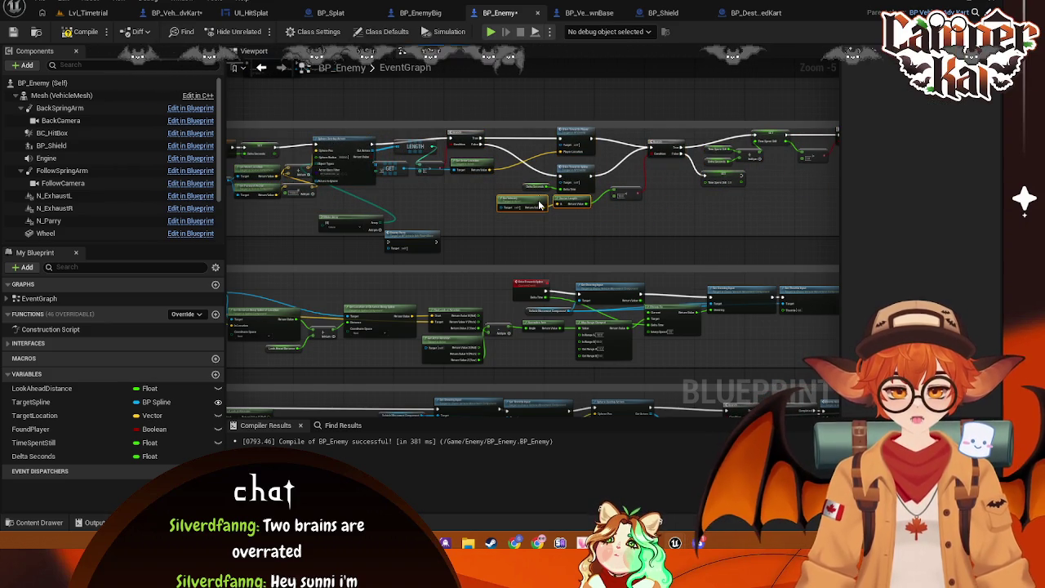
{"action": "left_click_drag", "start_coordinate": [339, 225], "coordinate": [258, 212]}
{"action": "scroll", "coordinate": [258, 213], "scroll_direction": "up", "scroll_amount": 5}
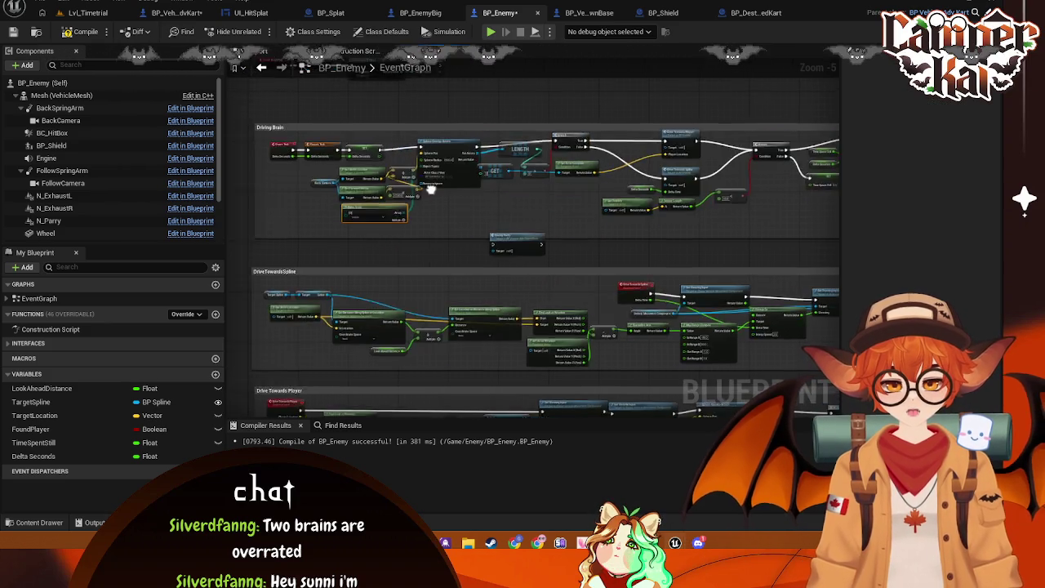
{"action": "left_click_drag", "start_coordinate": [398, 161], "coordinate": [367, 167]}
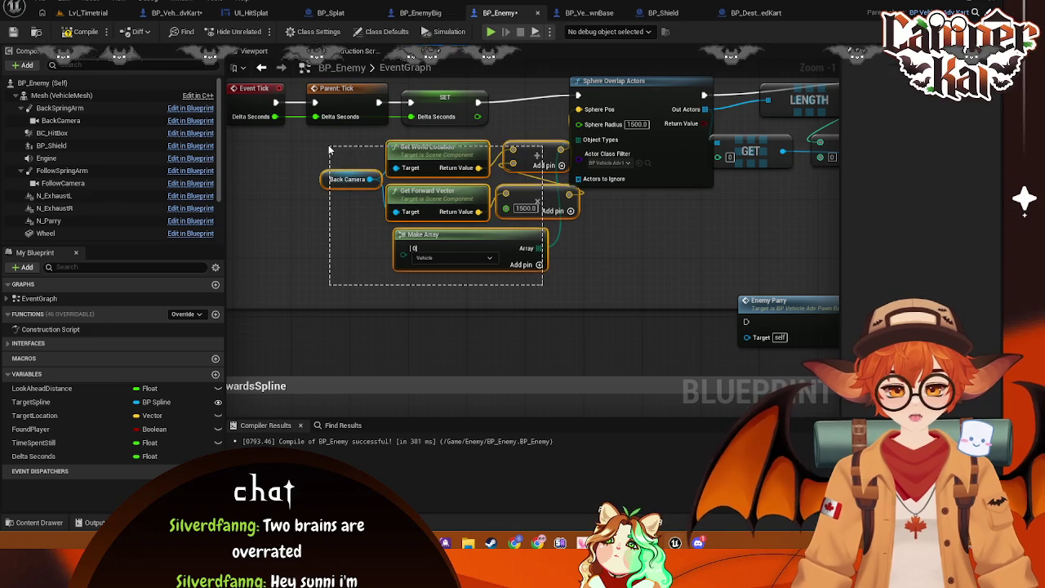
- Shift the camera-position and Make Array nodes left and line up GET with Sphere Overlap Actors
{"action": "left_click_drag", "start_coordinate": [536, 156], "coordinate": [486, 156]}
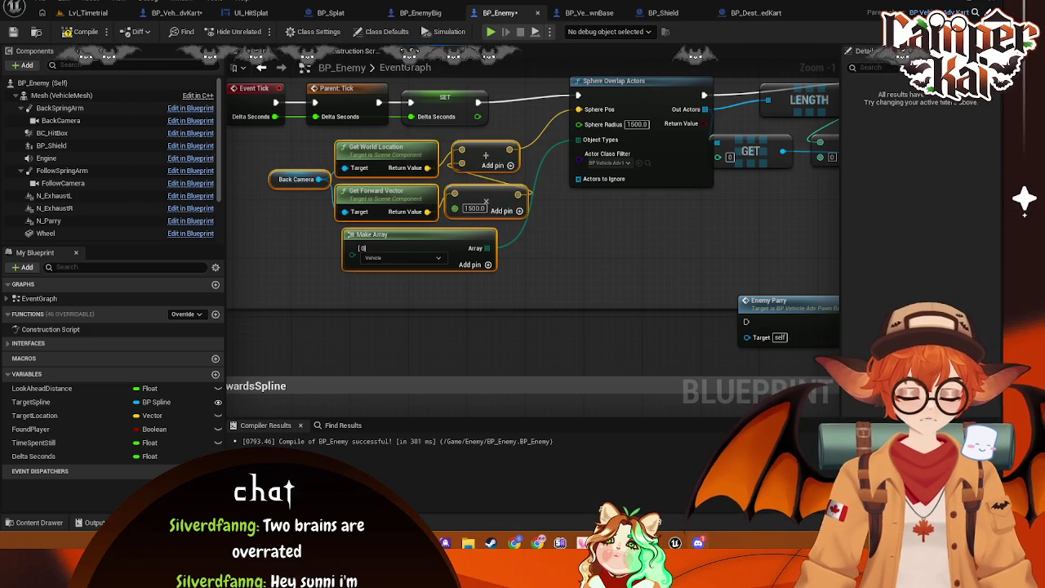
{"action": "key", "text": "Escape"}
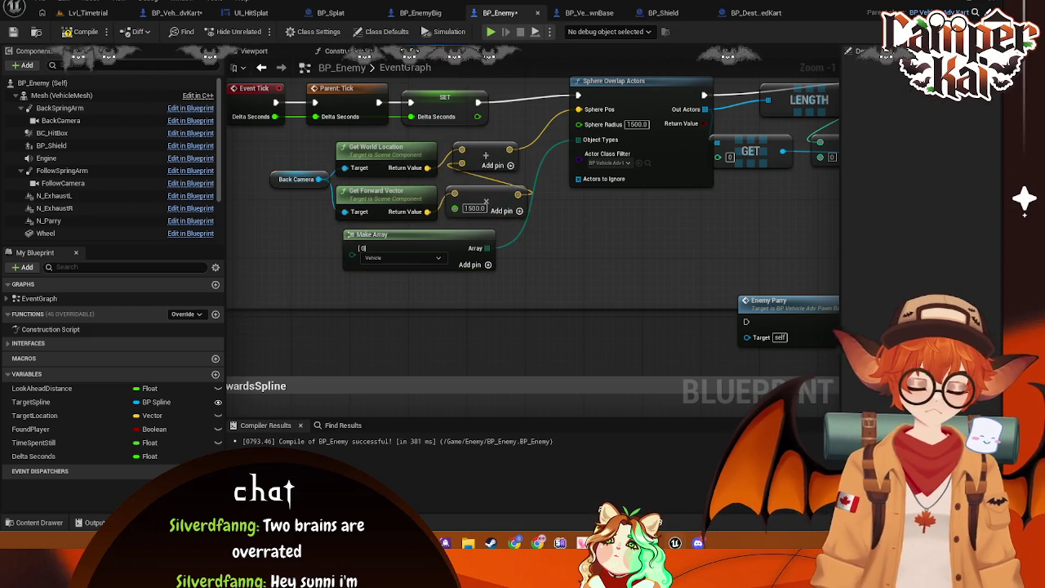
{"action": "scroll", "coordinate": [788, 255], "scroll_direction": "down", "scroll_amount": 4}
{"action": "scroll", "coordinate": [539, 236], "scroll_direction": "up", "scroll_amount": 3}
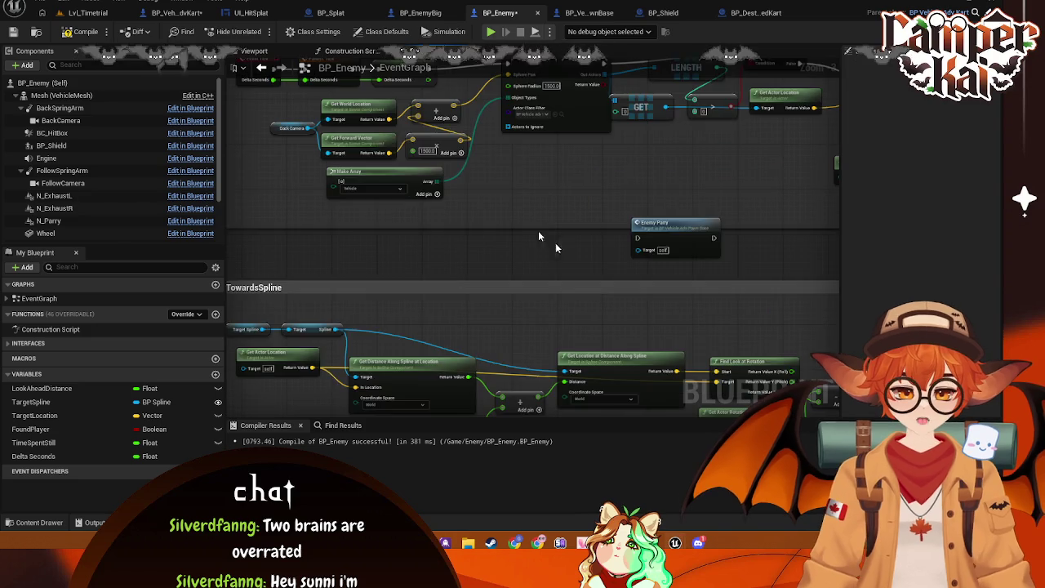
{"action": "left_click_drag", "start_coordinate": [536, 243], "coordinate": [554, 282]}
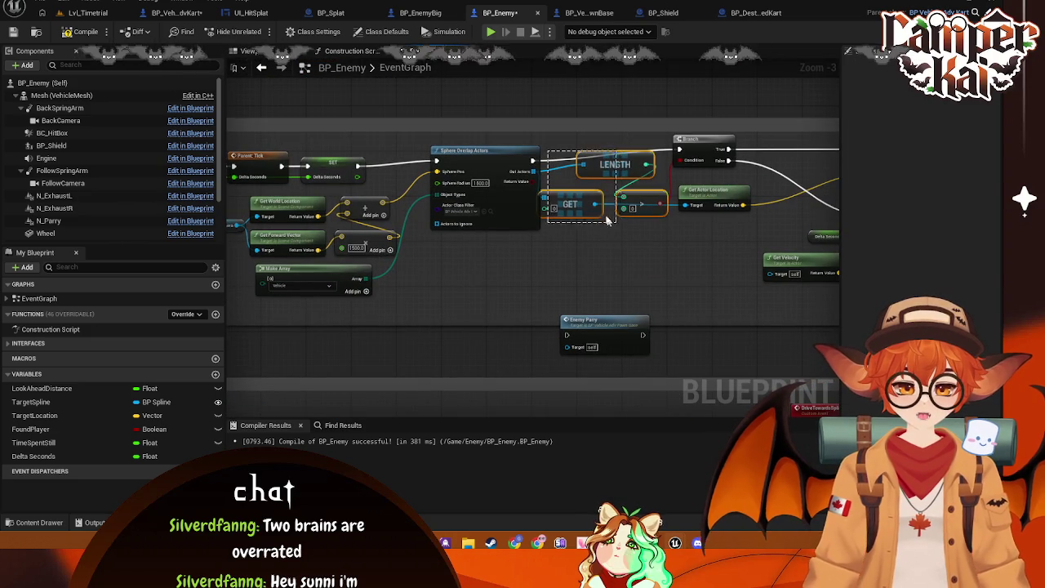
{"action": "left_click_drag", "start_coordinate": [564, 201], "coordinate": [574, 202]}
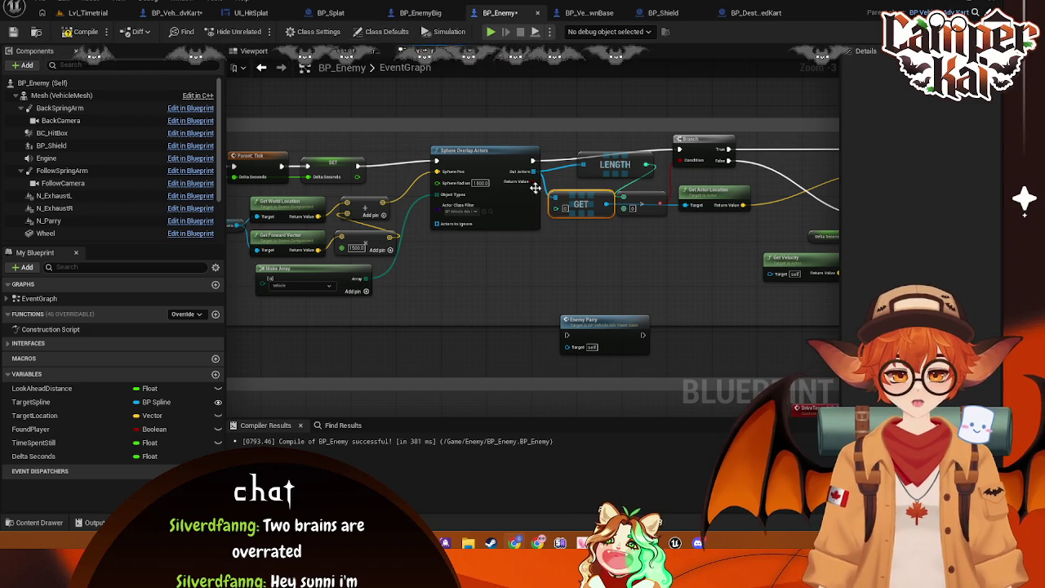
{"action": "left_click_drag", "start_coordinate": [496, 157], "coordinate": [491, 157]}
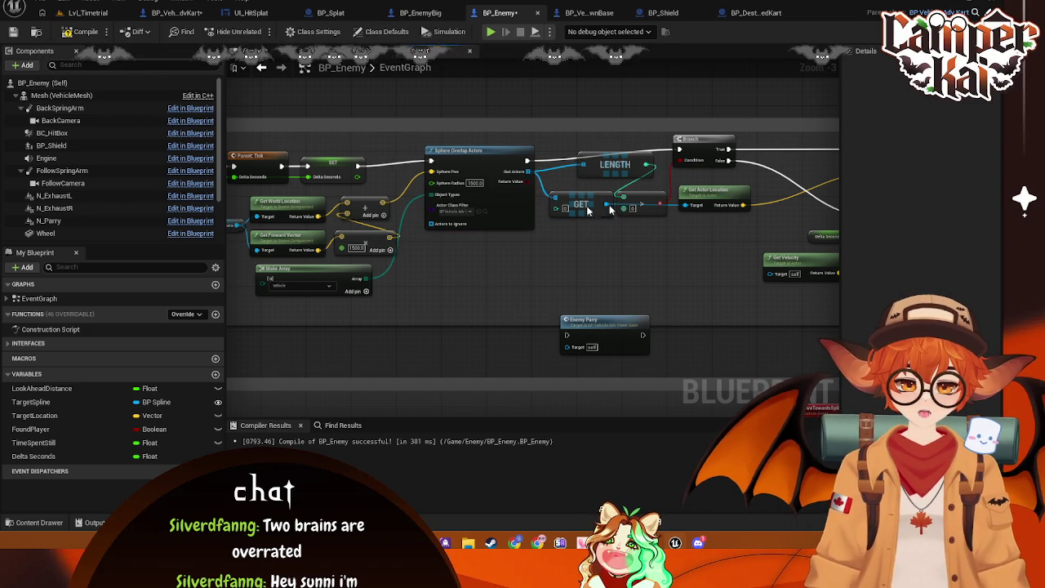
{"action": "left_click_drag", "start_coordinate": [589, 204], "coordinate": [584, 205]}
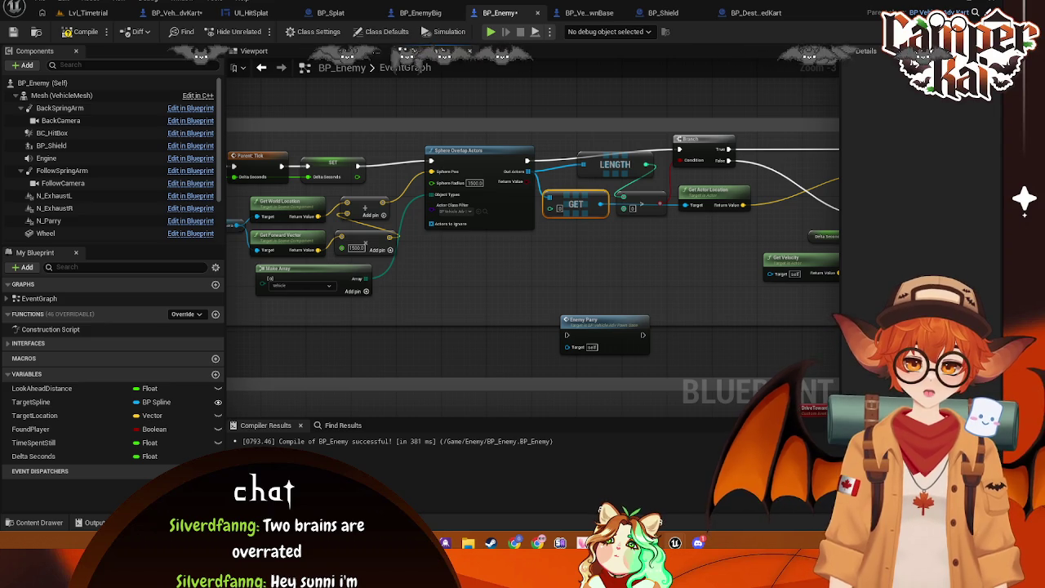
{"action": "mouse_move", "coordinate": [591, 166]}
{"action": "left_mouse_down"}
{"action": "mouse_move", "coordinate": [563, 168]}
{"action": "mouse_move", "coordinate": [615, 165]}
{"action": "mouse_move", "coordinate": [592, 177]}
{"action": "mouse_move", "coordinate": [490, 163]}
{"action": "mouse_move", "coordinate": [384, 175]}
{"action": "mouse_move", "coordinate": [363, 192]}
{"action": "mouse_move", "coordinate": [389, 199]}
{"action": "mouse_move", "coordinate": [356, 200]}
{"action": "left_mouse_up"}
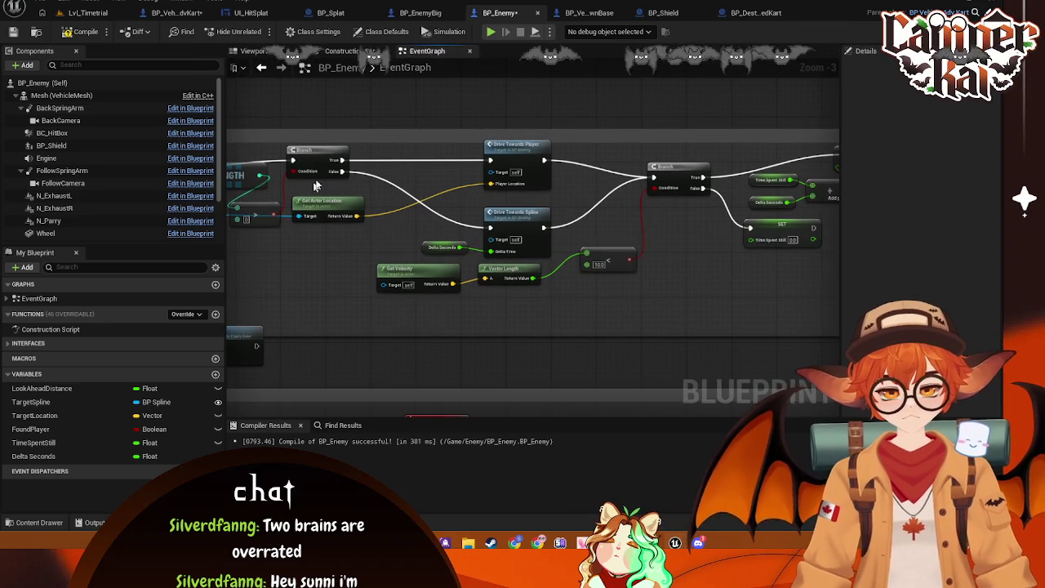
- Compact the speed check: Get Velocity under Vector Length, Branch, comparison and Manual Reset moved closer
{"action": "left_click_drag", "start_coordinate": [487, 227], "coordinate": [441, 194]}
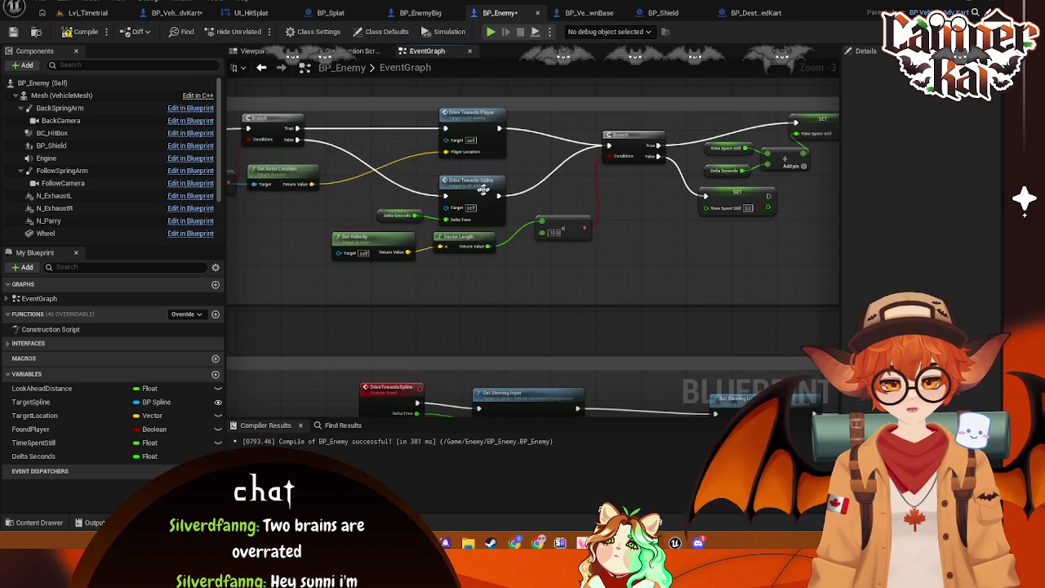
{"action": "mouse_move", "coordinate": [459, 241]}
{"action": "left_mouse_down"}
{"action": "mouse_move", "coordinate": [535, 258]}
{"action": "mouse_move", "coordinate": [557, 249]}
{"action": "mouse_move", "coordinate": [558, 264]}
{"action": "left_mouse_up"}
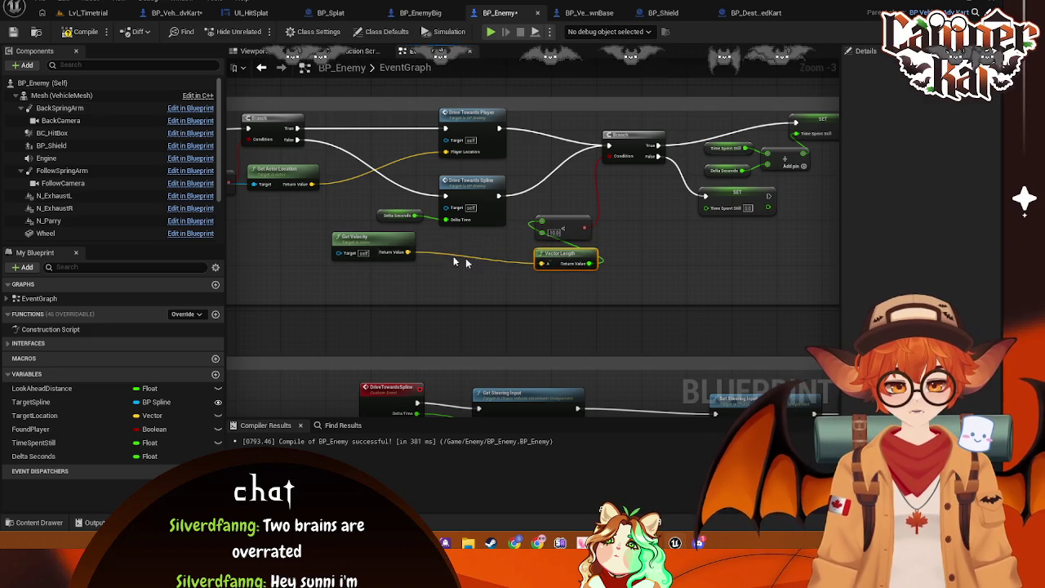
{"action": "mouse_move", "coordinate": [391, 256]}
{"action": "left_mouse_down"}
{"action": "mouse_move", "coordinate": [581, 296]}
{"action": "mouse_move", "coordinate": [523, 208]}
{"action": "mouse_move", "coordinate": [606, 211]}
{"action": "mouse_move", "coordinate": [630, 183]}
{"action": "left_mouse_up"}
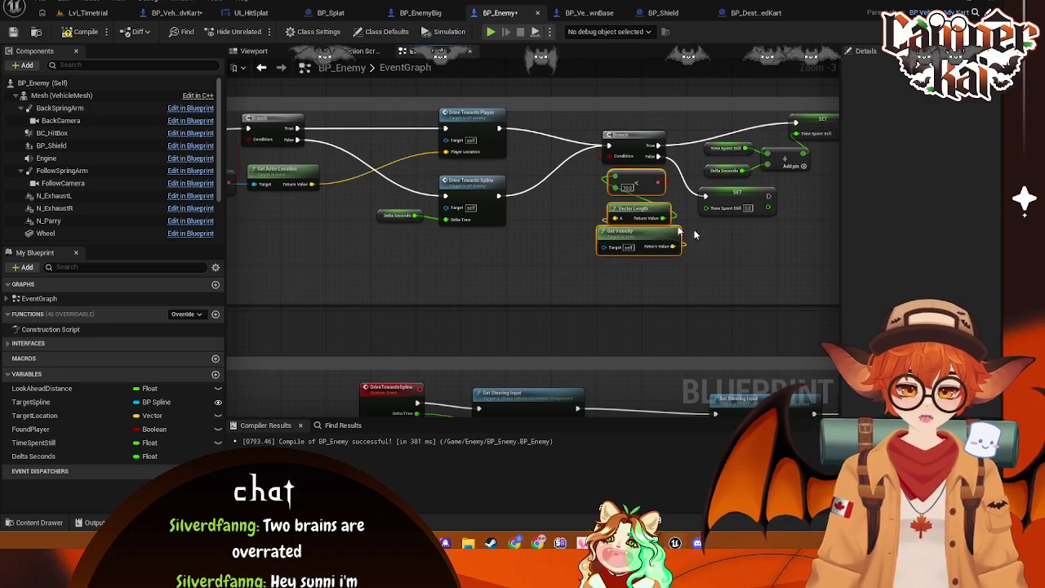
{"action": "left_click_drag", "start_coordinate": [745, 242], "coordinate": [568, 247]}
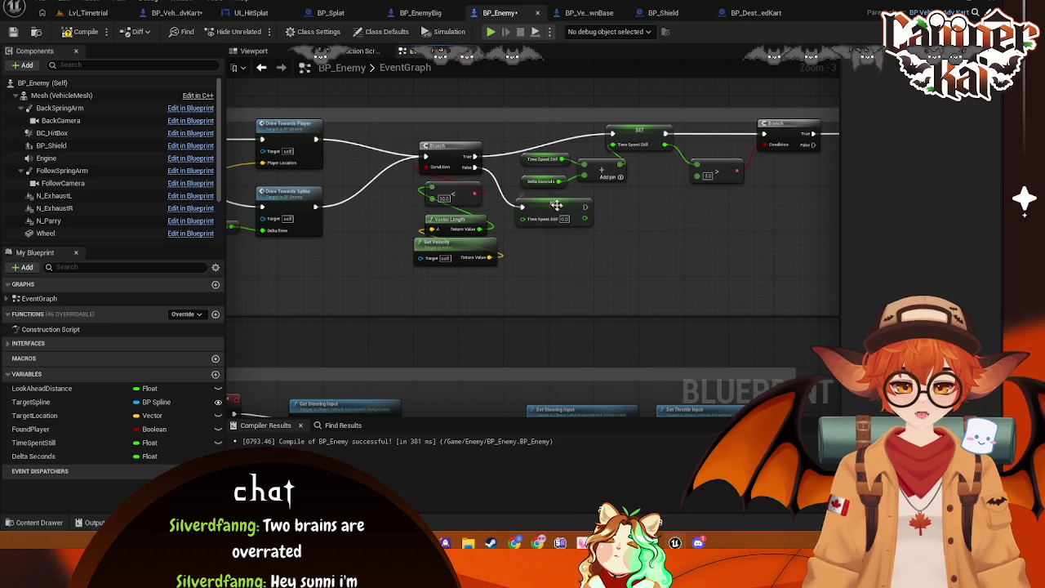
{"action": "left_click_drag", "start_coordinate": [555, 203], "coordinate": [602, 213]}
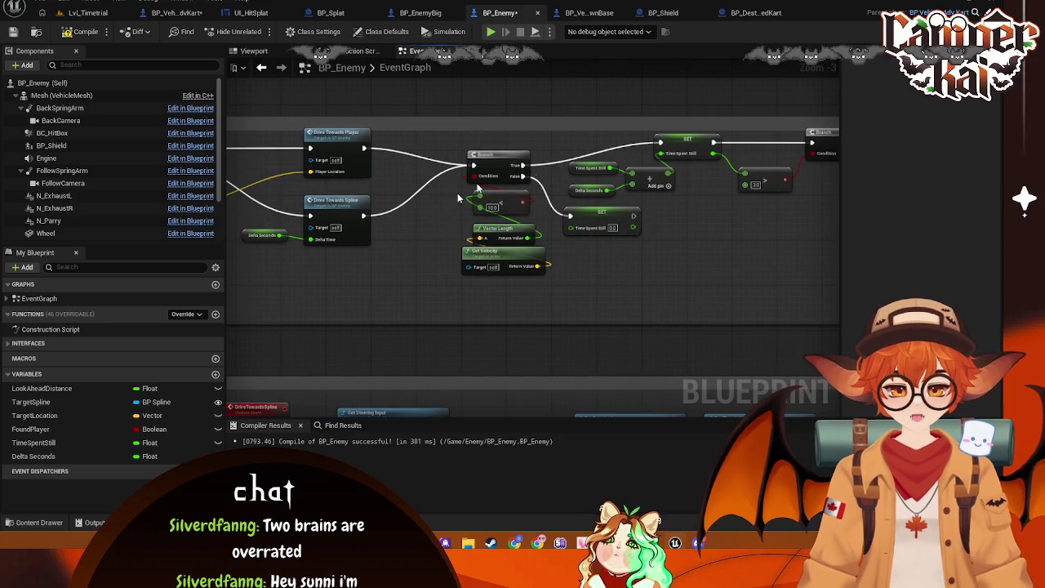
{"action": "left_click_drag", "start_coordinate": [447, 210], "coordinate": [337, 217]}
{"action": "left_click_drag", "start_coordinate": [721, 141], "coordinate": [696, 140]}
{"action": "left_click_drag", "start_coordinate": [655, 178], "coordinate": [632, 179]}
{"action": "left_click_drag", "start_coordinate": [811, 144], "coordinate": [782, 145]}
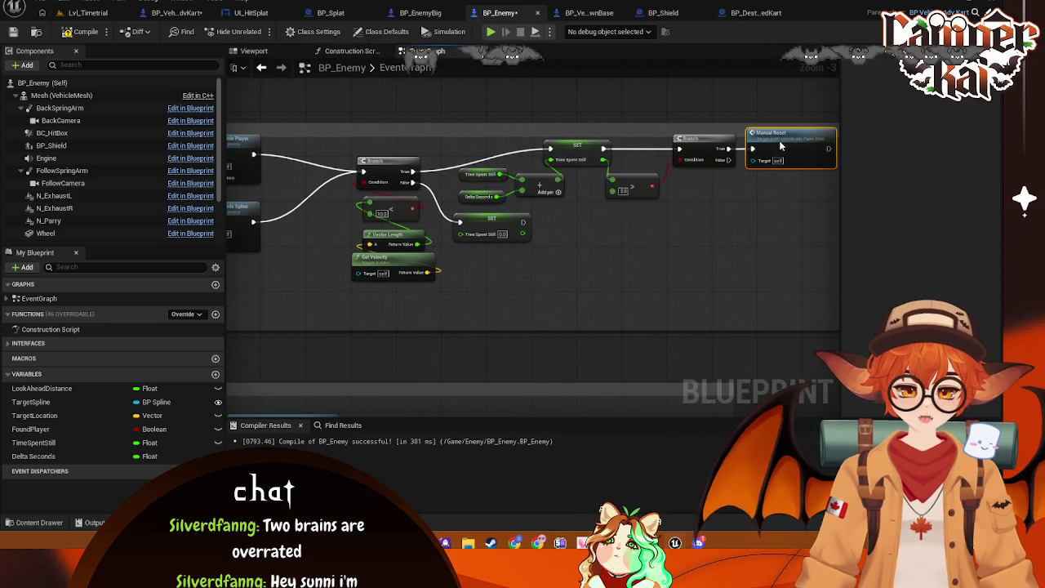
- Move Drive Towards Spline right, Delta Seconds beneath it and Enemy Parry beside it
{"action": "left_click_drag", "start_coordinate": [664, 217], "coordinate": [872, 254]}
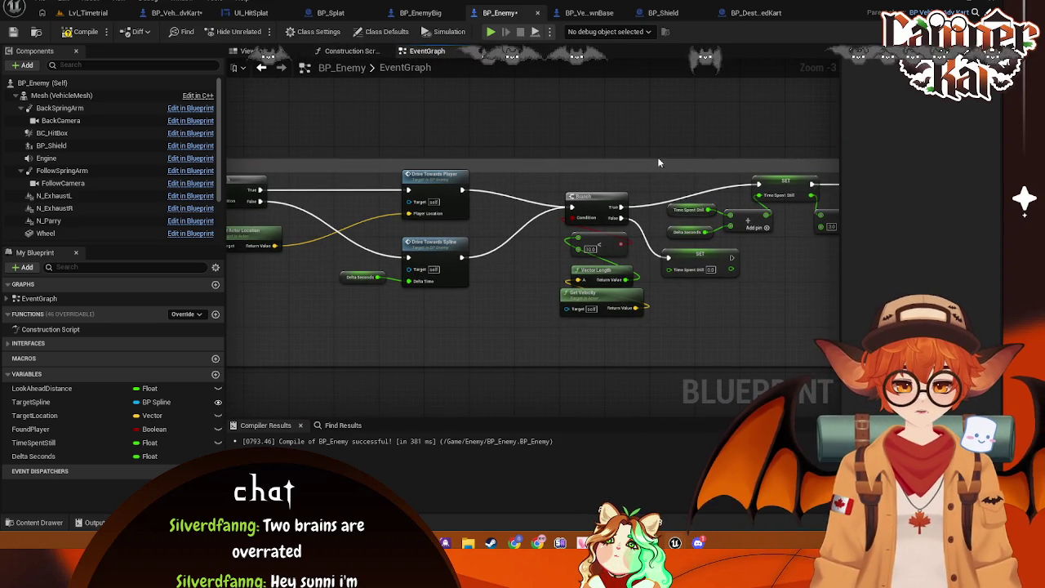
{"action": "left_click_drag", "start_coordinate": [422, 283], "coordinate": [571, 246]}
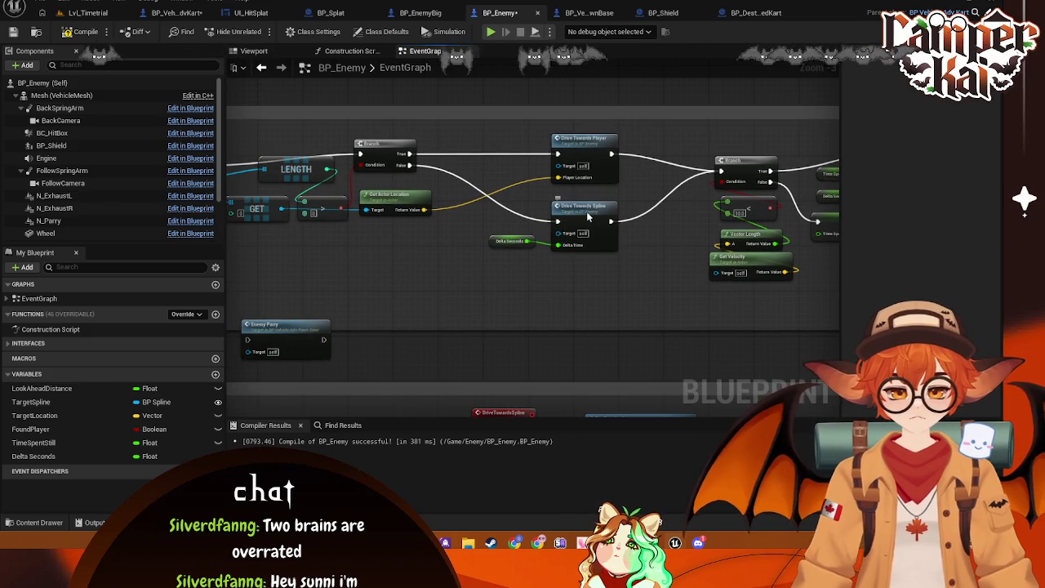
{"action": "left_click_drag", "start_coordinate": [581, 206], "coordinate": [631, 206]}
{"action": "left_click_drag", "start_coordinate": [508, 243], "coordinate": [582, 262]}
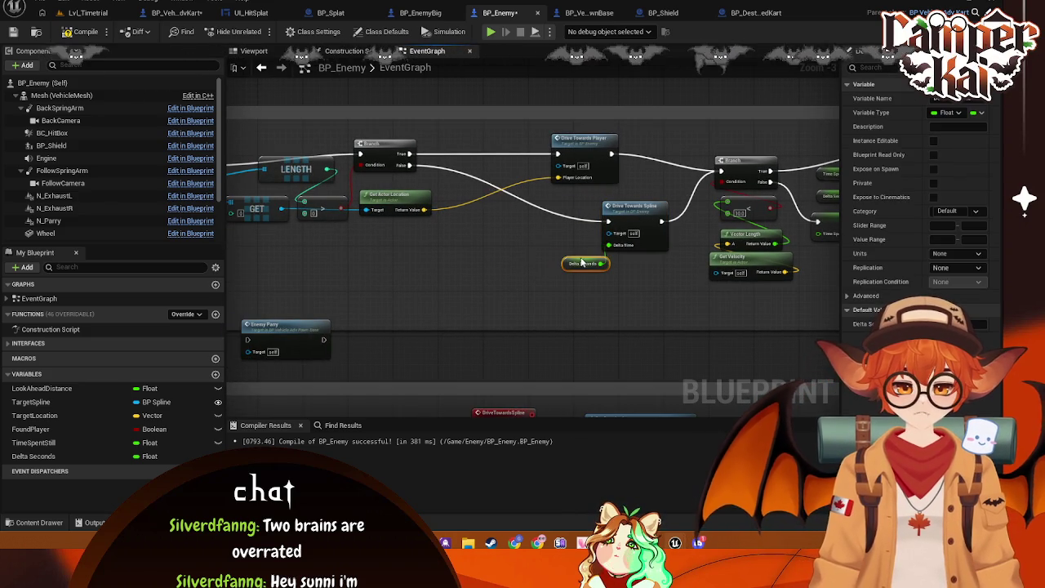
{"action": "mouse_move", "coordinate": [273, 333]}
{"action": "left_mouse_down"}
{"action": "mouse_move", "coordinate": [521, 241]}
{"action": "mouse_move", "coordinate": [505, 226]}
{"action": "left_mouse_up"}
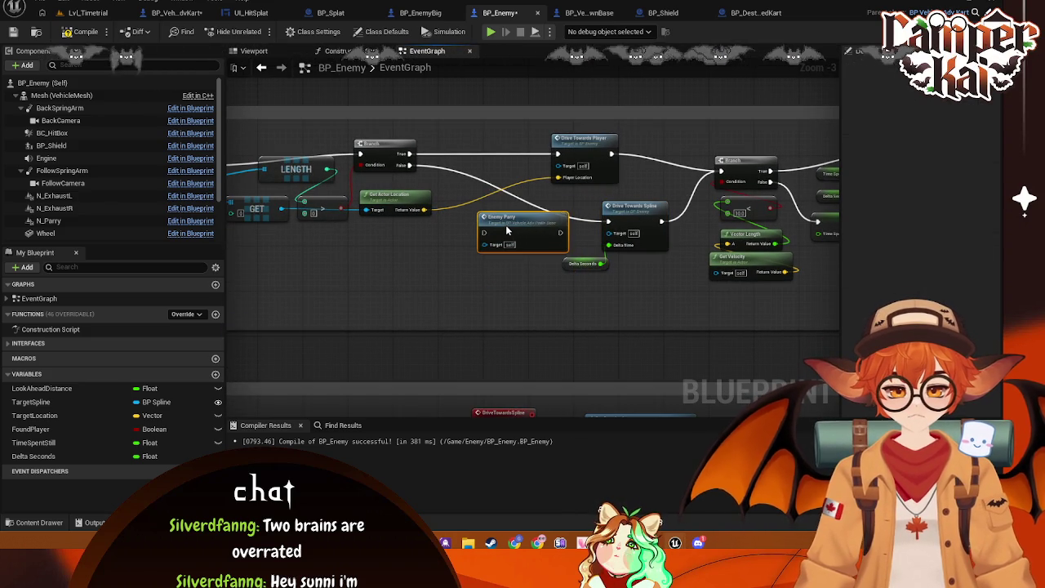
{"action": "mouse_move", "coordinate": [414, 165]}
{"action": "left_mouse_down"}
{"action": "mouse_move", "coordinate": [490, 237]}
{"action": "mouse_move", "coordinate": [561, 232]}
{"action": "mouse_move", "coordinate": [645, 253]}
{"action": "mouse_move", "coordinate": [739, 246]}
{"action": "left_mouse_up"}
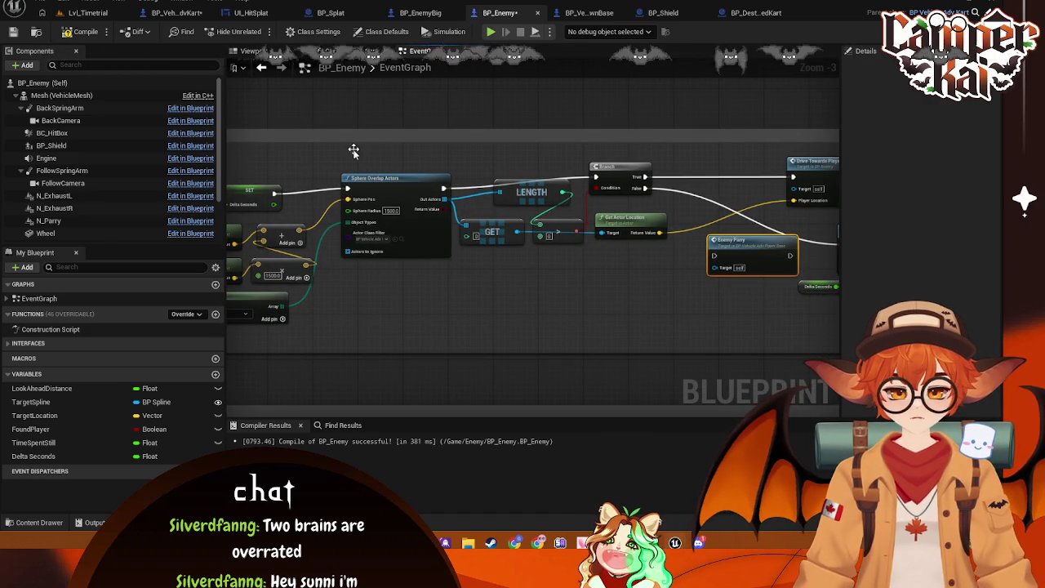
- Select the Get Forward Vector, multiply and Make Array overlap helper nodes
{"action": "left_click_drag", "start_coordinate": [401, 236], "coordinate": [524, 263]}
{"action": "mouse_move", "coordinate": [444, 322]}
{"action": "left_mouse_down"}
{"action": "mouse_move", "coordinate": [294, 286]}
{"action": "mouse_move", "coordinate": [327, 255]}
{"action": "mouse_move", "coordinate": [507, 307]}
{"action": "mouse_move", "coordinate": [705, 320]}
{"action": "left_mouse_up"}
{"action": "left_click_drag", "start_coordinate": [678, 204], "coordinate": [621, 204]}
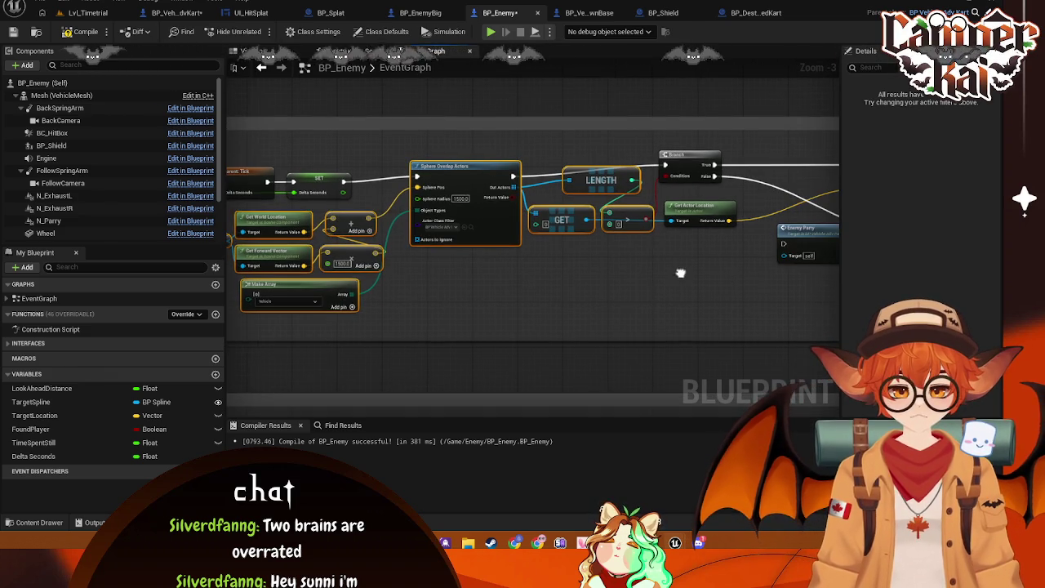
- Box-select the nodes after the Branch and shift them right to open space
{"action": "left_click_drag", "start_coordinate": [682, 271], "coordinate": [590, 252]}
{"action": "scroll", "coordinate": [588, 247], "scroll_direction": "down", "scroll_amount": 1}
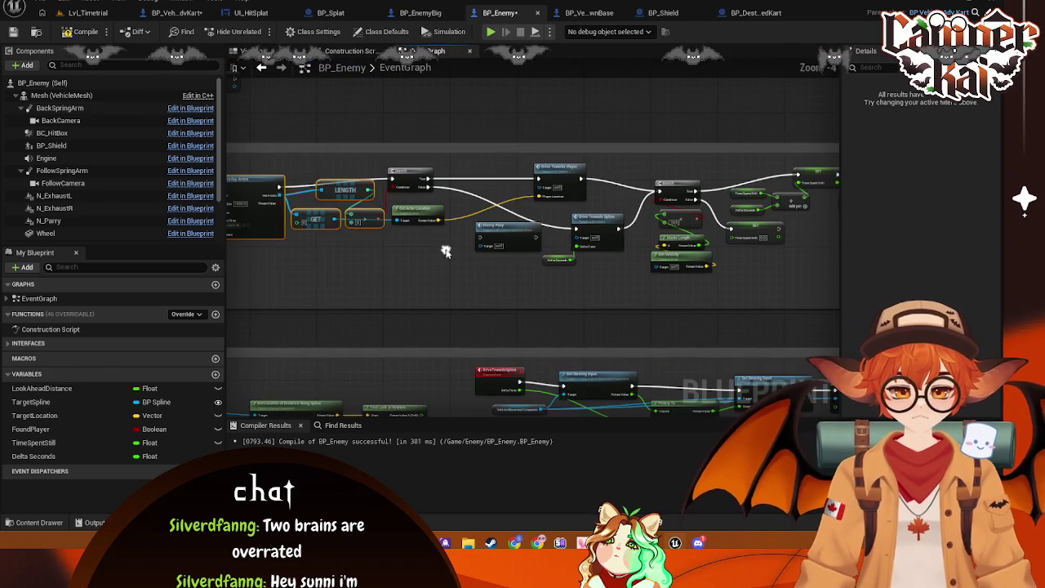
{"action": "mouse_move", "coordinate": [513, 234]}
{"action": "left_mouse_down"}
{"action": "mouse_move", "coordinate": [665, 226]}
{"action": "mouse_move", "coordinate": [625, 220]}
{"action": "left_mouse_up"}
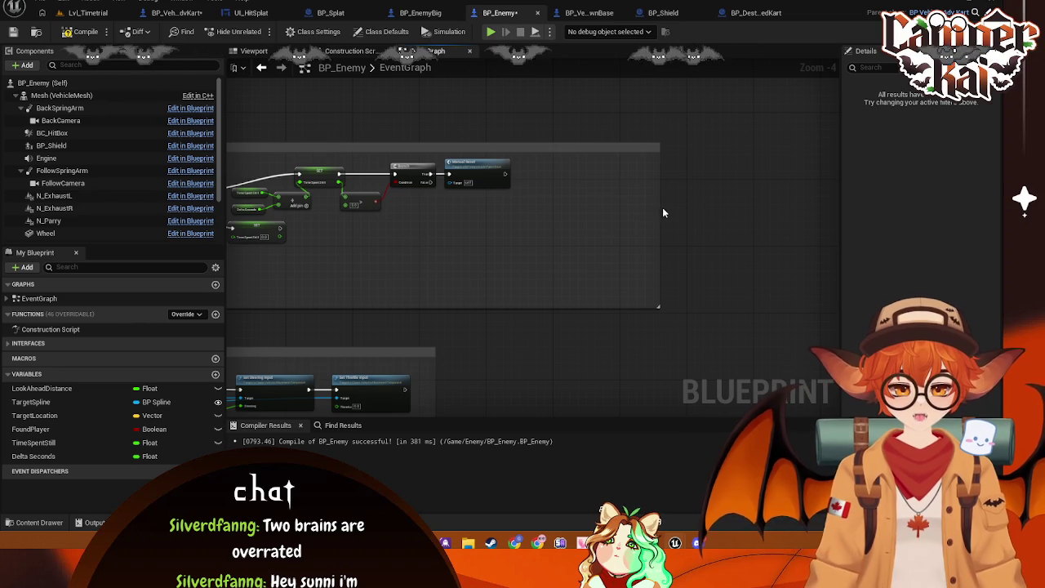
{"action": "mouse_move", "coordinate": [572, 242]}
{"action": "left_mouse_down"}
{"action": "mouse_move", "coordinate": [976, 237]}
{"action": "mouse_move", "coordinate": [574, 265]}
{"action": "left_mouse_up"}
{"action": "mouse_move", "coordinate": [642, 275]}
{"action": "left_mouse_down"}
{"action": "mouse_move", "coordinate": [384, 155]}
{"action": "mouse_move", "coordinate": [253, 163]}
{"action": "mouse_move", "coordinate": [588, 168]}
{"action": "left_mouse_up"}
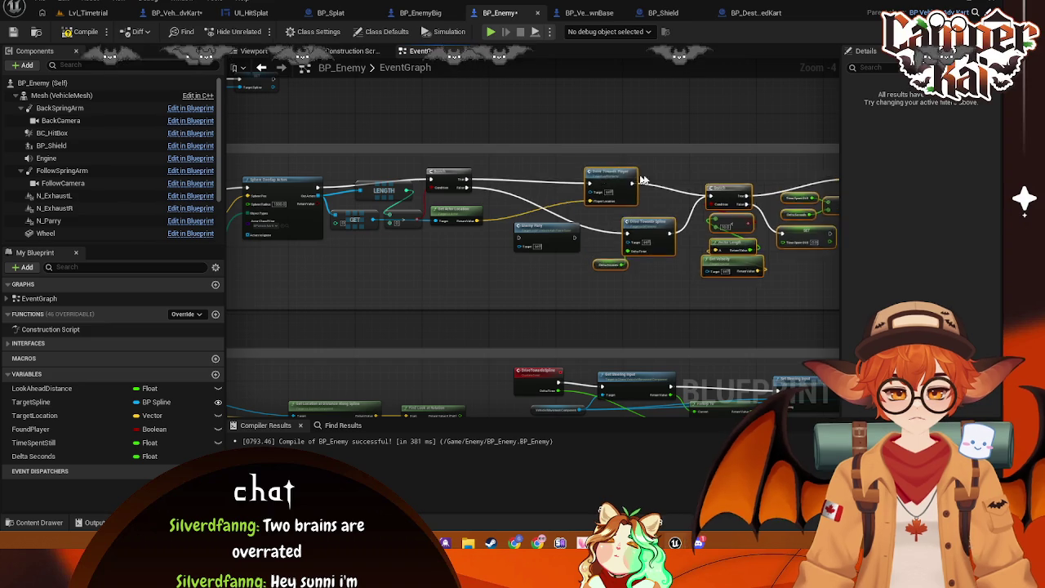
{"action": "mouse_move", "coordinate": [650, 233]}
{"action": "left_mouse_down"}
{"action": "mouse_move", "coordinate": [351, 204]}
{"action": "mouse_move", "coordinate": [438, 189]}
{"action": "left_mouse_up"}
{"action": "left_click_drag", "start_coordinate": [608, 153], "coordinate": [638, 178]}
{"action": "mouse_move", "coordinate": [401, 284]}
{"action": "left_mouse_down"}
{"action": "mouse_move", "coordinate": [326, 285]}
{"action": "mouse_move", "coordinate": [385, 217]}
{"action": "mouse_move", "coordinate": [443, 240]}
{"action": "mouse_move", "coordinate": [315, 288]}
{"action": "left_mouse_up"}
- Paste the copied Sphere Overlap Actors group and wire Branch False into it
{"action": "key", "text": "ctrl+v"}
{"action": "left_click_drag", "start_coordinate": [545, 192], "coordinate": [548, 187]}
{"action": "scroll", "coordinate": [545, 187], "scroll_direction": "up", "scroll_amount": 1}
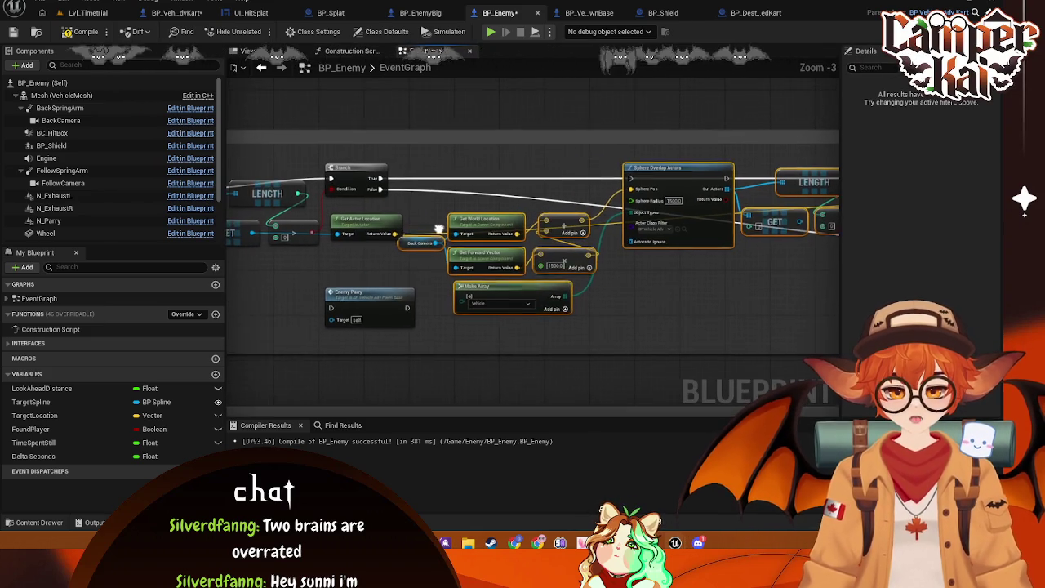
{"action": "left_click_drag", "start_coordinate": [383, 190], "coordinate": [633, 195]}
{"action": "mouse_move", "coordinate": [705, 178]}
{"action": "left_mouse_down"}
{"action": "mouse_move", "coordinate": [435, 177]}
{"action": "mouse_move", "coordinate": [748, 184]}
{"action": "left_mouse_up"}
- Move Enemy Parry down out of the way and shift the pasted overlap nodes left
{"action": "left_click_drag", "start_coordinate": [402, 283], "coordinate": [774, 314]}
{"action": "left_click_drag", "start_coordinate": [768, 237], "coordinate": [696, 242]}
{"action": "key", "text": "ctrl+z"}
{"action": "key", "text": "ctrl+z"}
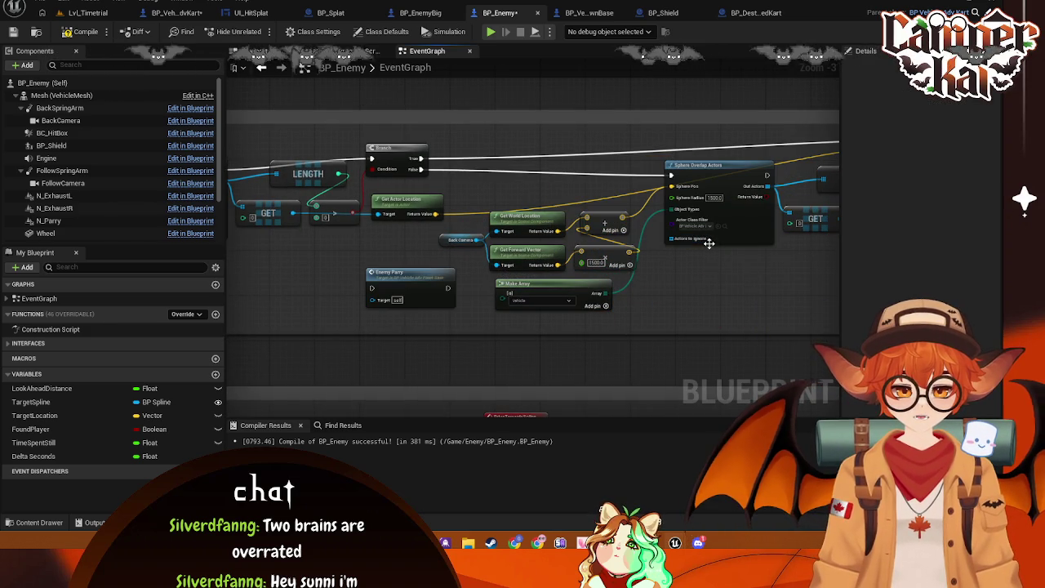
{"action": "left_click_drag", "start_coordinate": [404, 297], "coordinate": [676, 366]}
{"action": "left_click_drag", "start_coordinate": [715, 303], "coordinate": [527, 286]}
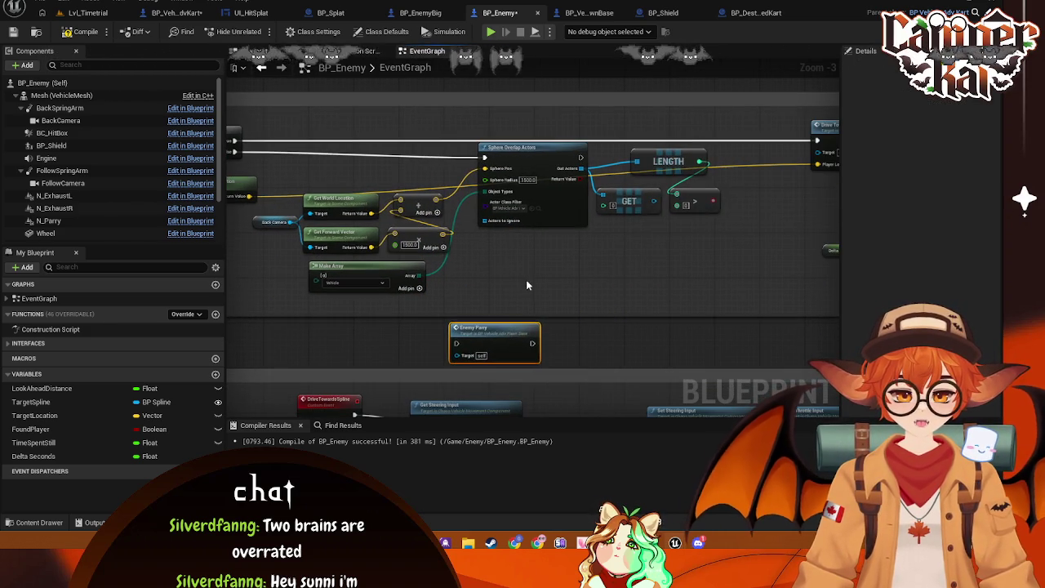
{"action": "mouse_move", "coordinate": [686, 290]}
{"action": "left_mouse_down"}
{"action": "mouse_move", "coordinate": [449, 165]}
{"action": "mouse_move", "coordinate": [288, 159]}
{"action": "left_mouse_up"}
{"action": "mouse_move", "coordinate": [520, 169]}
{"action": "left_mouse_down"}
{"action": "mouse_move", "coordinate": [405, 196]}
{"action": "mouse_move", "coordinate": [372, 174]}
{"action": "mouse_move", "coordinate": [618, 198]}
{"action": "left_mouse_up"}
- Align Get Actor Location, LENGTH, GET and the forward-vector nodes in the pasted group
{"action": "left_click_drag", "start_coordinate": [458, 199], "coordinate": [463, 189]}
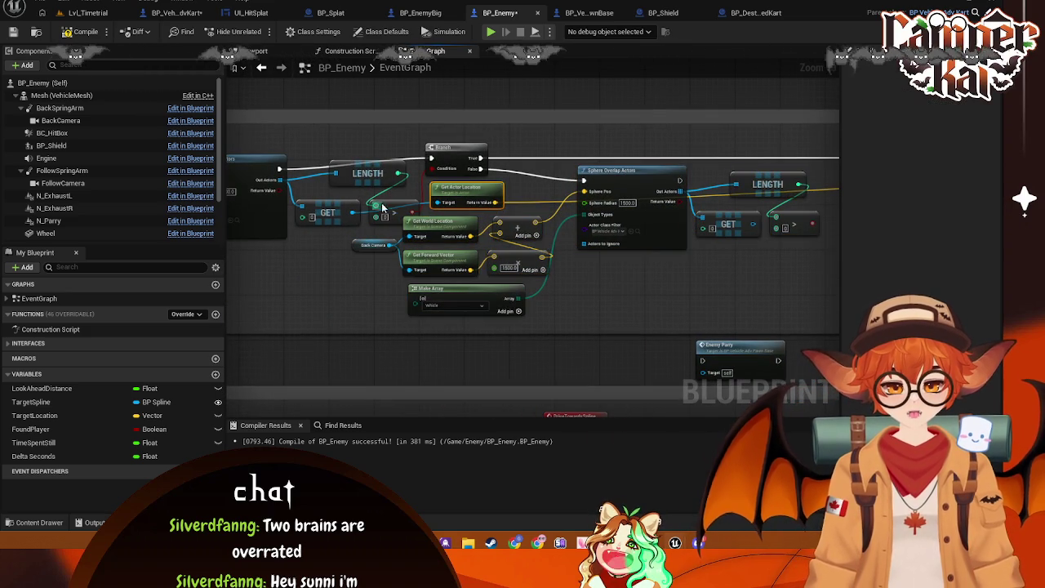
{"action": "left_click_drag", "start_coordinate": [382, 208], "coordinate": [398, 201]}
{"action": "left_click_drag", "start_coordinate": [368, 155], "coordinate": [368, 138]}
{"action": "left_click_drag", "start_coordinate": [326, 211], "coordinate": [327, 193]}
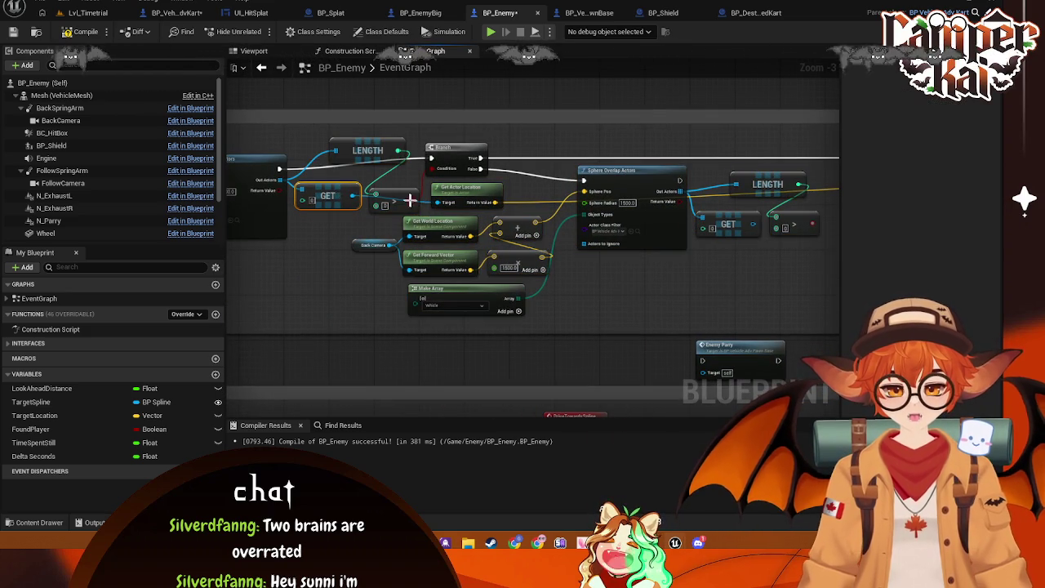
{"action": "left_click_drag", "start_coordinate": [422, 197], "coordinate": [425, 231]}
{"action": "left_click", "coordinate": [570, 264]}
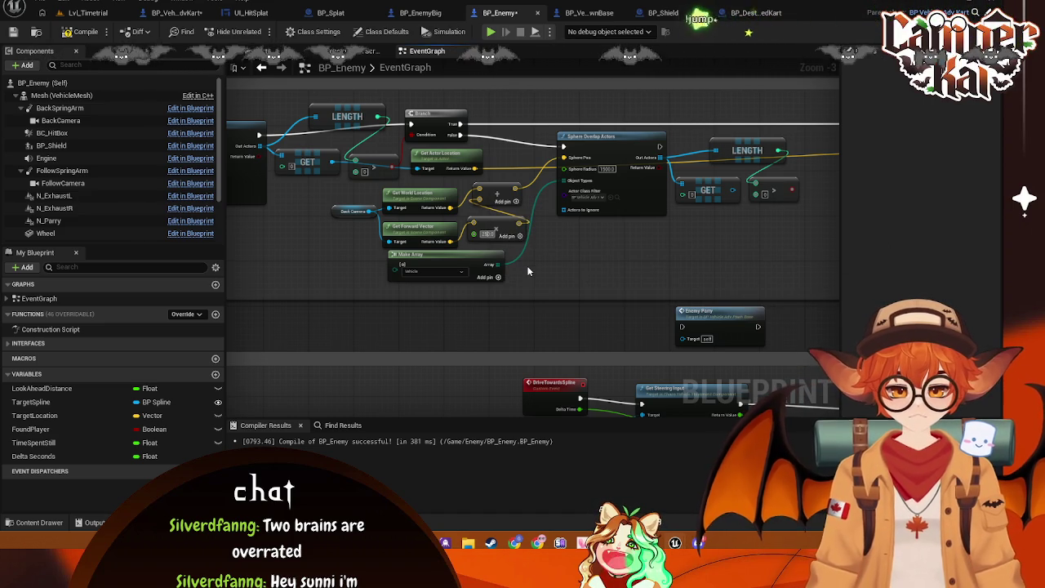
- Set the multiply offset to -250 and the Sphere Radius to 250
{"action": "left_click", "coordinate": [486, 235]}
{"action": "type", "text": "250"}
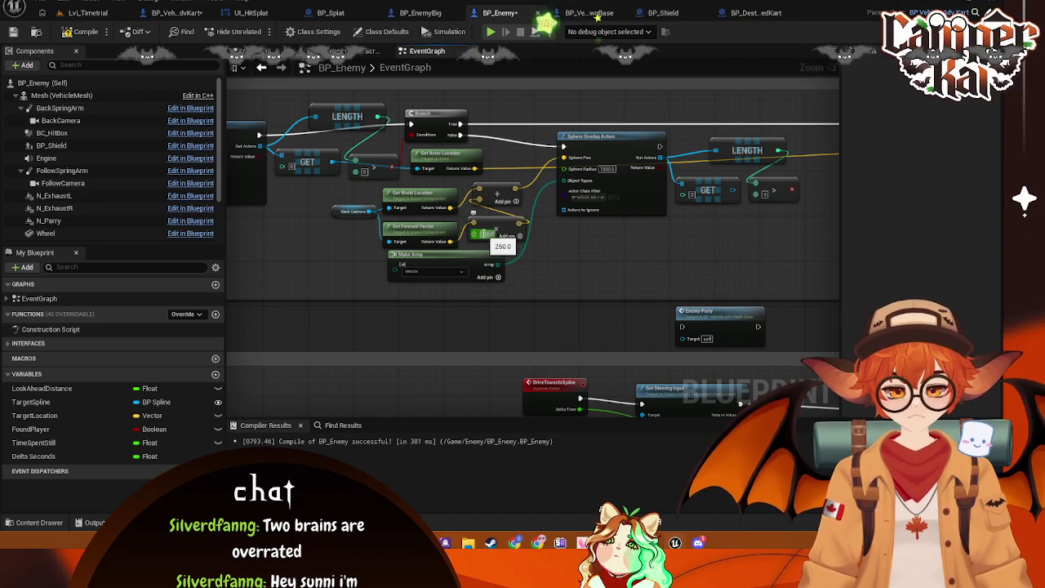
{"action": "type", "text": "-250"}
{"action": "key", "text": "Return"}
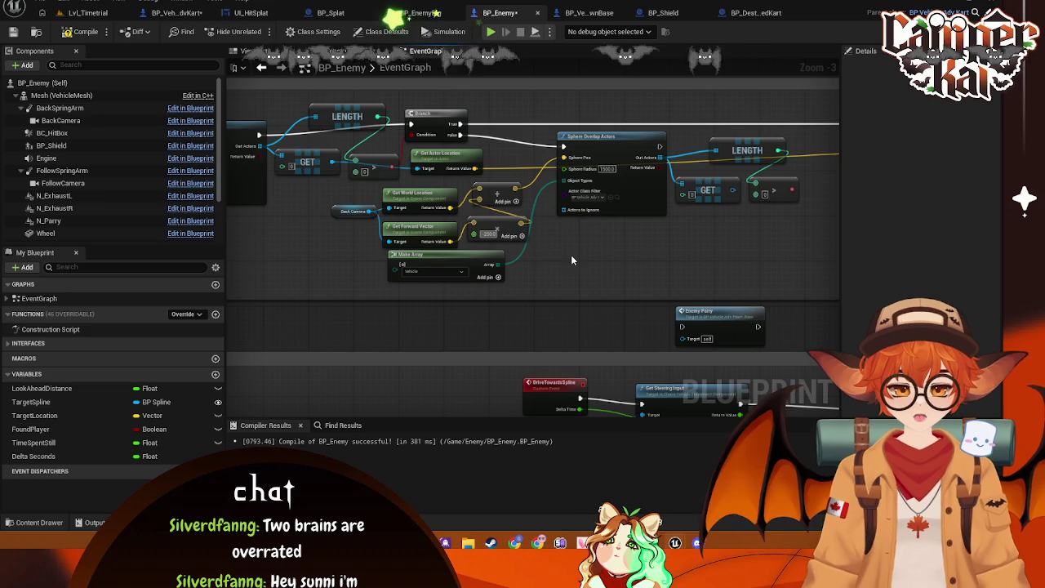
{"action": "key", "text": "Return"}
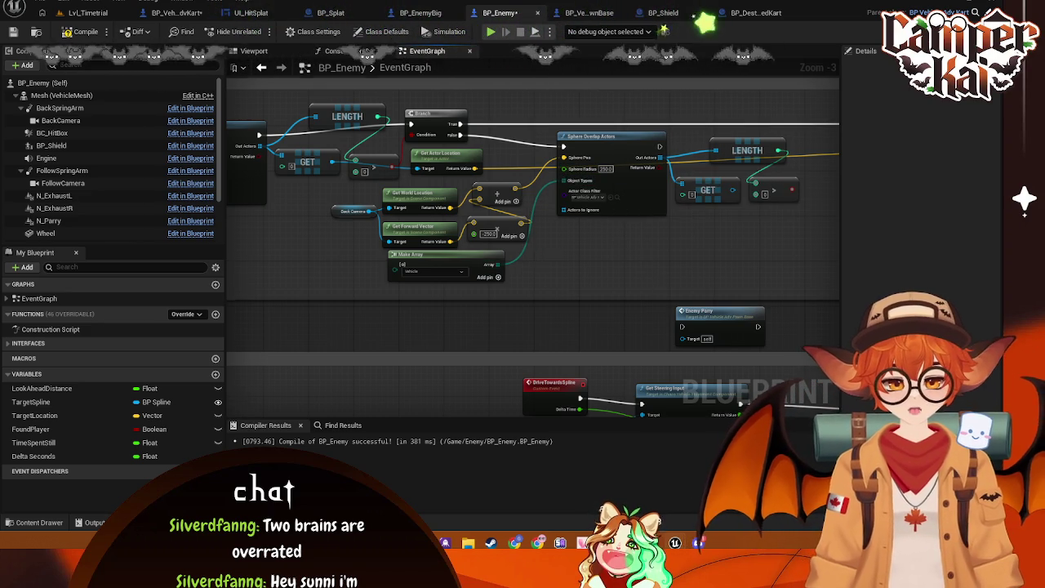
{"action": "left_click_drag", "start_coordinate": [550, 261], "coordinate": [376, 284]}
- Delete the unneeded GET node and place LENGTH and the comparison beside Out Actors
{"action": "left_click_drag", "start_coordinate": [601, 259], "coordinate": [488, 243]}
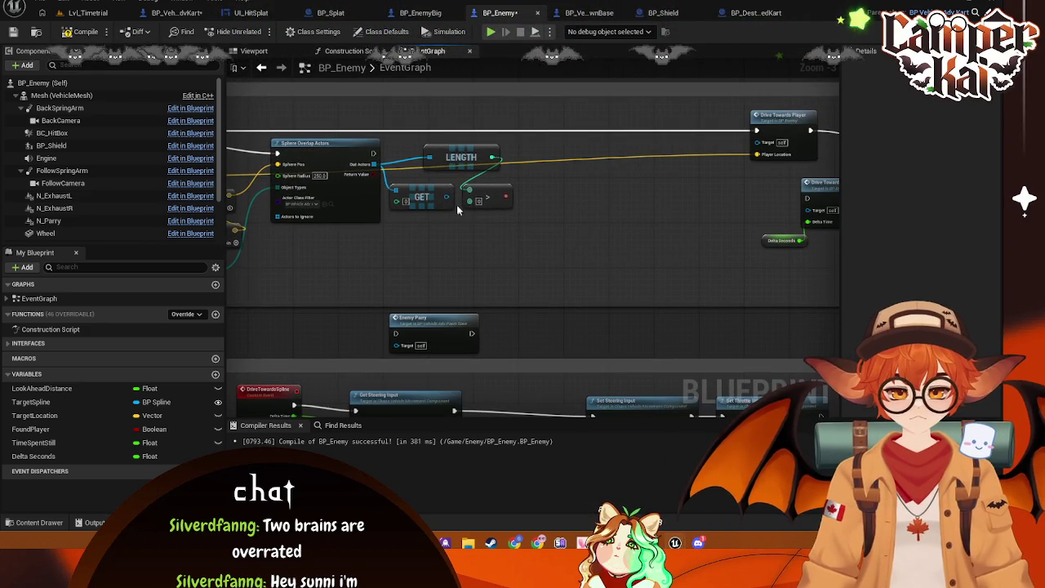
{"action": "mouse_move", "coordinate": [447, 197]}
{"action": "left_mouse_down"}
{"action": "mouse_move", "coordinate": [727, 253]}
{"action": "mouse_move", "coordinate": [443, 266]}
{"action": "mouse_move", "coordinate": [693, 278]}
{"action": "mouse_move", "coordinate": [386, 221]}
{"action": "mouse_move", "coordinate": [341, 234]}
{"action": "left_mouse_up"}
{"action": "key", "text": "Delete"}
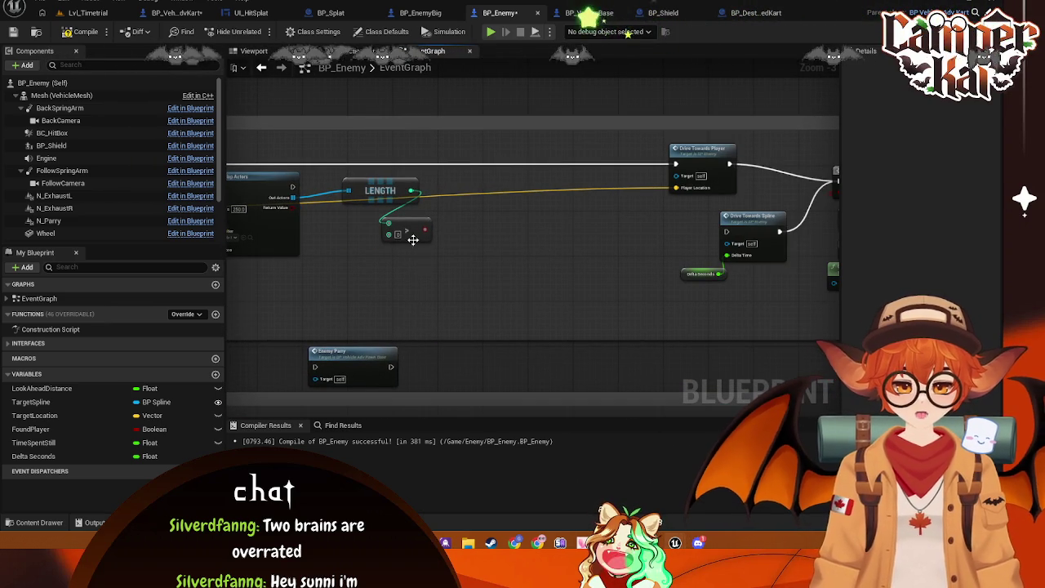
{"action": "left_click_drag", "start_coordinate": [366, 191], "coordinate": [334, 209]}
{"action": "left_click_drag", "start_coordinate": [398, 233], "coordinate": [410, 222]}
{"action": "mouse_move", "coordinate": [376, 372]}
{"action": "left_mouse_down"}
{"action": "mouse_move", "coordinate": [572, 200]}
{"action": "mouse_move", "coordinate": [523, 205]}
{"action": "left_mouse_up"}
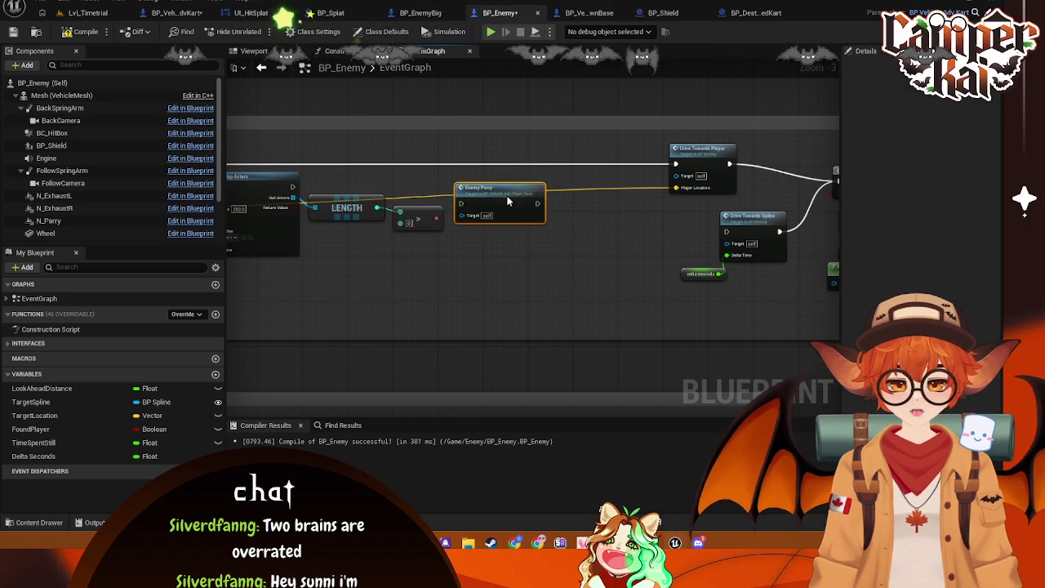
{"action": "left_click_drag", "start_coordinate": [292, 187], "coordinate": [461, 202]}
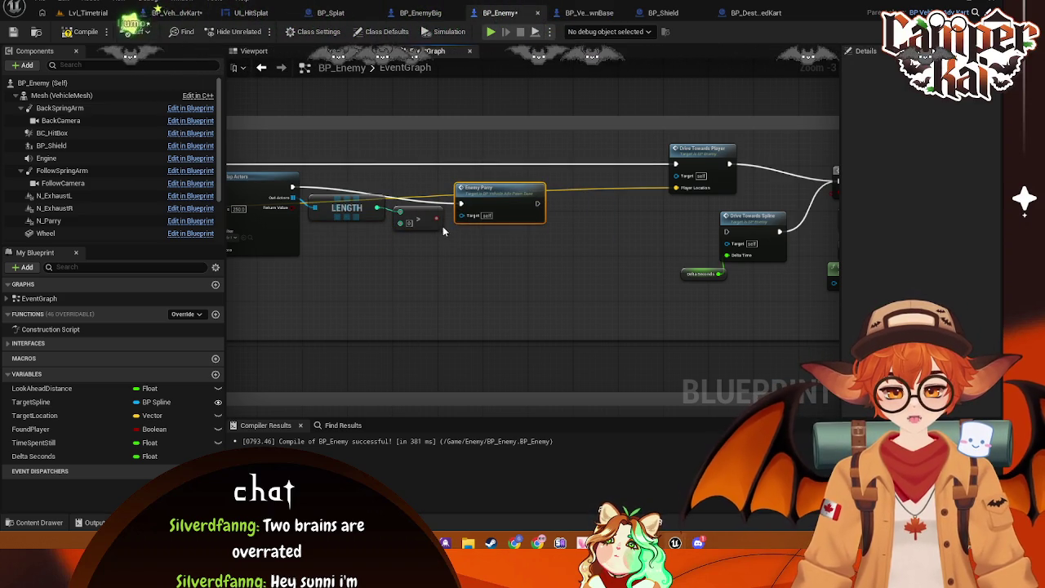
{"action": "key", "text": "ctrl+z"}
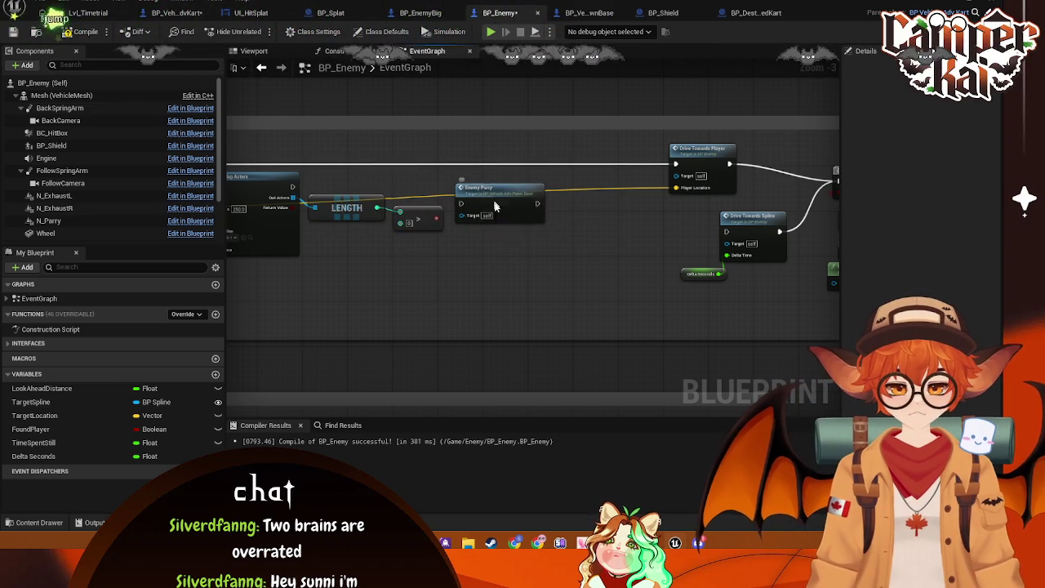
{"action": "key", "text": "ctrl+z"}
- Add a Branch fed by the > comparison, with False wired to Drive Towards Spline
{"action": "mouse_move", "coordinate": [292, 187]}
{"action": "left_mouse_down"}
{"action": "mouse_move", "coordinate": [482, 203]}
{"action": "mouse_move", "coordinate": [467, 199]}
{"action": "mouse_move", "coordinate": [490, 181]}
{"action": "left_mouse_up"}
{"action": "type", "text": "bra"}
{"action": "left_click", "coordinate": [510, 305]}
{"action": "mouse_move", "coordinate": [437, 220]}
{"action": "left_mouse_down"}
{"action": "mouse_move", "coordinate": [466, 198]}
{"action": "mouse_move", "coordinate": [546, 215]}
{"action": "mouse_move", "coordinate": [512, 293]}
{"action": "mouse_move", "coordinate": [578, 190]}
{"action": "mouse_move", "coordinate": [591, 200]}
{"action": "mouse_move", "coordinate": [583, 213]}
{"action": "mouse_move", "coordinate": [651, 216]}
{"action": "left_mouse_up"}
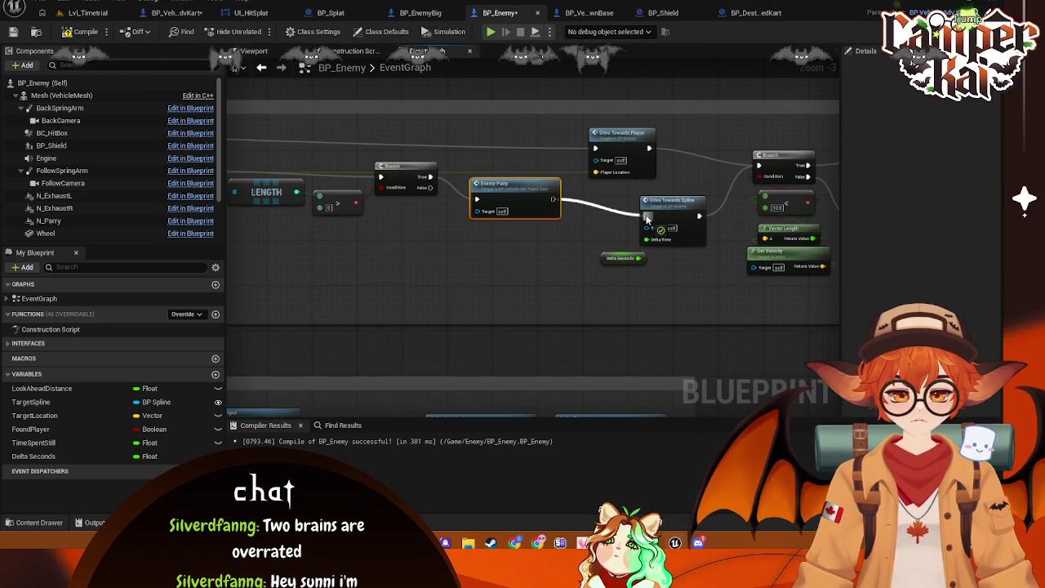
{"action": "mouse_move", "coordinate": [430, 186]}
{"action": "left_mouse_down"}
{"action": "mouse_move", "coordinate": [450, 199]}
{"action": "mouse_move", "coordinate": [651, 215]}
{"action": "left_mouse_up"}
{"action": "mouse_move", "coordinate": [487, 270]}
{"action": "left_mouse_down"}
{"action": "mouse_move", "coordinate": [560, 291]}
{"action": "mouse_move", "coordinate": [693, 216]}
{"action": "left_mouse_up"}
{"action": "scroll", "coordinate": [561, 291], "scroll_direction": "down", "scroll_amount": 1}
{"action": "mouse_move", "coordinate": [270, 245]}
{"action": "left_mouse_down"}
{"action": "mouse_move", "coordinate": [425, 264]}
{"action": "mouse_move", "coordinate": [560, 228]}
{"action": "mouse_move", "coordinate": [600, 236]}
{"action": "mouse_move", "coordinate": [560, 252]}
{"action": "mouse_move", "coordinate": [583, 253]}
{"action": "left_mouse_up"}
{"action": "scroll", "coordinate": [579, 242], "scroll_direction": "up", "scroll_amount": 1}
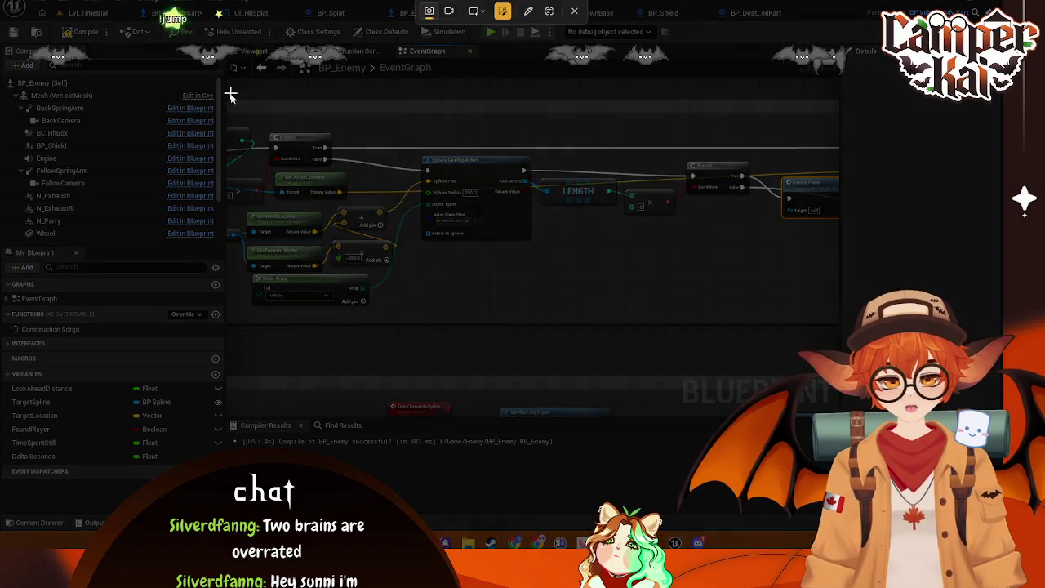
- Capture a screenshot of the new Branch section of the graph
{"action": "left_click_drag", "start_coordinate": [232, 94], "coordinate": [845, 341]}
{"action": "left_click", "coordinate": [426, 360]}
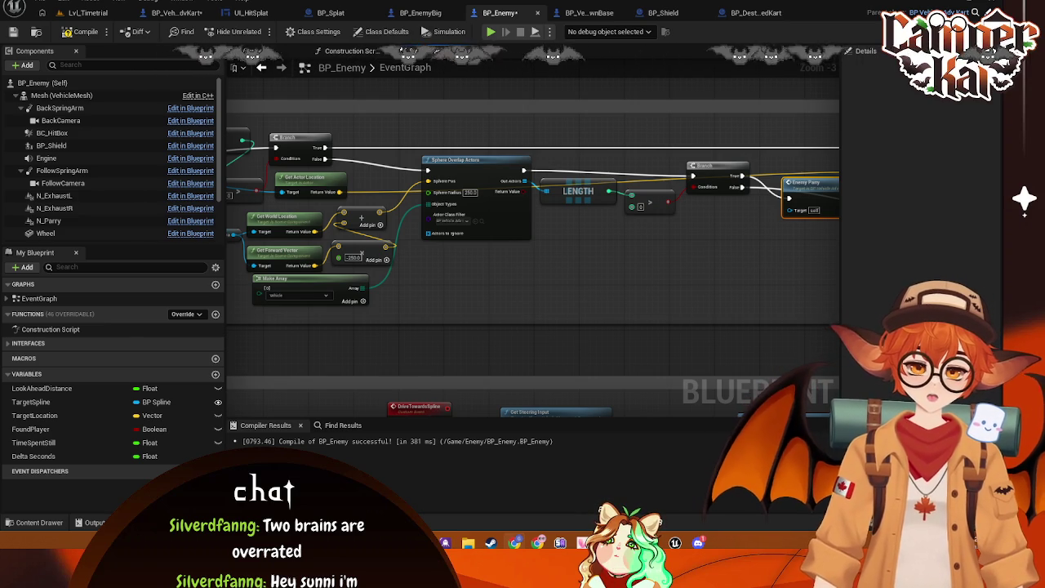
{"action": "mouse_move", "coordinate": [711, 297]}
{"action": "left_mouse_down"}
{"action": "mouse_move", "coordinate": [683, 283]}
{"action": "mouse_move", "coordinate": [796, 285]}
{"action": "left_mouse_up"}
- Nudge LENGTH down and Enemy Parry right, then unhook Enemy Parry from Branch True
{"action": "left_click_drag", "start_coordinate": [326, 143], "coordinate": [327, 160]}
{"action": "left_click_drag", "start_coordinate": [433, 215], "coordinate": [33, 234]}
{"action": "left_click_drag", "start_coordinate": [491, 228], "coordinate": [535, 237]}
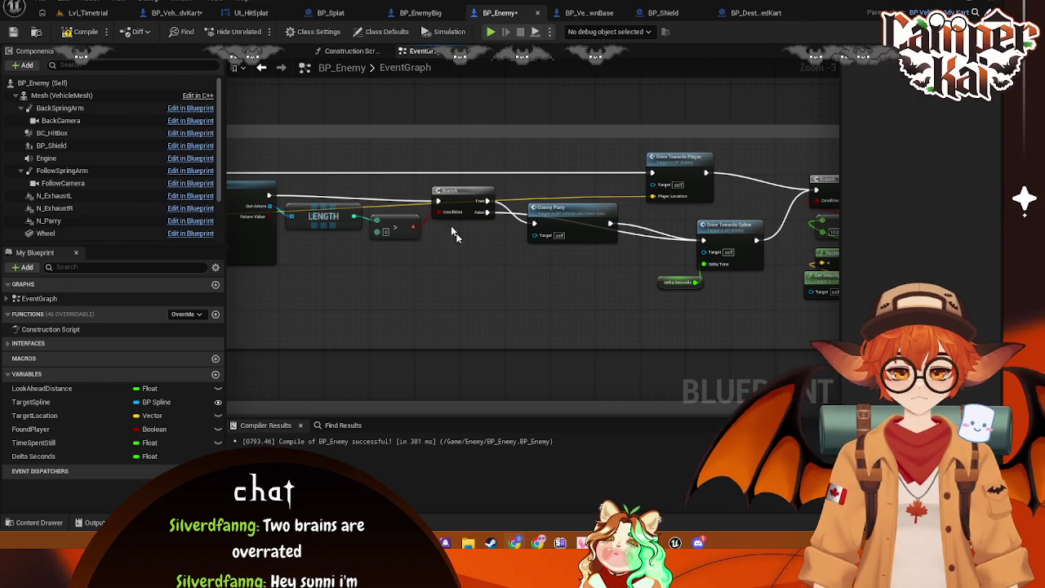
{"action": "left_click_drag", "start_coordinate": [552, 215], "coordinate": [568, 214]}
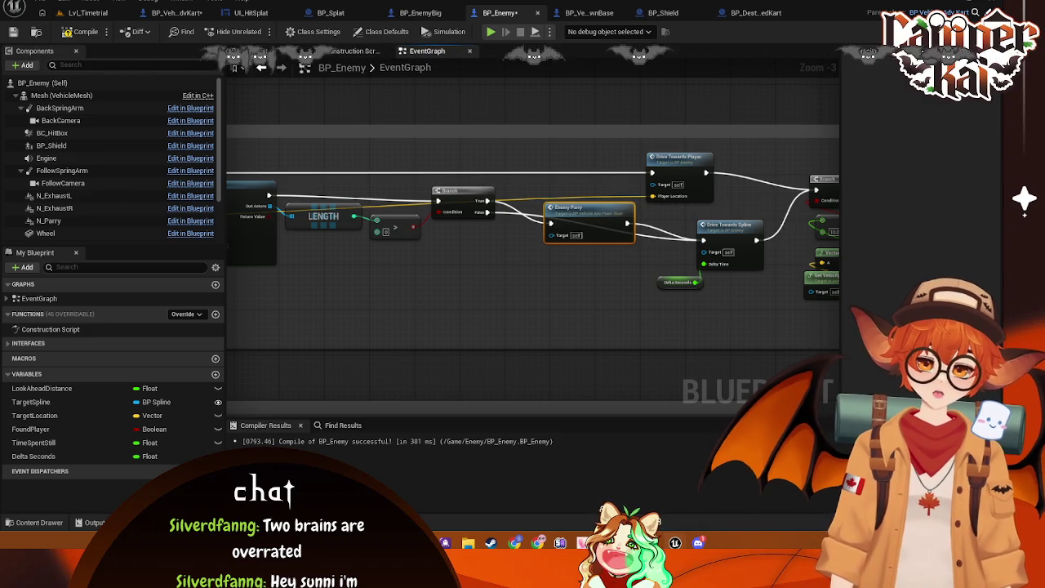
{"action": "mouse_move", "coordinate": [555, 227]}
{"action": "left_mouse_down"}
{"action": "mouse_move", "coordinate": [571, 227]}
{"action": "mouse_move", "coordinate": [561, 226]}
{"action": "left_mouse_up"}
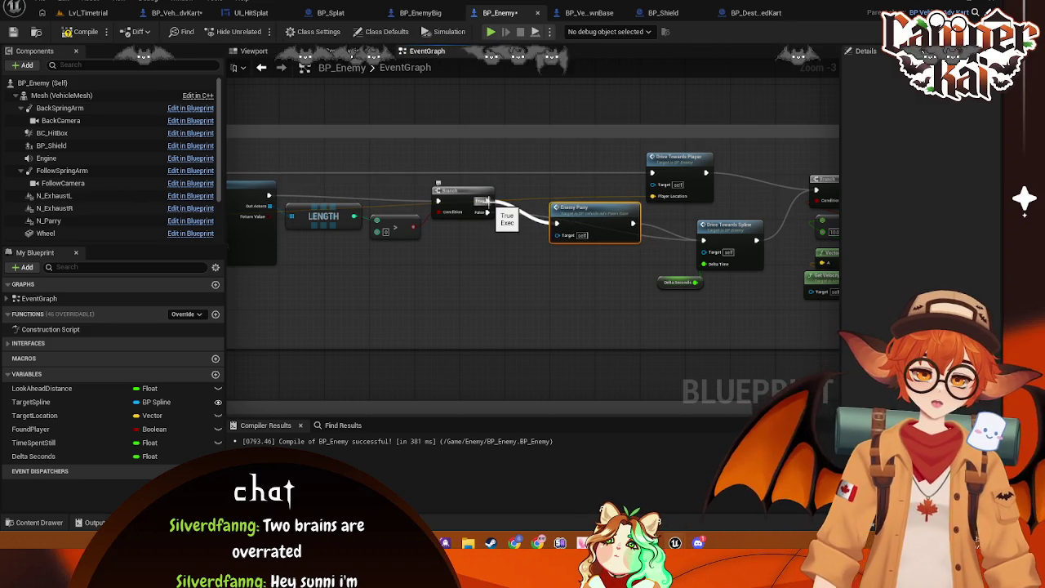
{"action": "left_click_drag", "start_coordinate": [487, 201], "coordinate": [463, 284]}
- Add a Random Float in Range node with Max 1 beneath the Branch
{"action": "left_click", "coordinate": [400, 284]}
{"action": "right_click", "coordinate": [400, 280]}
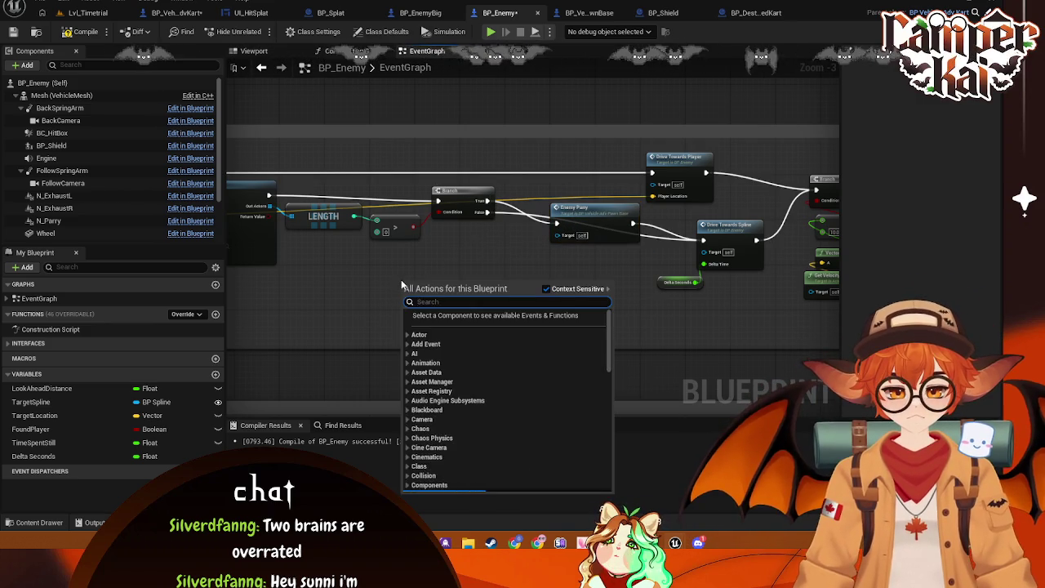
{"action": "type", "text": "random f"}
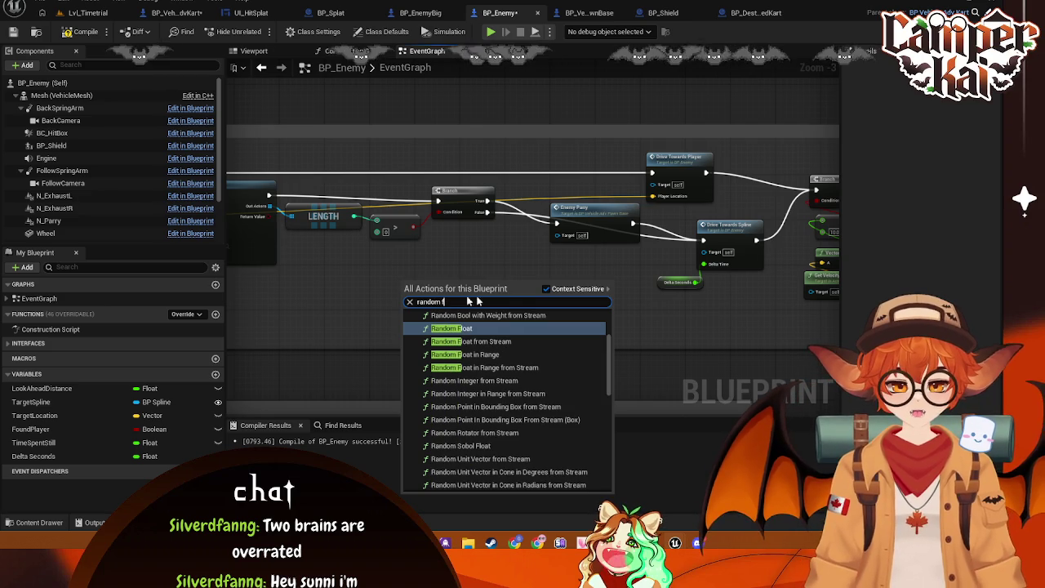
{"action": "left_click", "coordinate": [487, 351]}
{"action": "type", "text": "1"}
{"action": "key", "text": "Return"}
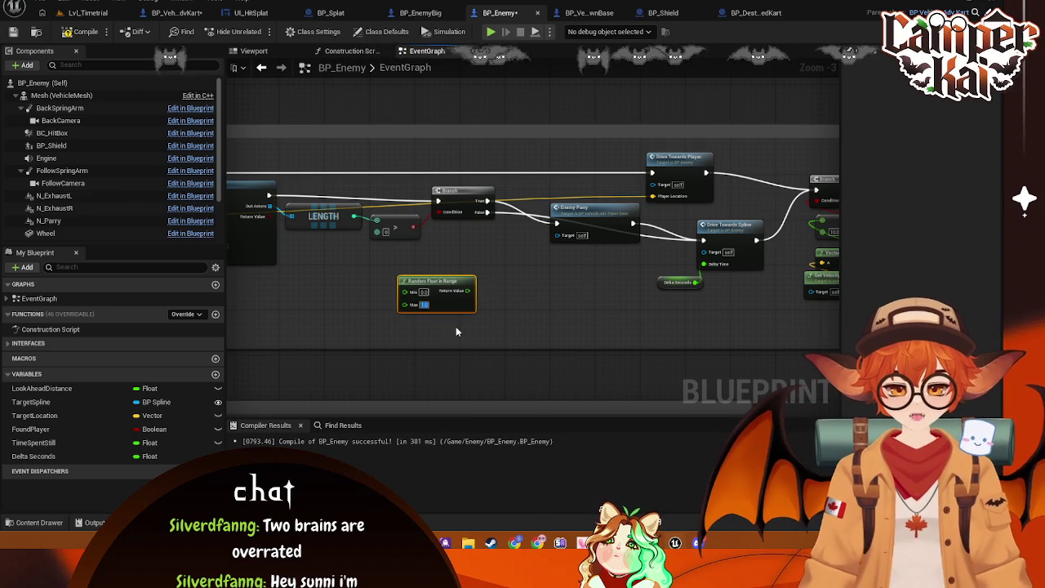
{"action": "mouse_move", "coordinate": [438, 282]}
{"action": "left_mouse_down"}
{"action": "mouse_move", "coordinate": [493, 281]}
{"action": "mouse_move", "coordinate": [462, 290]}
{"action": "left_mouse_up"}
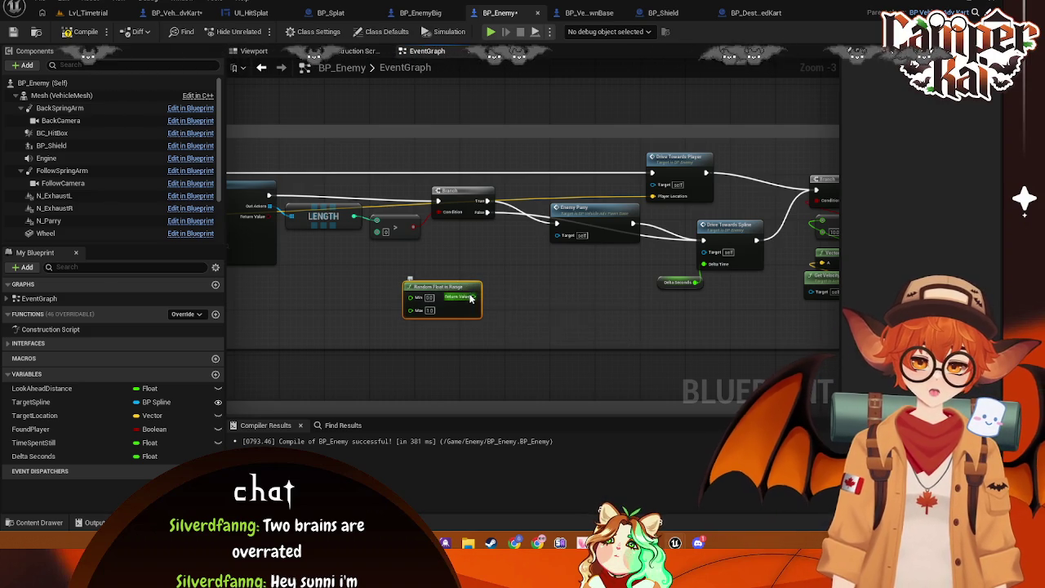
- Reposition the Random Float in Range node and search for a switch node from its output
{"action": "left_click_drag", "start_coordinate": [470, 299], "coordinate": [499, 263]}
{"action": "type", "text": "pow"}
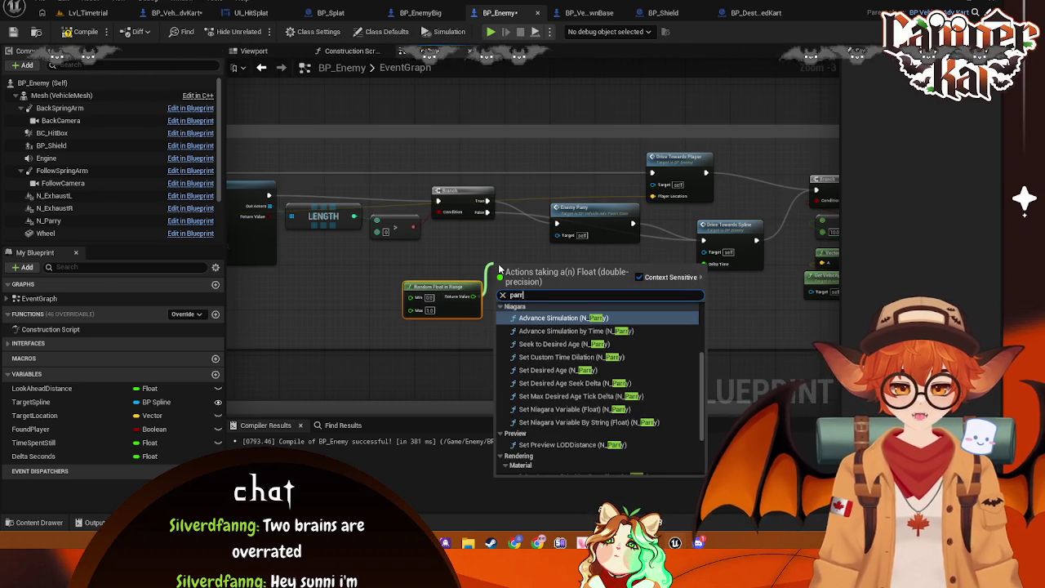
{"action": "key", "text": "BackSpace"}
{"action": "key", "text": "BackSpace"}
{"action": "key", "text": "BackSpace"}
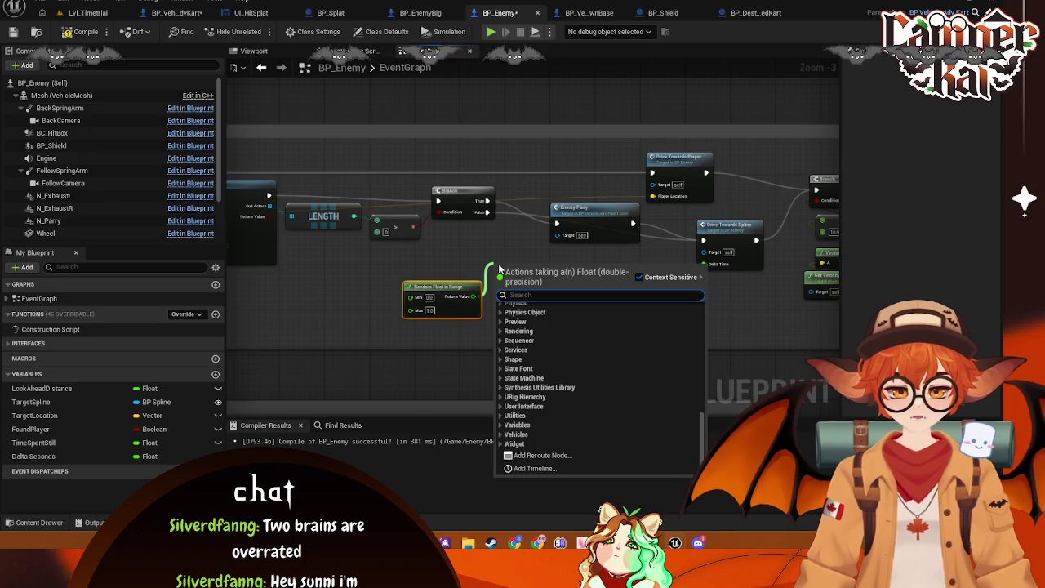
{"action": "key", "text": "Escape"}
{"action": "right_click", "coordinate": [509, 268]}
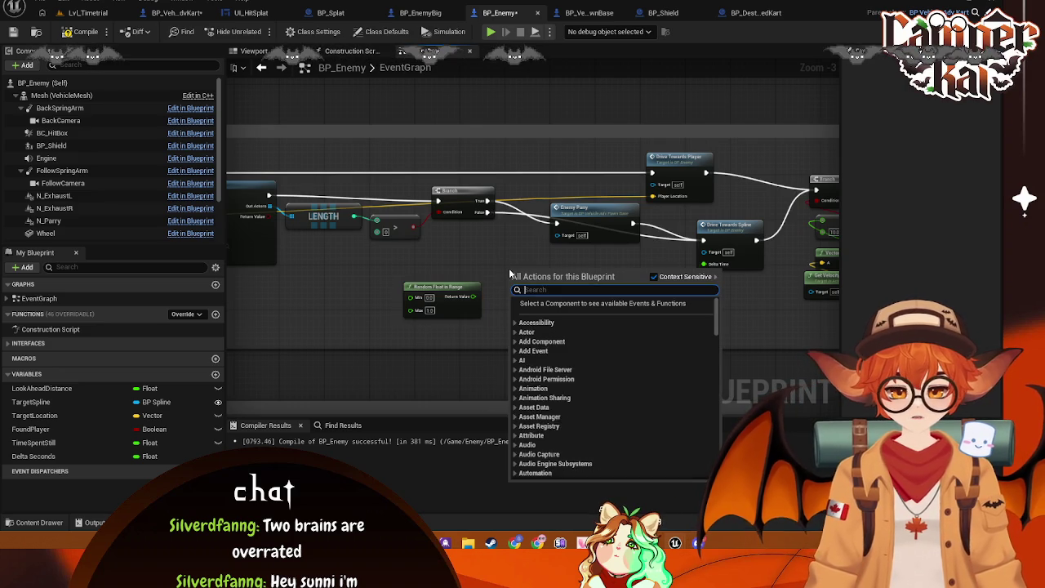
{"action": "left_click_drag", "start_coordinate": [34, 456], "coordinate": [704, 264]}
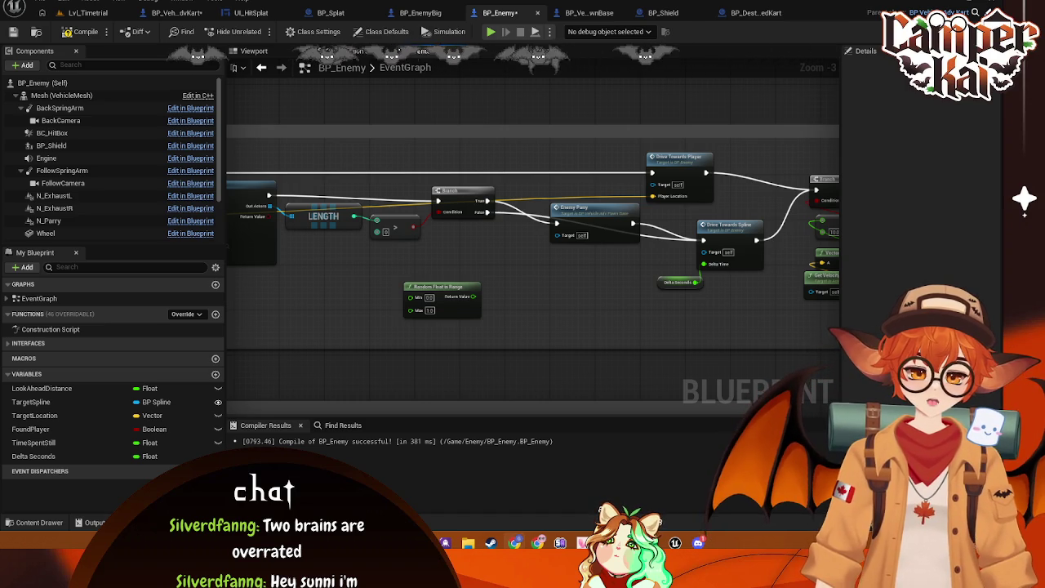
{"action": "mouse_move", "coordinate": [431, 289]}
{"action": "left_mouse_down"}
{"action": "mouse_move", "coordinate": [485, 272]}
{"action": "mouse_move", "coordinate": [450, 272]}
{"action": "left_mouse_up"}
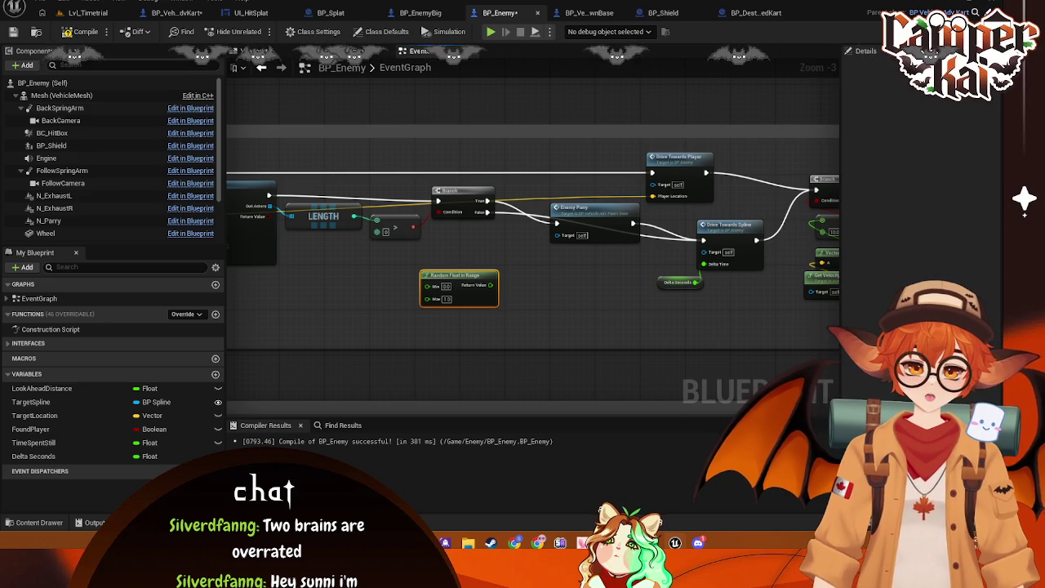
{"action": "left_click_drag", "start_coordinate": [490, 285], "coordinate": [508, 261]}
{"action": "type", "text": "switch"}
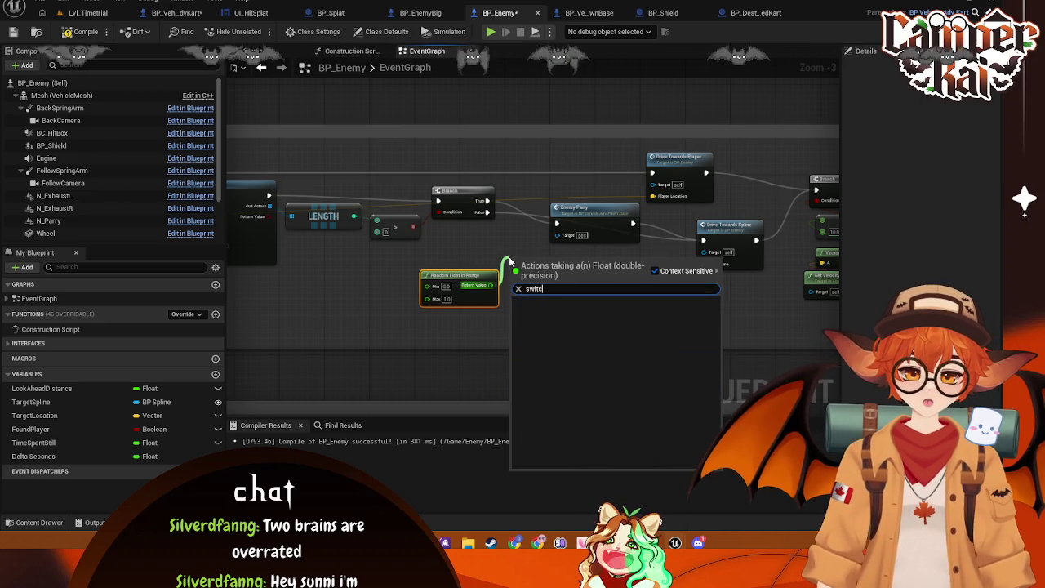
- Add a Switch on Int node and delete the Random Float in Range node
{"action": "key", "text": "Escape"}
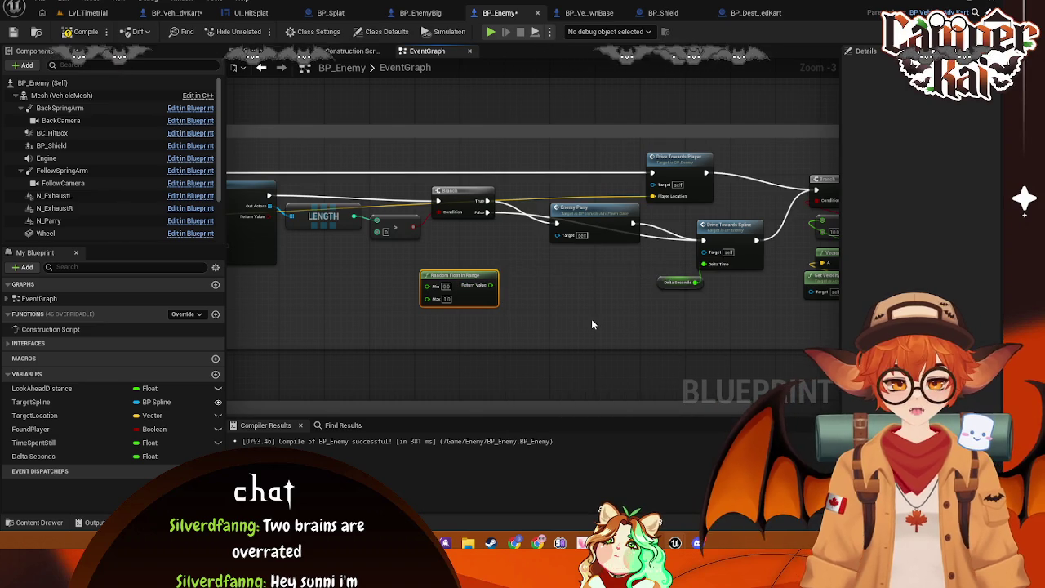
{"action": "right_click", "coordinate": [591, 319]}
{"action": "type", "text": "switch on i"}
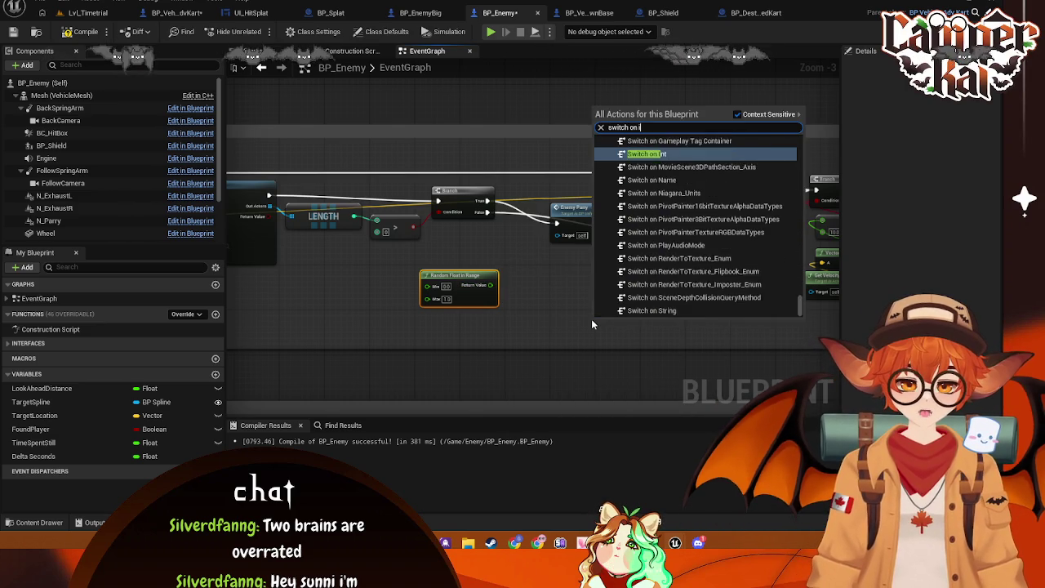
{"action": "key", "text": "Escape"}
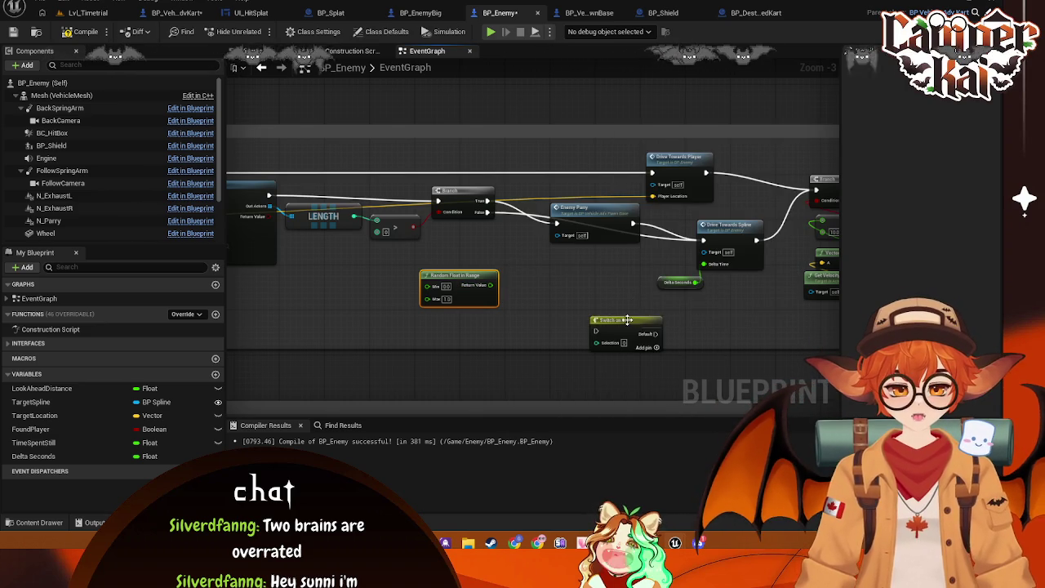
{"action": "key", "text": "ctrl+v"}
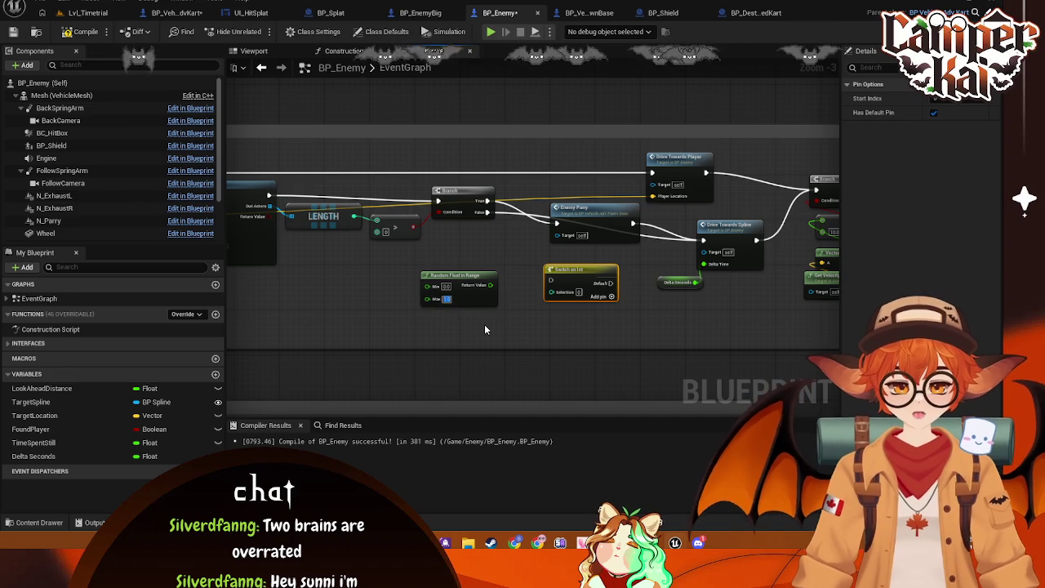
{"action": "left_click", "coordinate": [504, 311]}
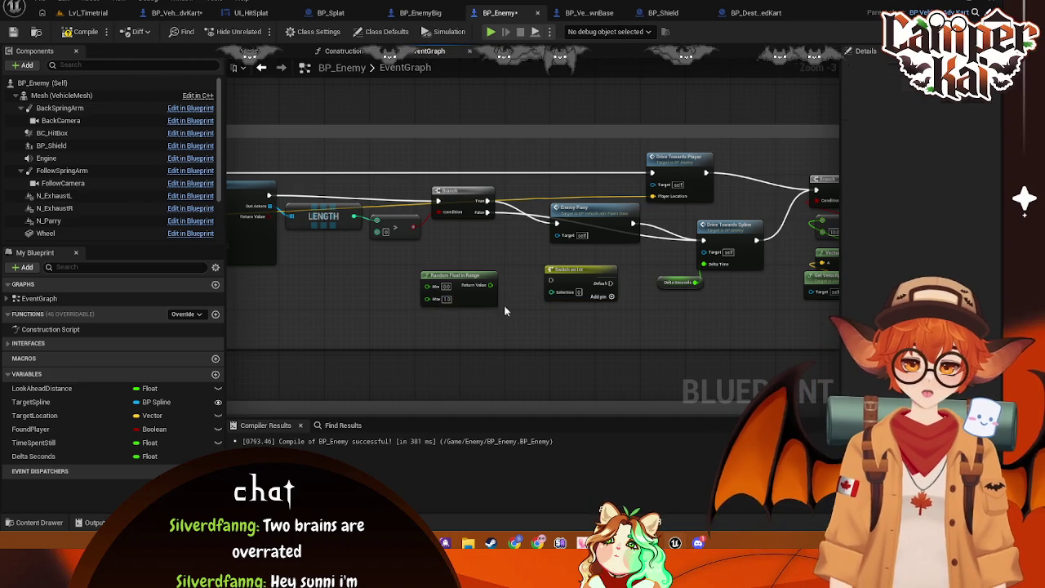
{"action": "left_click", "coordinate": [471, 276]}
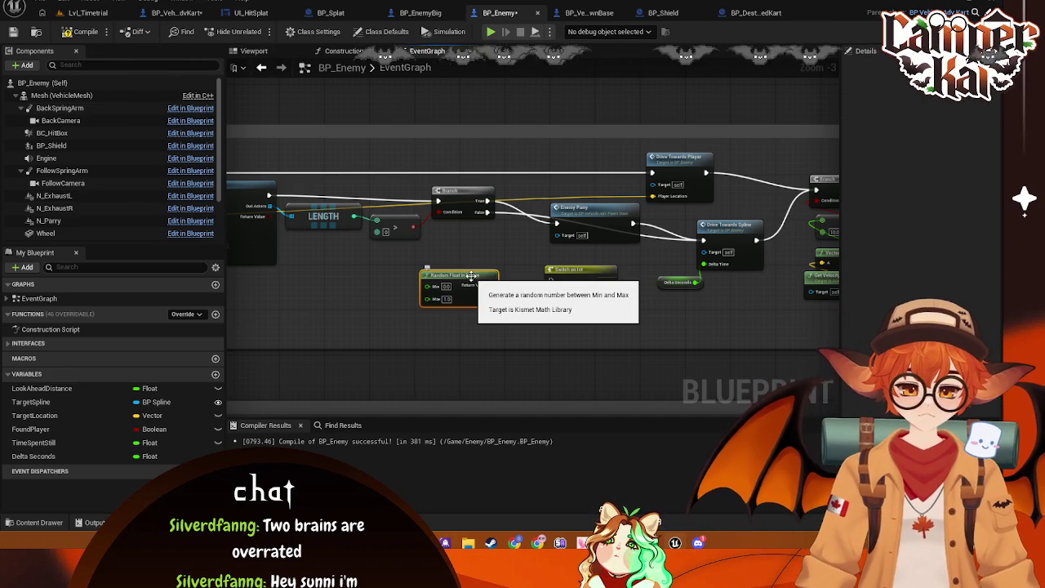
{"action": "key", "text": "Delete"}
- Add a Random Integer in Range feeding the switch's Selection, and wire a switch output to Enemy Parry
{"action": "right_click", "coordinate": [422, 275]}
{"action": "type", "text": "random int"}
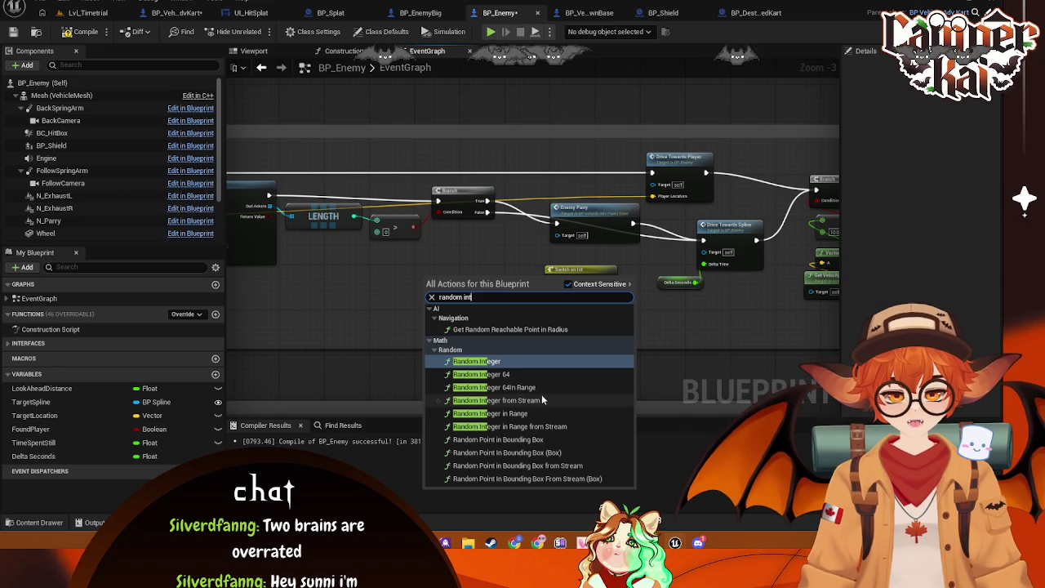
{"action": "left_click", "coordinate": [515, 414]}
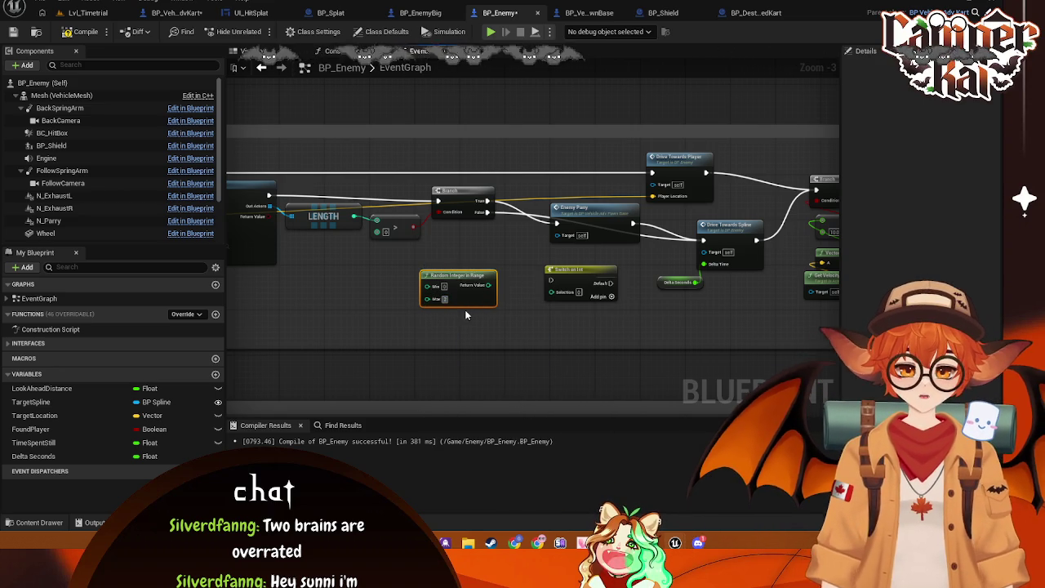
{"action": "left_click", "coordinate": [588, 214]}
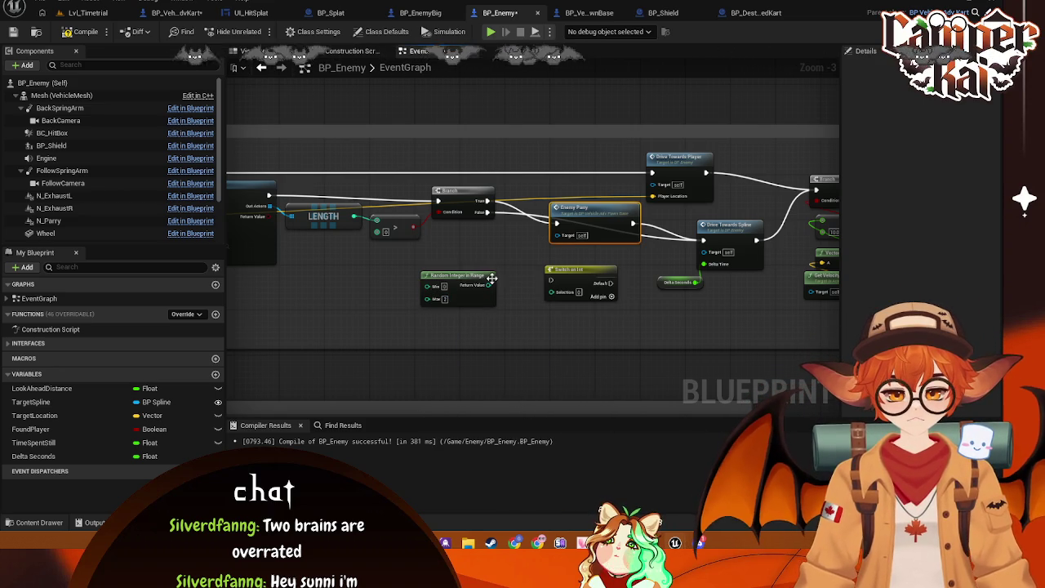
{"action": "mouse_move", "coordinate": [488, 286]}
{"action": "left_mouse_down"}
{"action": "mouse_move", "coordinate": [552, 292]}
{"action": "mouse_move", "coordinate": [572, 276]}
{"action": "mouse_move", "coordinate": [532, 241]}
{"action": "mouse_move", "coordinate": [625, 232]}
{"action": "left_mouse_up"}
{"action": "left_click_drag", "start_coordinate": [563, 246], "coordinate": [591, 230]}
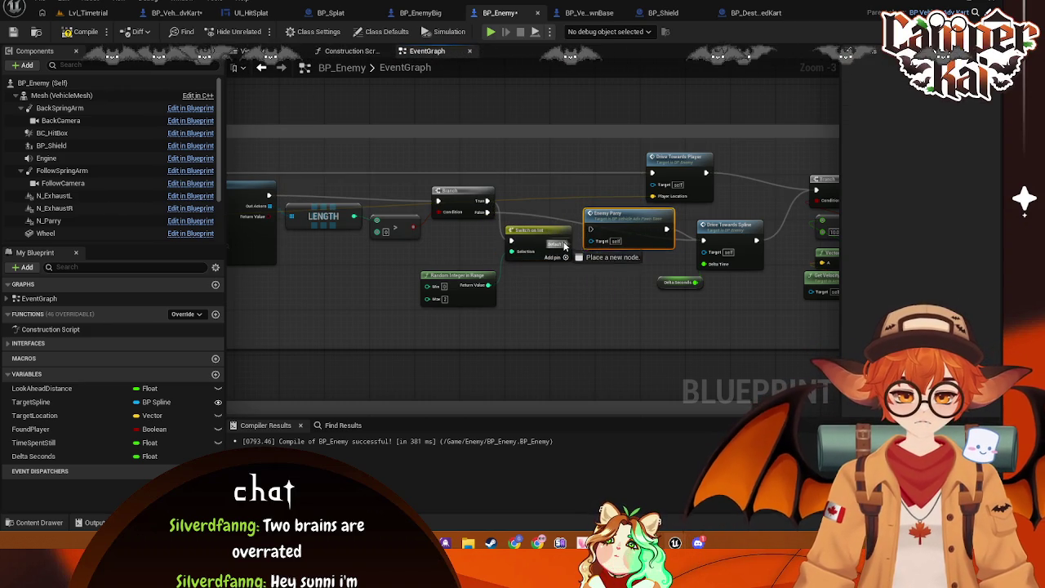
- Add two output cases to the switch and wire its outputs to Drive Towards Spline
{"action": "left_click", "coordinate": [565, 257]}
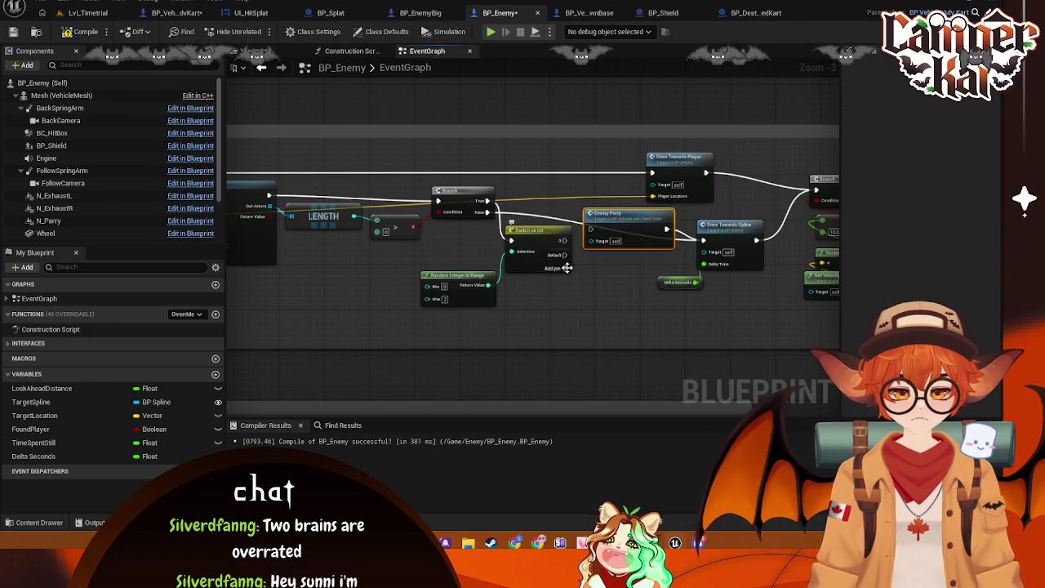
{"action": "left_click", "coordinate": [566, 268]}
{"action": "left_click_drag", "start_coordinate": [564, 267], "coordinate": [704, 245]}
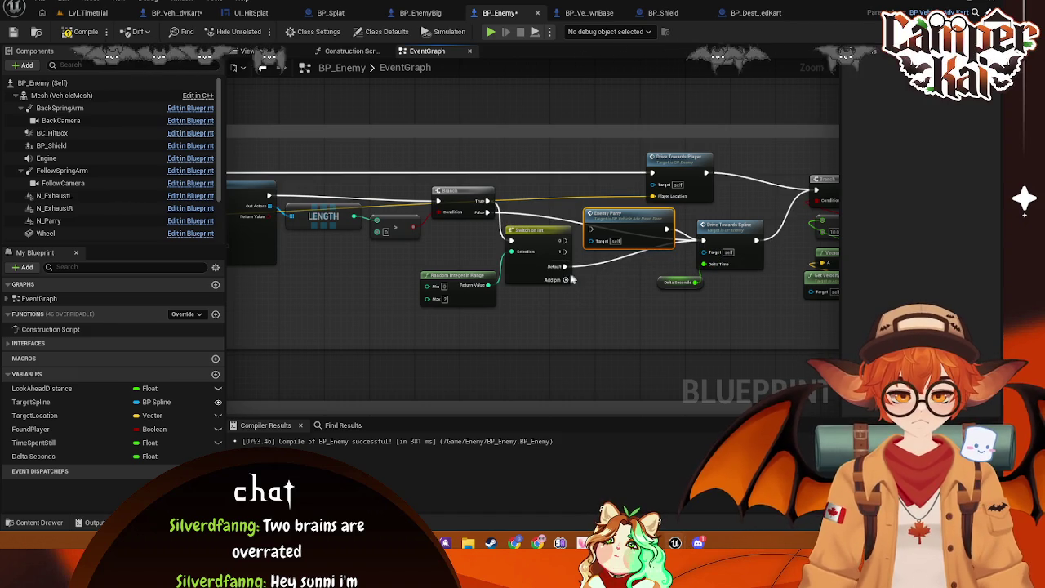
{"action": "left_click", "coordinate": [566, 279]}
{"action": "mouse_move", "coordinate": [563, 241]}
{"action": "left_mouse_down"}
{"action": "mouse_move", "coordinate": [690, 249]}
{"action": "mouse_move", "coordinate": [653, 255]}
{"action": "mouse_move", "coordinate": [595, 231]}
{"action": "left_mouse_up"}
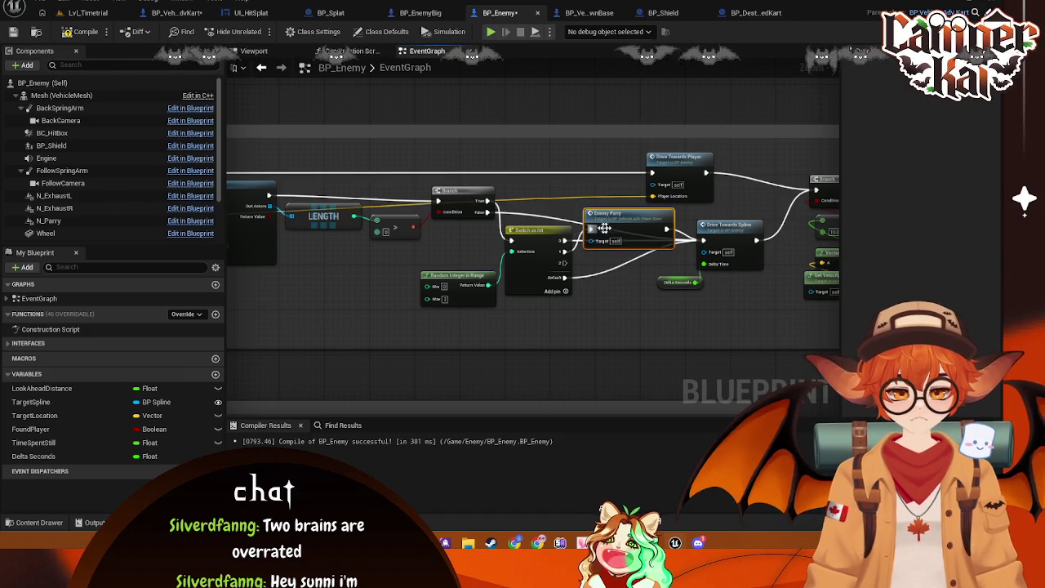
{"action": "right_click", "coordinate": [592, 294]}
- Add an Enemy Jump call node beside the Switch on Int
{"action": "type", "text": "enemy "}
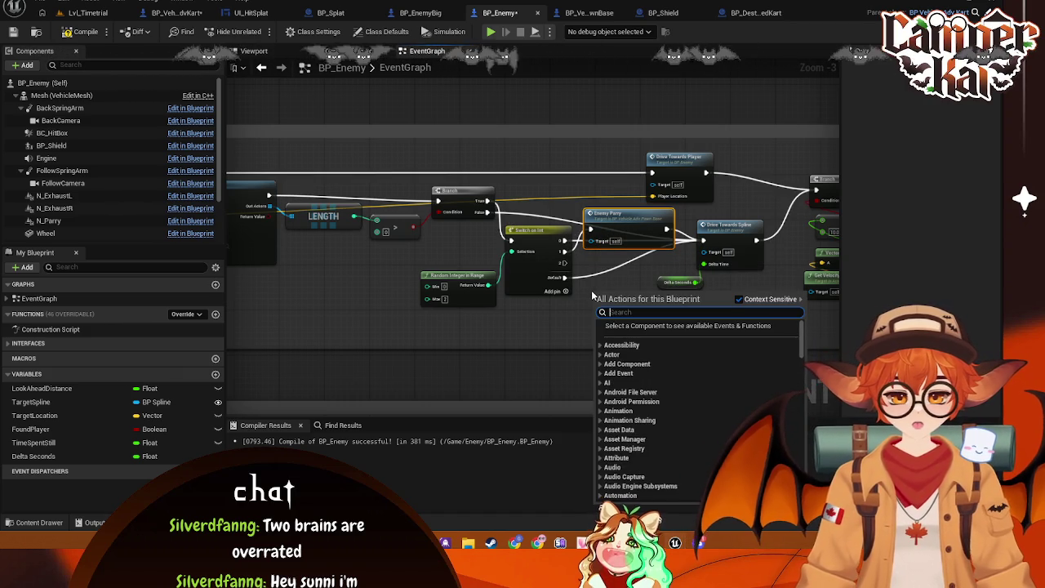
{"action": "type", "text": "ju"}
{"action": "key", "text": "BackSpace"}
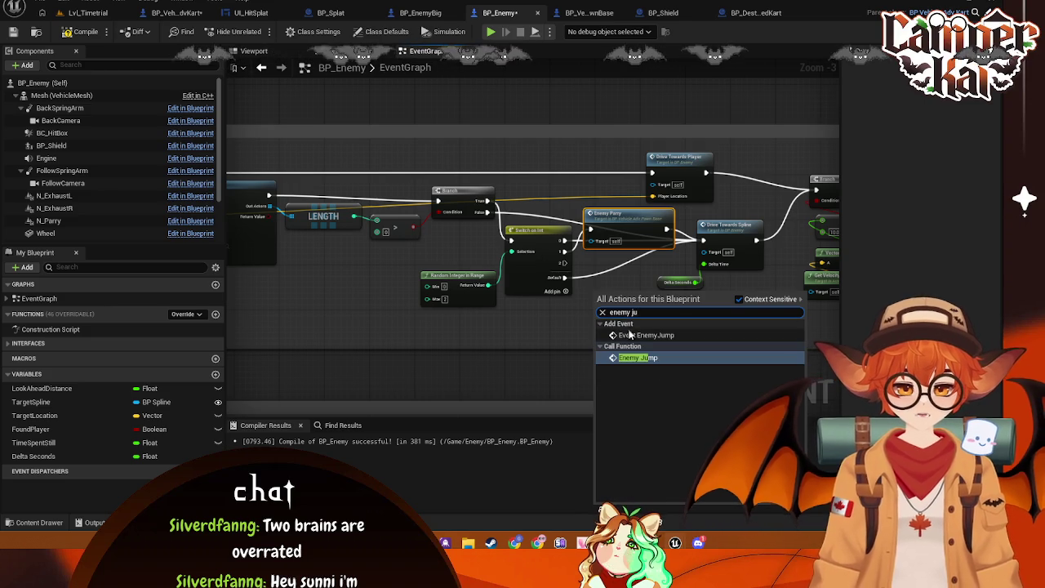
{"action": "left_click", "coordinate": [640, 359]}
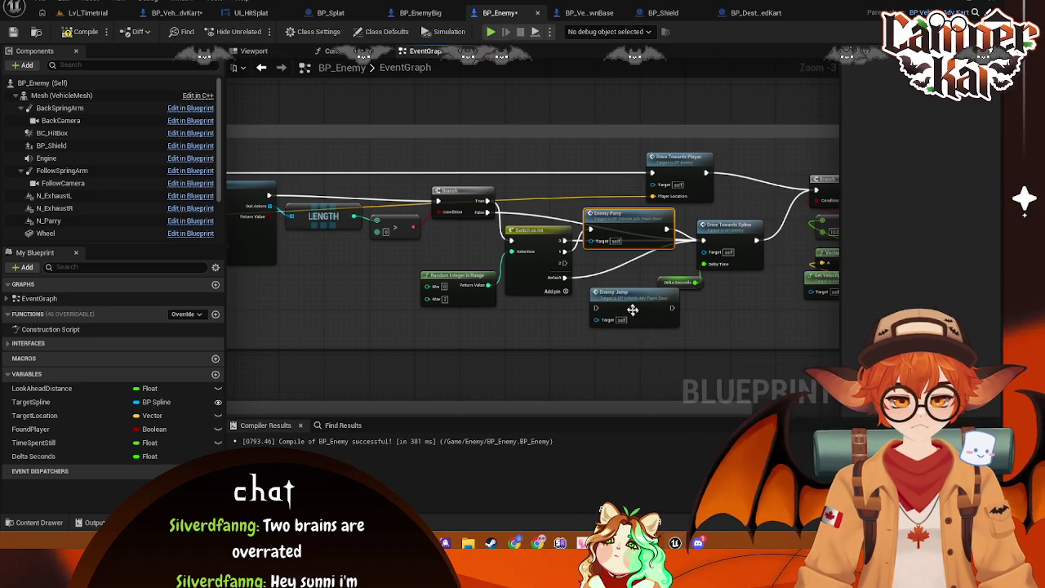
{"action": "mouse_move", "coordinate": [604, 299]}
{"action": "left_mouse_down"}
{"action": "mouse_move", "coordinate": [592, 255]}
{"action": "mouse_move", "coordinate": [574, 269]}
{"action": "mouse_move", "coordinate": [585, 269]}
{"action": "left_mouse_up"}
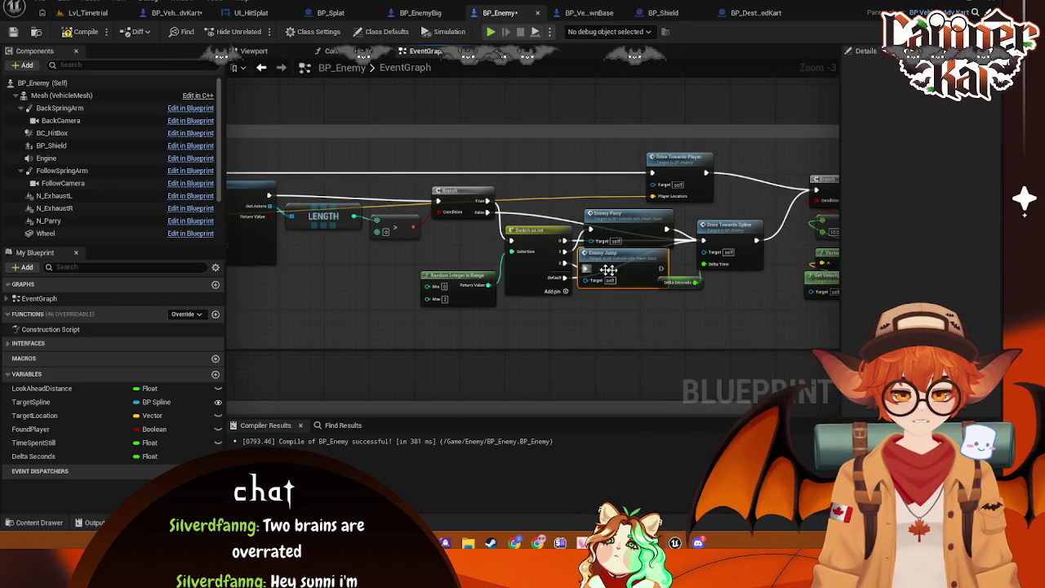
- Arrange Enemy Parry, Enemy Jump, Delta Seconds and Drive Towards Spline, then switch to BP_VehicleAdvKart
{"action": "mouse_move", "coordinate": [743, 228]}
{"action": "left_mouse_down"}
{"action": "mouse_move", "coordinate": [660, 197]}
{"action": "mouse_move", "coordinate": [672, 245]}
{"action": "left_mouse_up"}
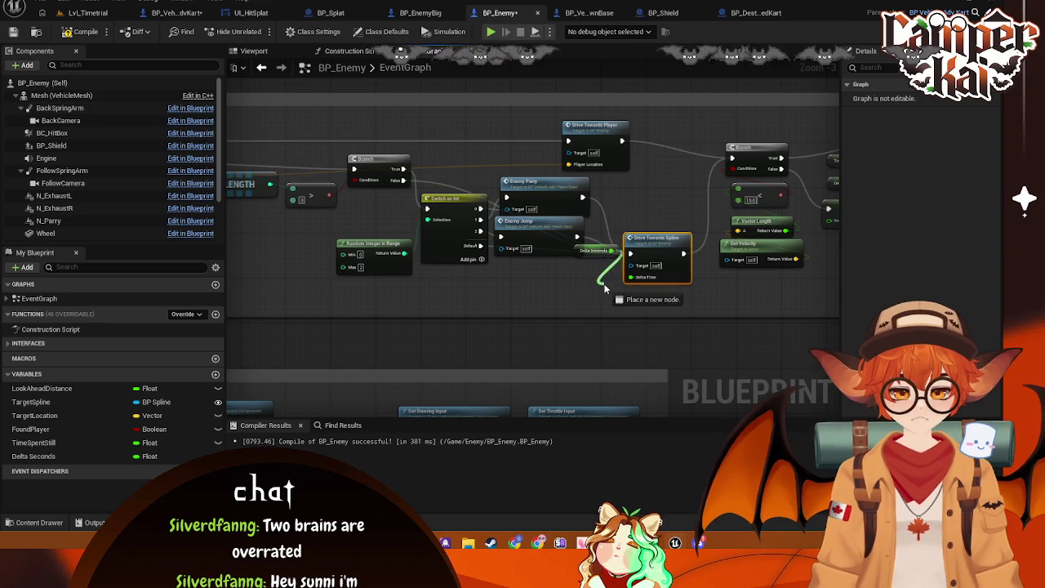
{"action": "mouse_move", "coordinate": [597, 245]}
{"action": "left_mouse_down"}
{"action": "mouse_move", "coordinate": [594, 293]}
{"action": "mouse_move", "coordinate": [587, 282]}
{"action": "left_mouse_up"}
{"action": "left_click_drag", "start_coordinate": [653, 238], "coordinate": [662, 250]}
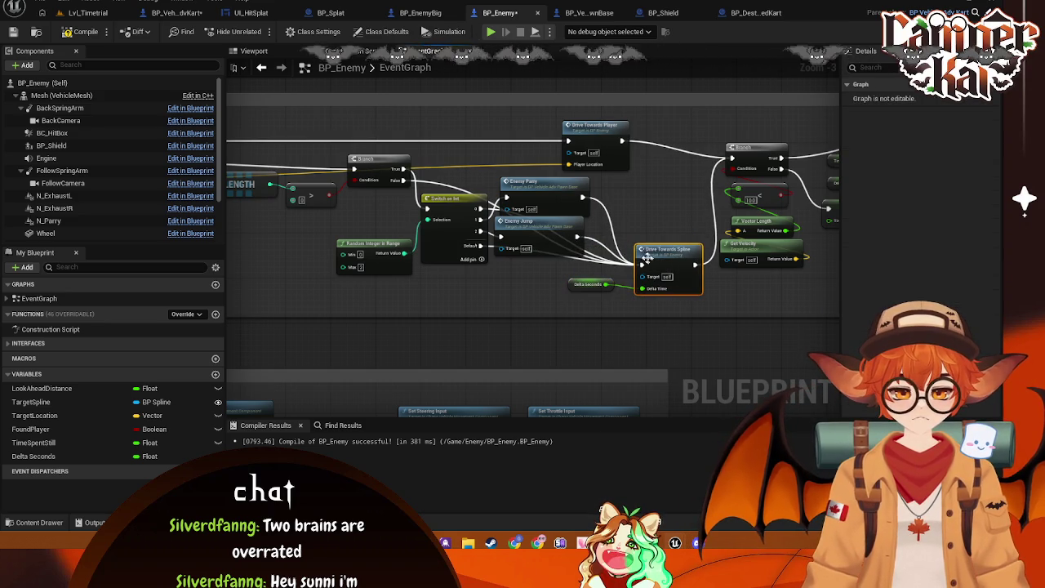
{"action": "left_click_drag", "start_coordinate": [540, 228], "coordinate": [546, 239]}
{"action": "left_click_drag", "start_coordinate": [542, 198], "coordinate": [545, 205]}
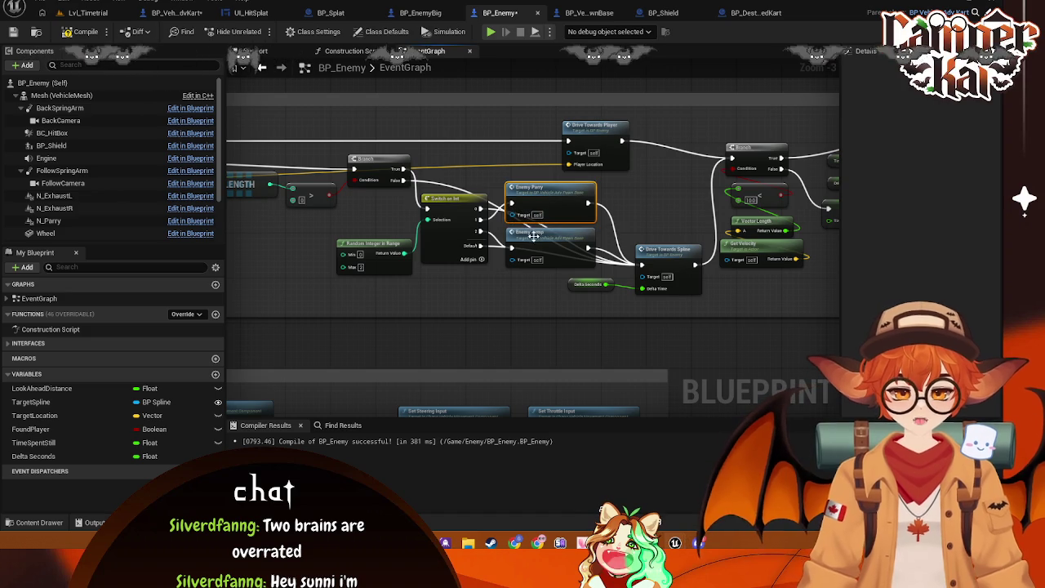
{"action": "left_click", "coordinate": [530, 237]}
{"action": "double_click", "coordinate": [531, 237]}
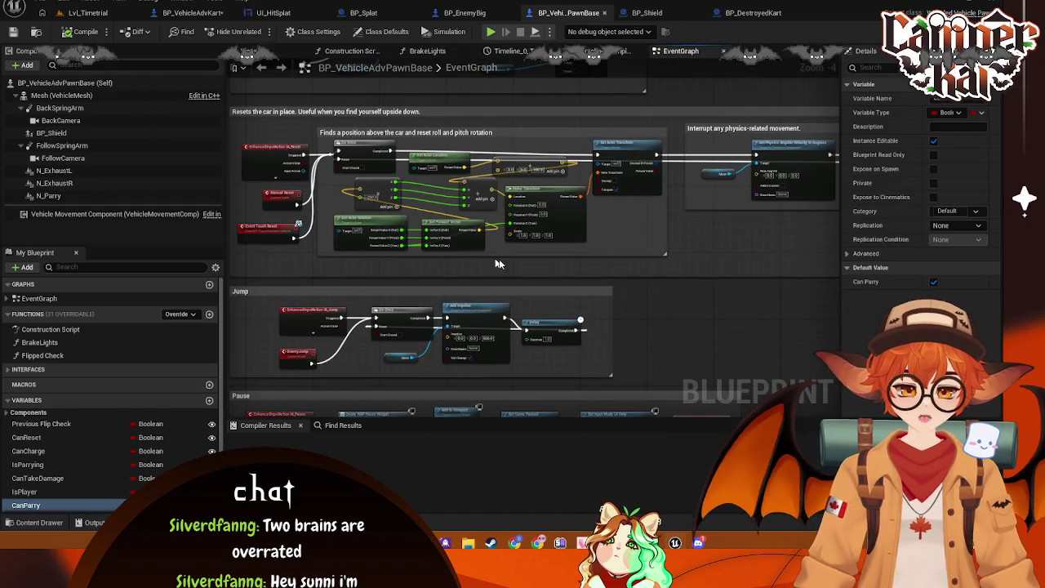
{"action": "left_click", "coordinate": [196, 13]}
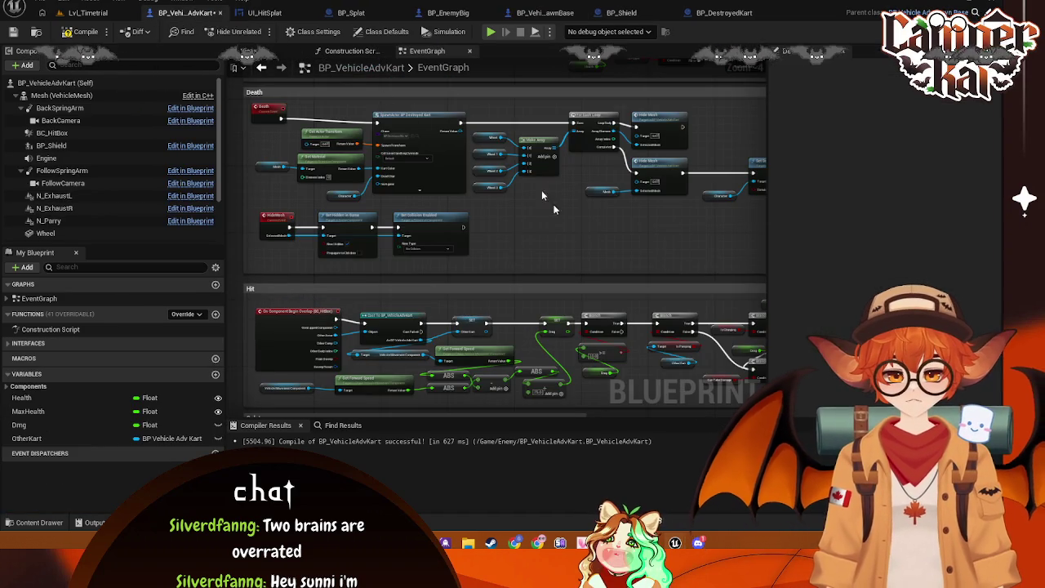
- Save BP_VehicleAdvKart, then select BP_Enemy in the Content Drawer's Enemy folder
{"action": "key", "text": "ctrl+s"}
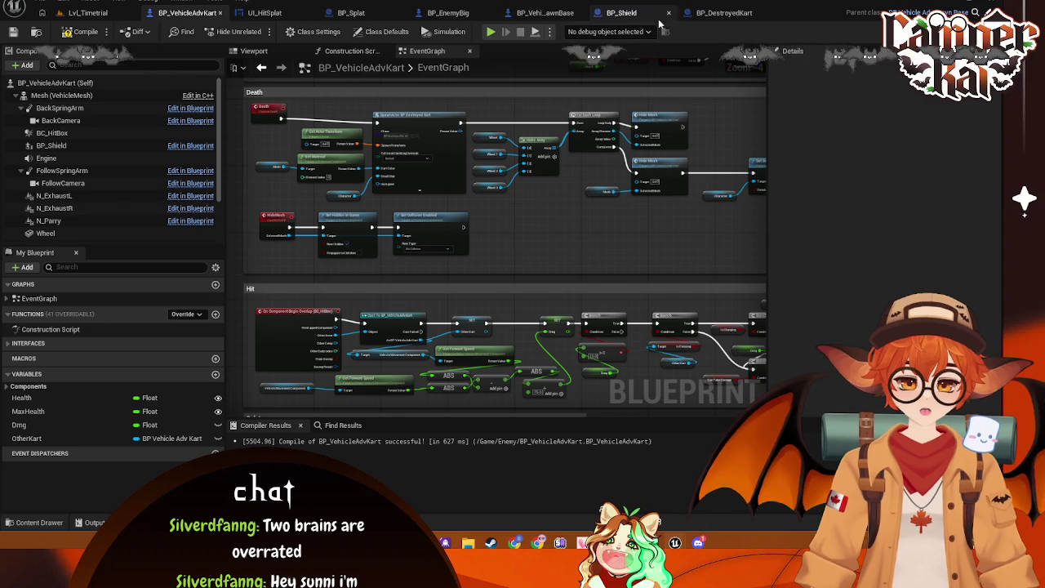
{"action": "left_click", "coordinate": [39, 522]}
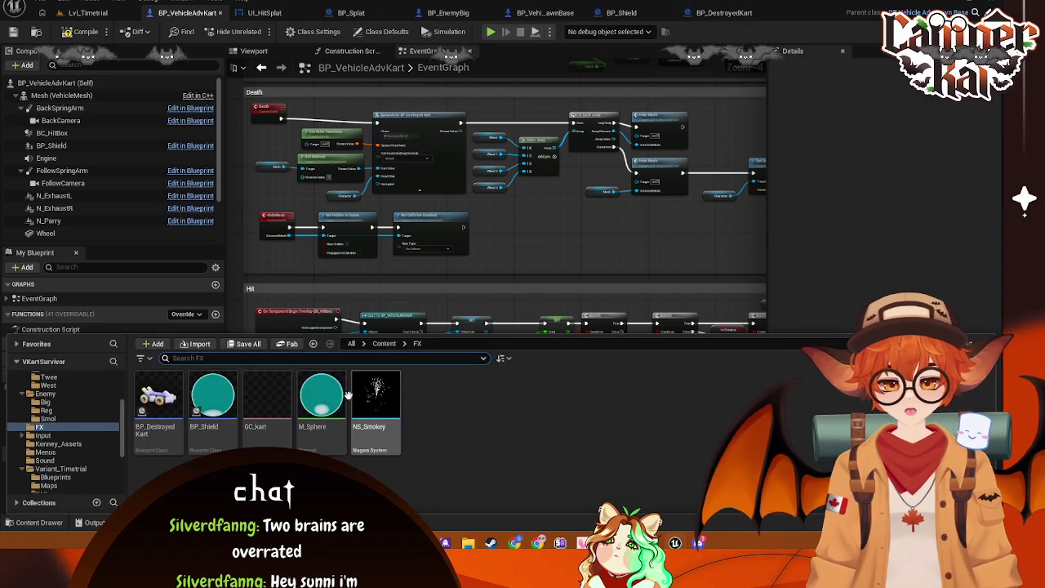
{"action": "left_click", "coordinate": [45, 393]}
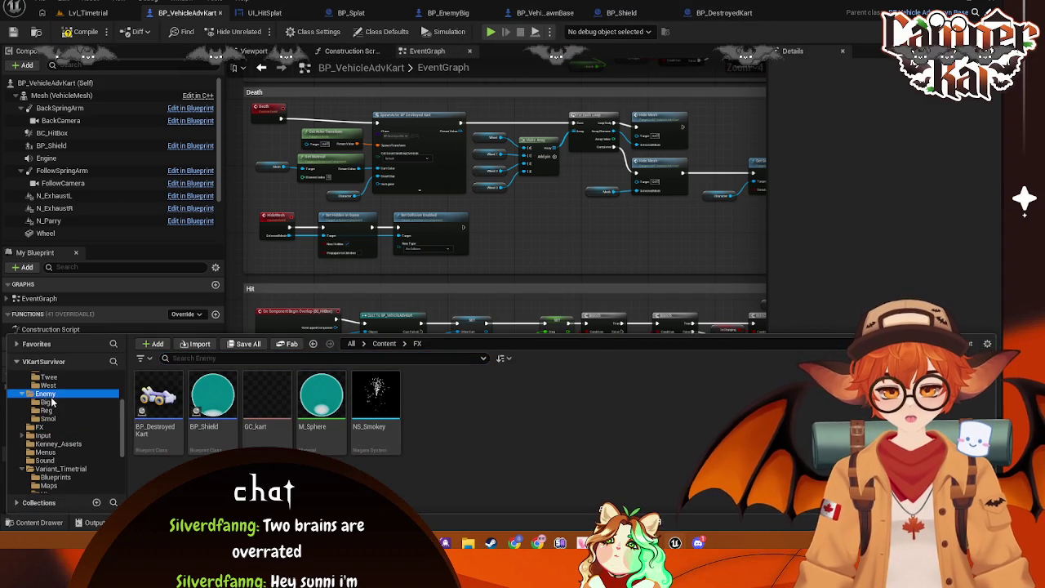
{"action": "left_click", "coordinate": [317, 413]}
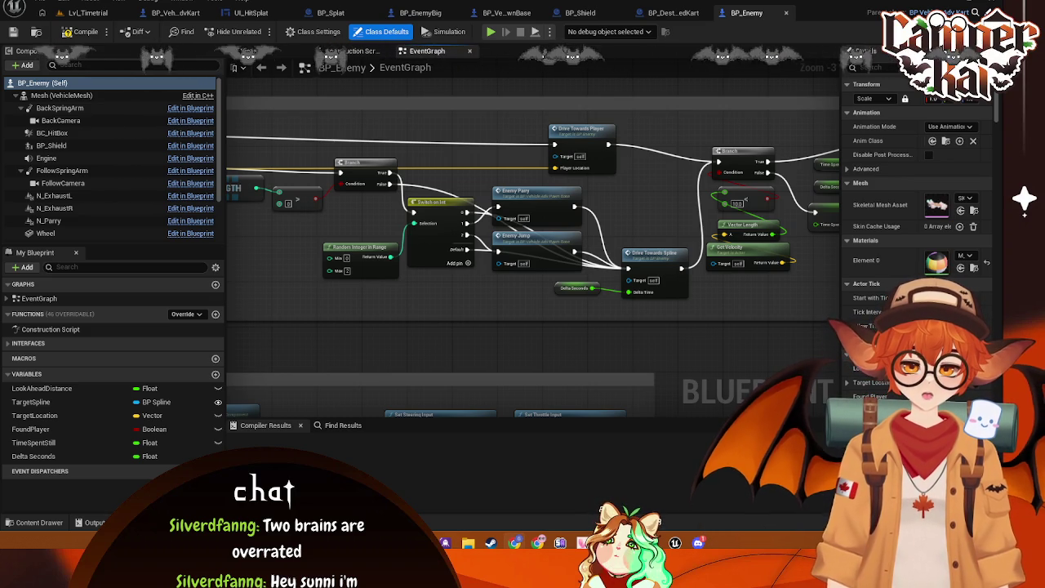
- Take a screenshot of the region around the Parry/Jump switch nodes
{"action": "mouse_move", "coordinate": [545, 307]}
{"action": "left_mouse_down"}
{"action": "mouse_move", "coordinate": [501, 315]}
{"action": "mouse_move", "coordinate": [515, 329]}
{"action": "left_mouse_up"}
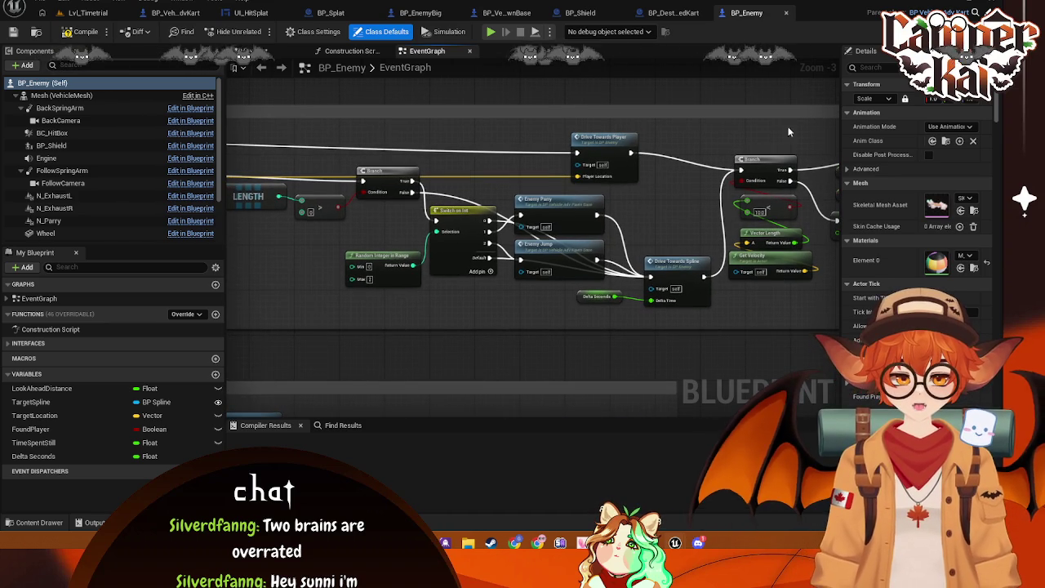
{"action": "key", "text": "super+shift+s"}
{"action": "mouse_move", "coordinate": [797, 89]}
{"action": "left_mouse_down"}
{"action": "mouse_move", "coordinate": [289, 345]}
{"action": "mouse_move", "coordinate": [252, 349]}
{"action": "left_mouse_up"}
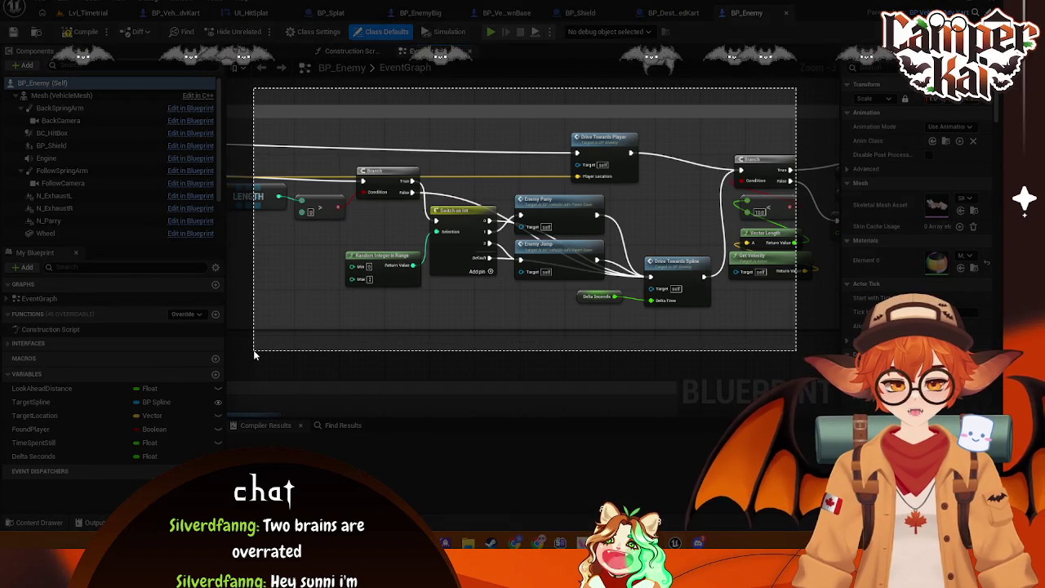
{"action": "left_click", "coordinate": [403, 367]}
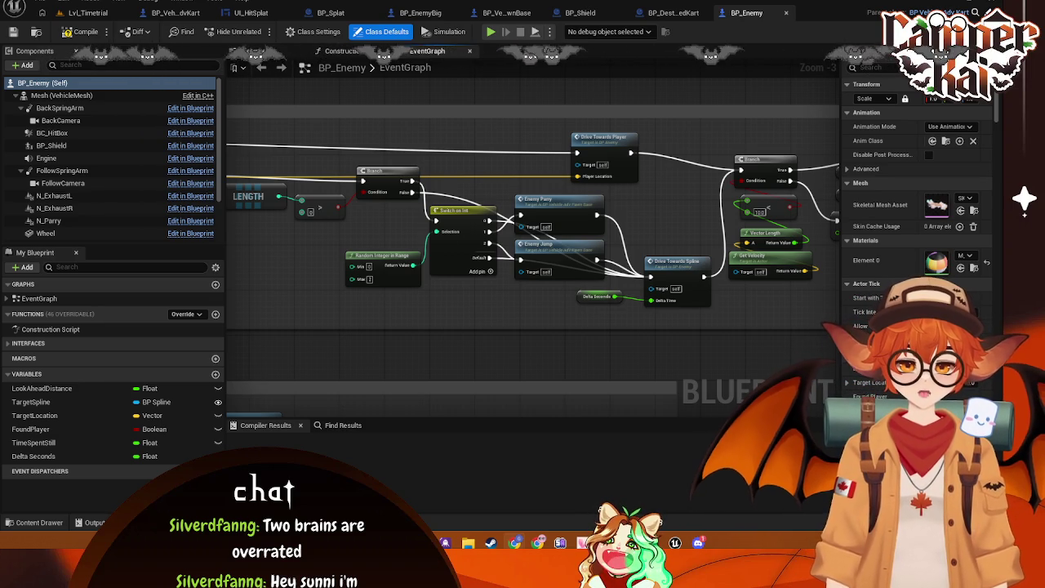
- Move the location, forward vector and Make Array nodes down and to the left
{"action": "left_click_drag", "start_coordinate": [392, 321], "coordinate": [716, 297]}
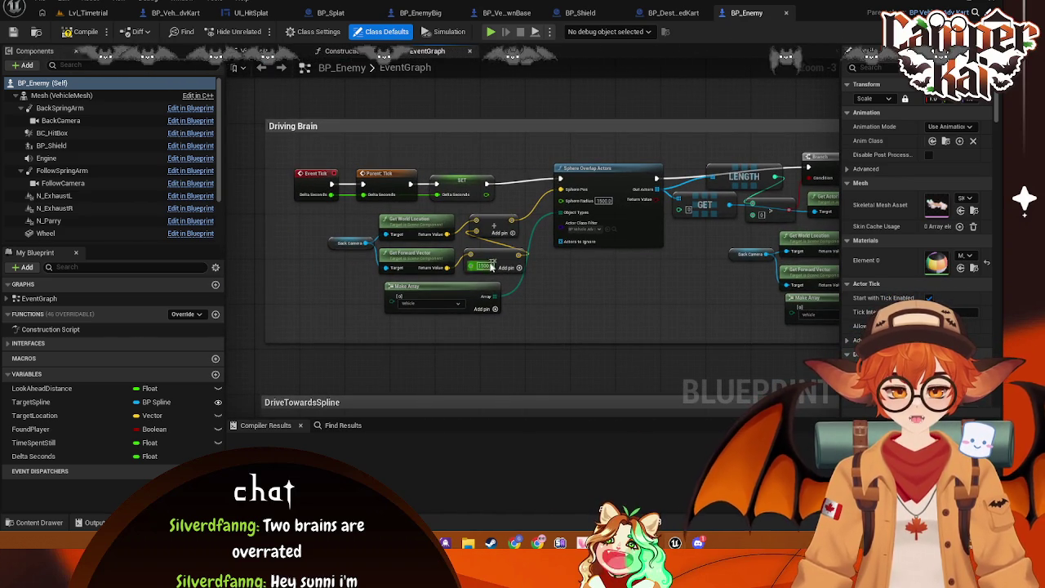
{"action": "left_click_drag", "start_coordinate": [716, 285], "coordinate": [646, 282]}
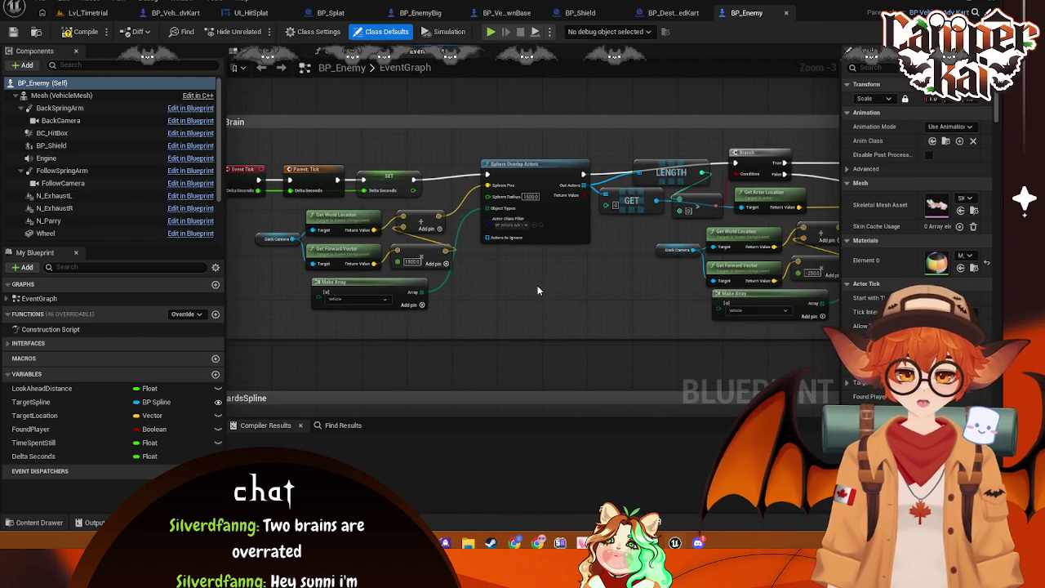
{"action": "mouse_move", "coordinate": [456, 256]}
{"action": "left_mouse_down"}
{"action": "mouse_move", "coordinate": [483, 256]}
{"action": "mouse_move", "coordinate": [362, 240]}
{"action": "mouse_move", "coordinate": [516, 256]}
{"action": "left_mouse_up"}
{"action": "mouse_move", "coordinate": [613, 256]}
{"action": "left_mouse_down"}
{"action": "mouse_move", "coordinate": [552, 258]}
{"action": "mouse_move", "coordinate": [552, 278]}
{"action": "mouse_move", "coordinate": [670, 278]}
{"action": "mouse_move", "coordinate": [501, 294]}
{"action": "mouse_move", "coordinate": [447, 324]}
{"action": "left_mouse_up"}
{"action": "left_click_drag", "start_coordinate": [338, 213], "coordinate": [575, 298]}
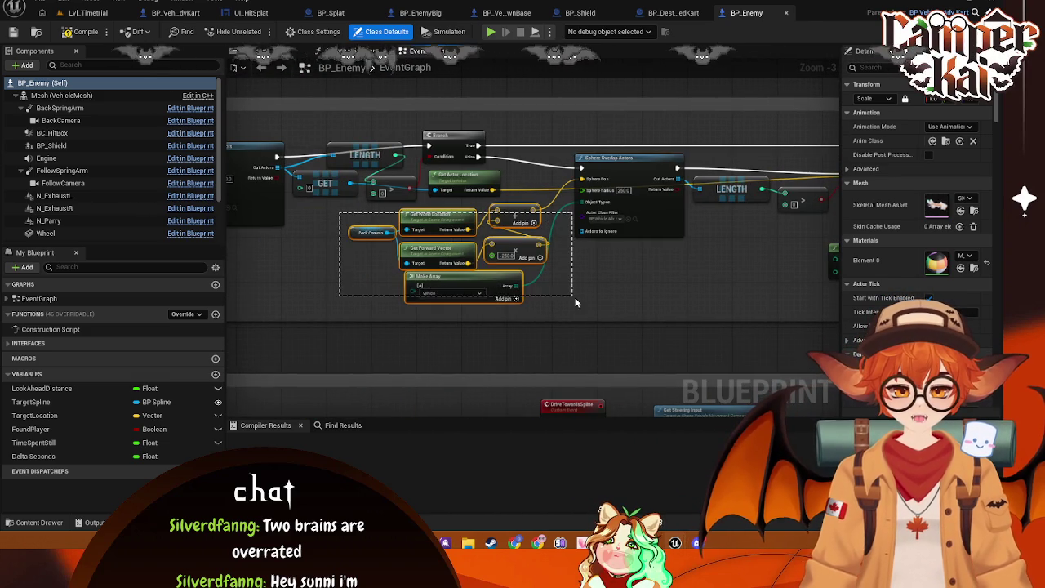
{"action": "mouse_move", "coordinate": [408, 227]}
{"action": "left_mouse_down"}
{"action": "mouse_move", "coordinate": [294, 300]}
{"action": "mouse_move", "coordinate": [665, 205]}
{"action": "mouse_move", "coordinate": [637, 245]}
{"action": "left_mouse_up"}
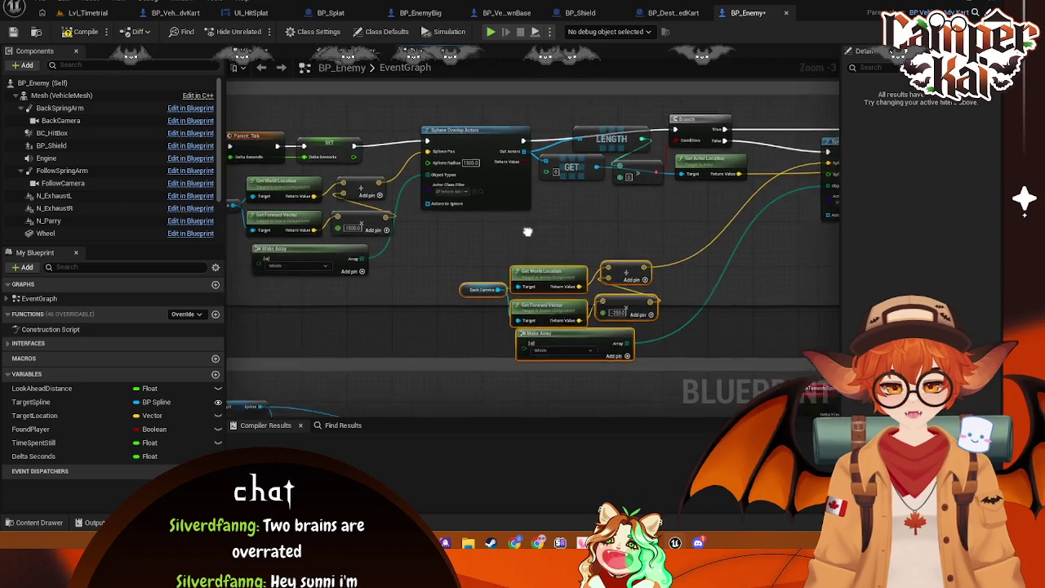
- Lift the BeginPlay-to-SET chain and place the Driving Brain comment just below it
{"action": "scroll", "coordinate": [614, 264], "scroll_direction": "down", "scroll_amount": 1}
{"action": "left_click_drag", "start_coordinate": [646, 163], "coordinate": [315, 89]}
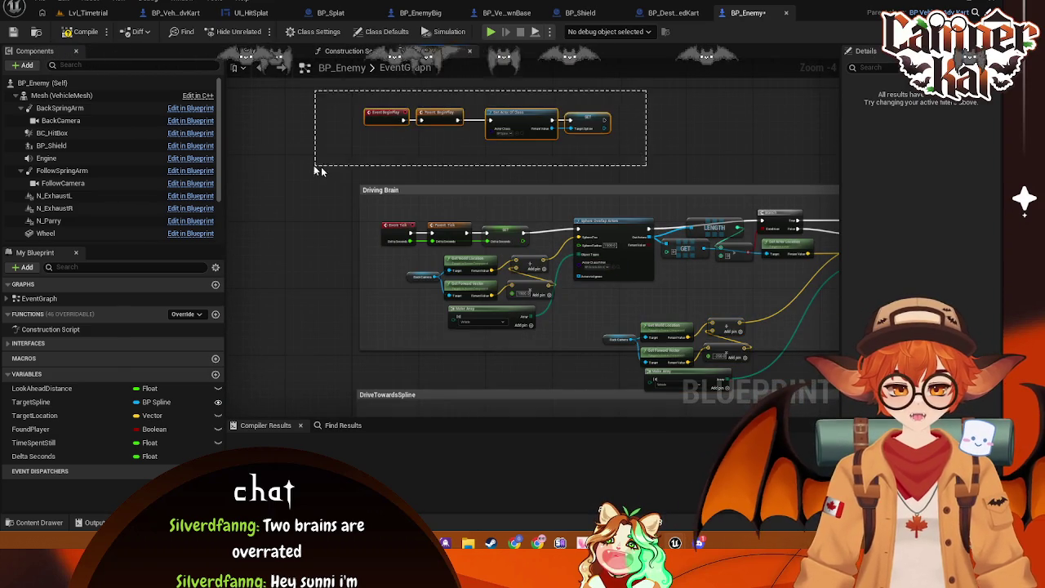
{"action": "scroll", "coordinate": [572, 261], "scroll_direction": "up", "scroll_amount": 3}
{"action": "scroll", "coordinate": [472, 254], "scroll_direction": "down", "scroll_amount": 1}
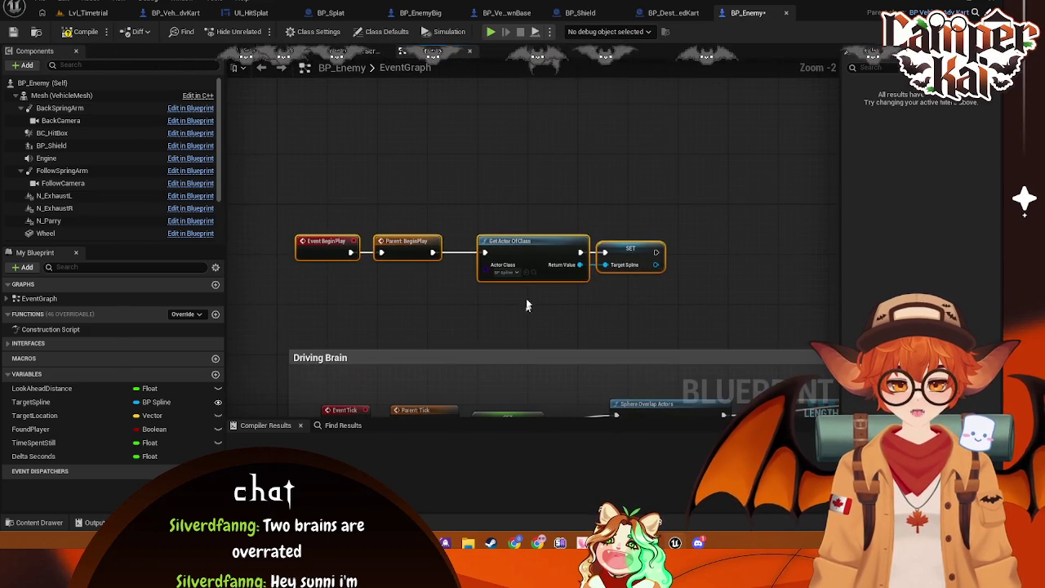
{"action": "left_click_drag", "start_coordinate": [531, 242], "coordinate": [530, 133]}
{"action": "left_click_drag", "start_coordinate": [534, 202], "coordinate": [537, 89]}
{"action": "scroll", "coordinate": [576, 180], "scroll_direction": "down", "scroll_amount": 2}
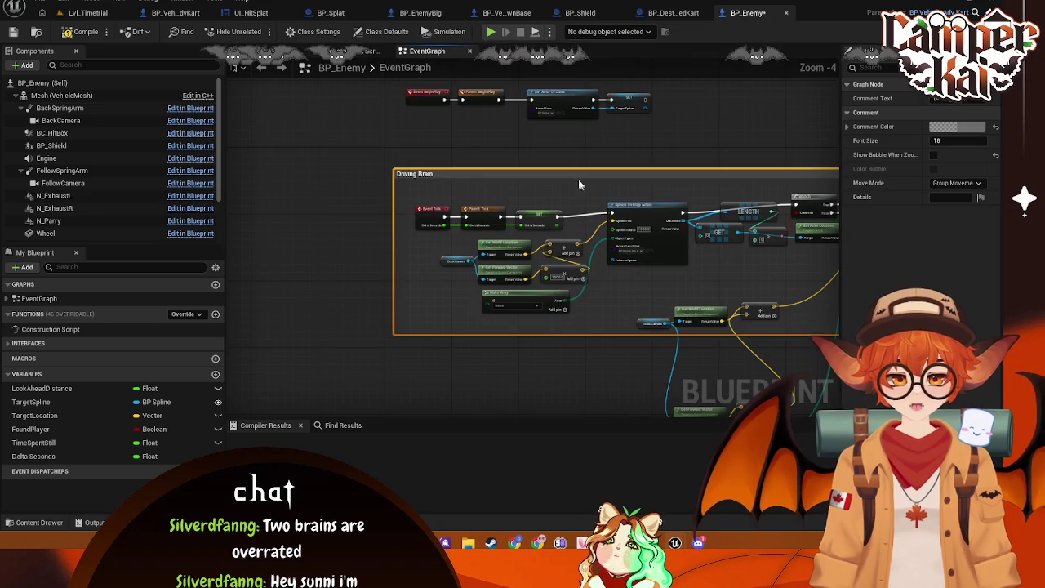
{"action": "mouse_move", "coordinate": [581, 180]}
{"action": "left_mouse_down"}
{"action": "mouse_move", "coordinate": [571, 140]}
{"action": "mouse_move", "coordinate": [580, 141]}
{"action": "left_mouse_up"}
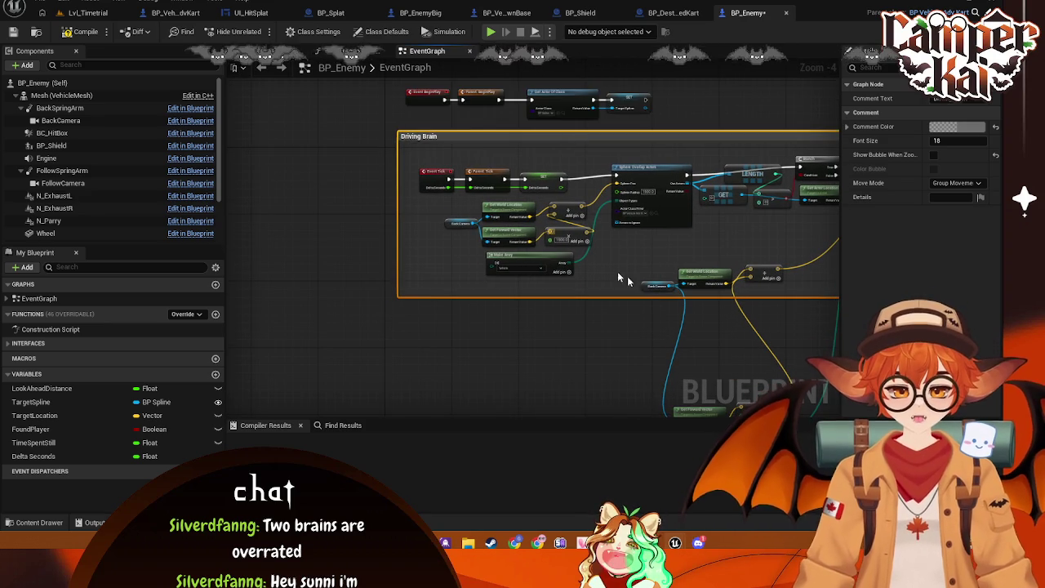
- Drop the second Sphere Overlap Actors node below the wires
{"action": "mouse_move", "coordinate": [596, 281]}
{"action": "left_mouse_down"}
{"action": "mouse_move", "coordinate": [458, 202]}
{"action": "mouse_move", "coordinate": [534, 211]}
{"action": "left_mouse_up"}
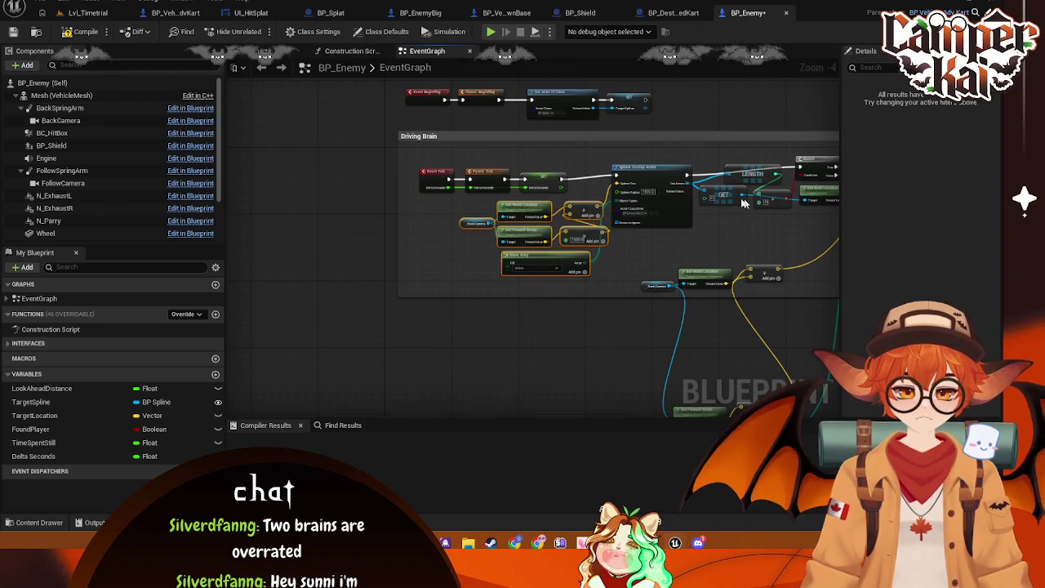
{"action": "scroll", "coordinate": [540, 212], "scroll_direction": "down", "scroll_amount": 1}
{"action": "mouse_move", "coordinate": [596, 189]}
{"action": "left_mouse_down"}
{"action": "mouse_move", "coordinate": [549, 263]}
{"action": "mouse_move", "coordinate": [497, 233]}
{"action": "mouse_move", "coordinate": [609, 253]}
{"action": "left_mouse_up"}
{"action": "right_click", "coordinate": [582, 246]}
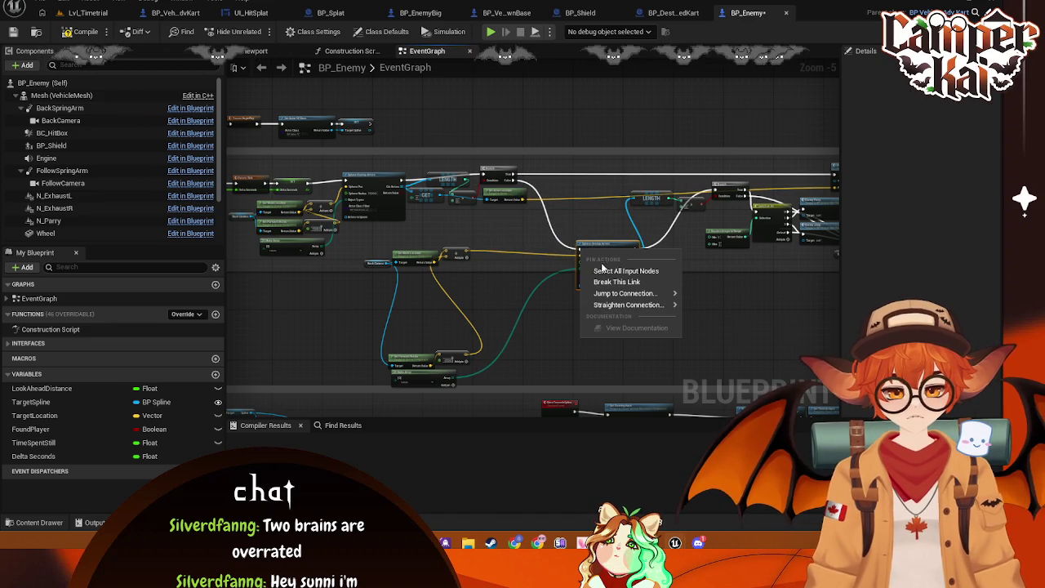
- Move the overlap check and Parry/Jump nodes down-left, and change Drive Towards Spline's connections
{"action": "left_click", "coordinate": [625, 283]}
{"action": "mouse_move", "coordinate": [602, 205]}
{"action": "left_mouse_down"}
{"action": "mouse_move", "coordinate": [531, 205]}
{"action": "mouse_move", "coordinate": [556, 257]}
{"action": "left_mouse_up"}
{"action": "scroll", "coordinate": [531, 205], "scroll_direction": "up", "scroll_amount": 1}
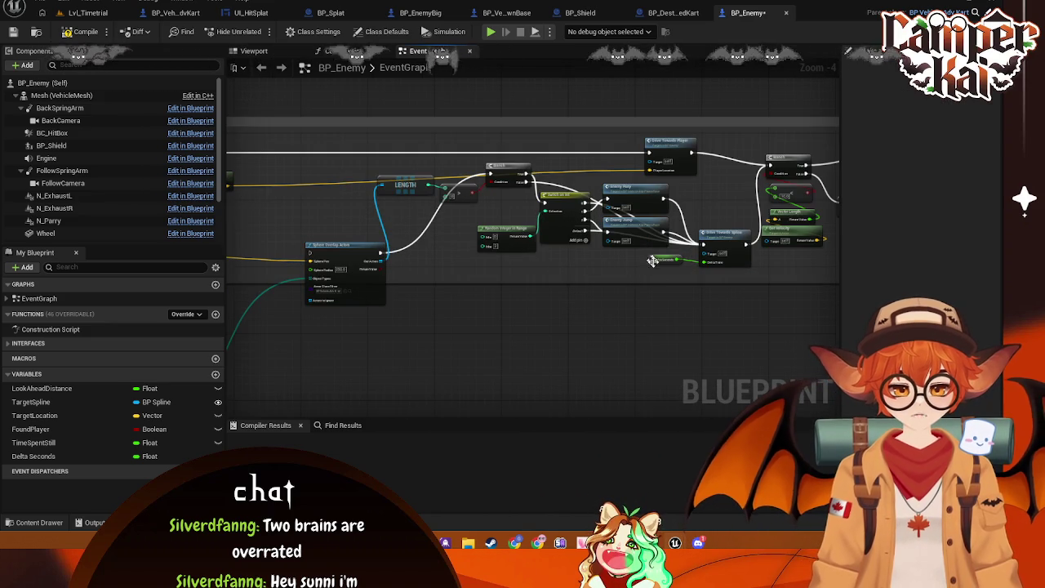
{"action": "left_click_drag", "start_coordinate": [643, 253], "coordinate": [391, 174]}
{"action": "mouse_move", "coordinate": [639, 194]}
{"action": "left_mouse_down"}
{"action": "mouse_move", "coordinate": [505, 269]}
{"action": "mouse_move", "coordinate": [462, 339]}
{"action": "left_mouse_up"}
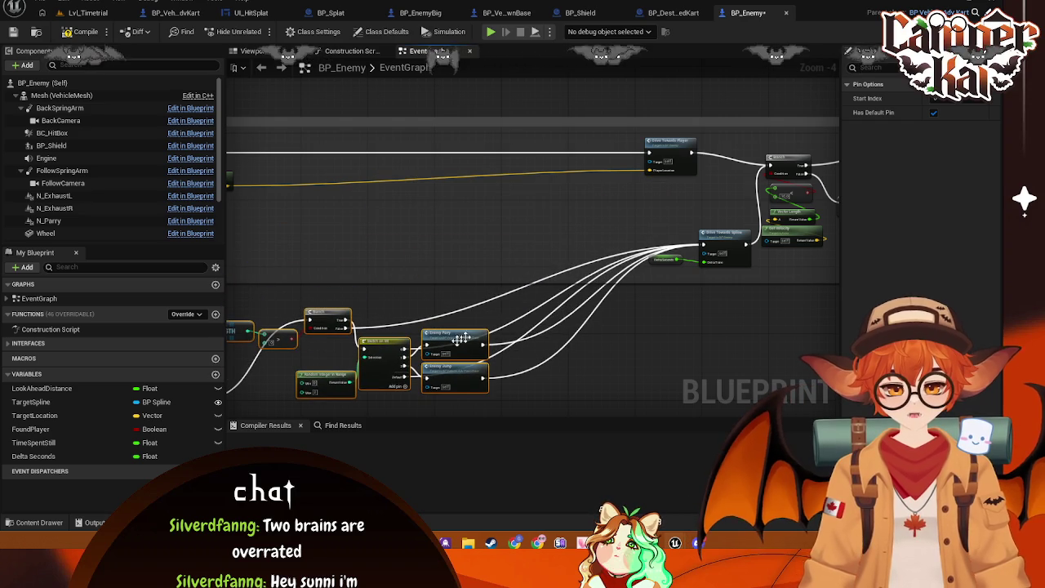
{"action": "right_click", "coordinate": [707, 249]}
{"action": "left_click", "coordinate": [759, 278]}
{"action": "scroll", "coordinate": [446, 196], "scroll_direction": "down", "scroll_amount": 2}
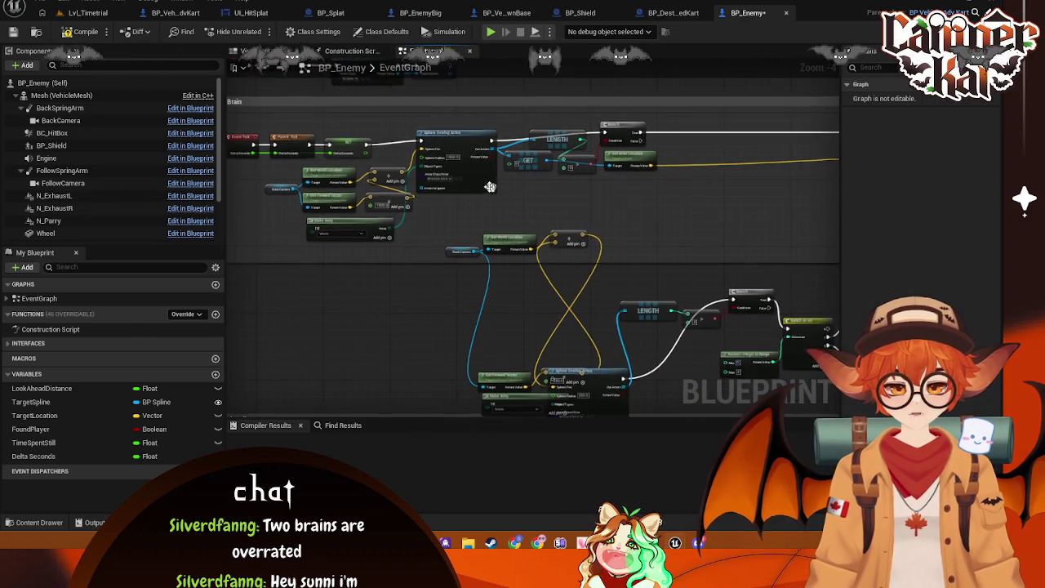
- Shift Sphere Overlap Actors, BackCamera location, Make Array, Length and Branch nodes right
{"action": "mouse_move", "coordinate": [473, 151]}
{"action": "left_mouse_down"}
{"action": "mouse_move", "coordinate": [565, 149]}
{"action": "mouse_move", "coordinate": [574, 136]}
{"action": "mouse_move", "coordinate": [574, 150]}
{"action": "left_mouse_up"}
{"action": "left_click_drag", "start_coordinate": [397, 257], "coordinate": [263, 163]}
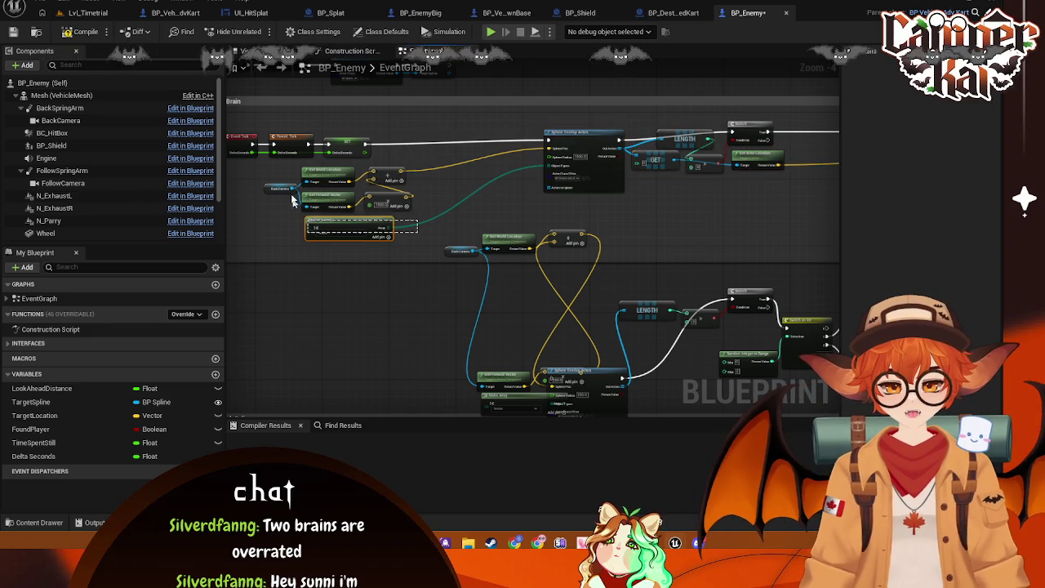
{"action": "mouse_move", "coordinate": [371, 175]}
{"action": "left_mouse_down"}
{"action": "mouse_move", "coordinate": [497, 163]}
{"action": "mouse_move", "coordinate": [496, 149]}
{"action": "mouse_move", "coordinate": [501, 159]}
{"action": "left_mouse_up"}
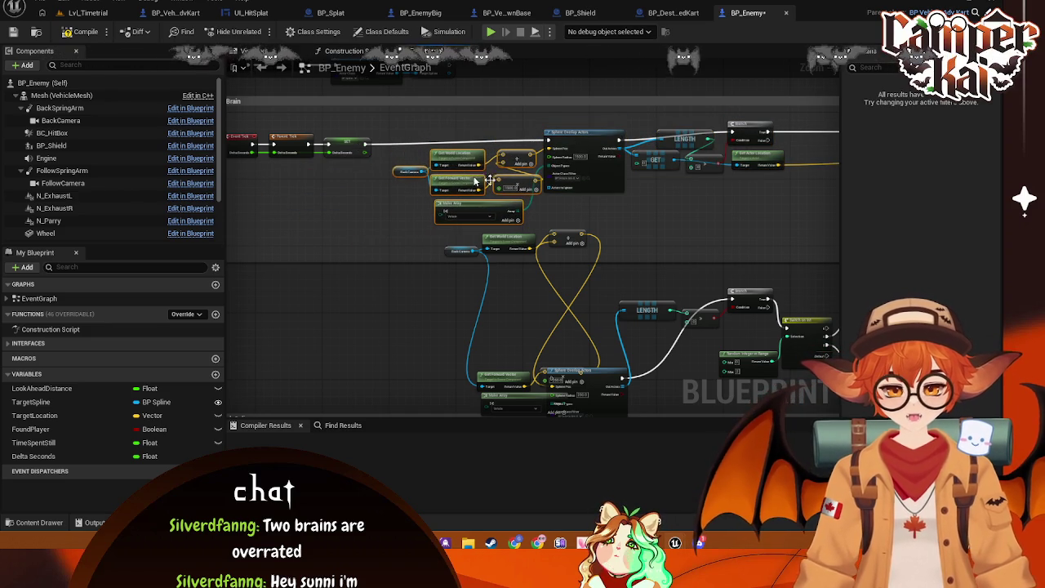
{"action": "left_click_drag", "start_coordinate": [423, 169], "coordinate": [532, 198]}
{"action": "left_click_drag", "start_coordinate": [625, 206], "coordinate": [490, 118]}
{"action": "left_click_drag", "start_coordinate": [478, 173], "coordinate": [542, 173]}
{"action": "left_click_drag", "start_coordinate": [278, 190], "coordinate": [465, 189]}
- Add a Sequence node after the SET node in Driving Brain
{"action": "left_click_drag", "start_coordinate": [424, 141], "coordinate": [453, 152]}
{"action": "type", "text": "que"}
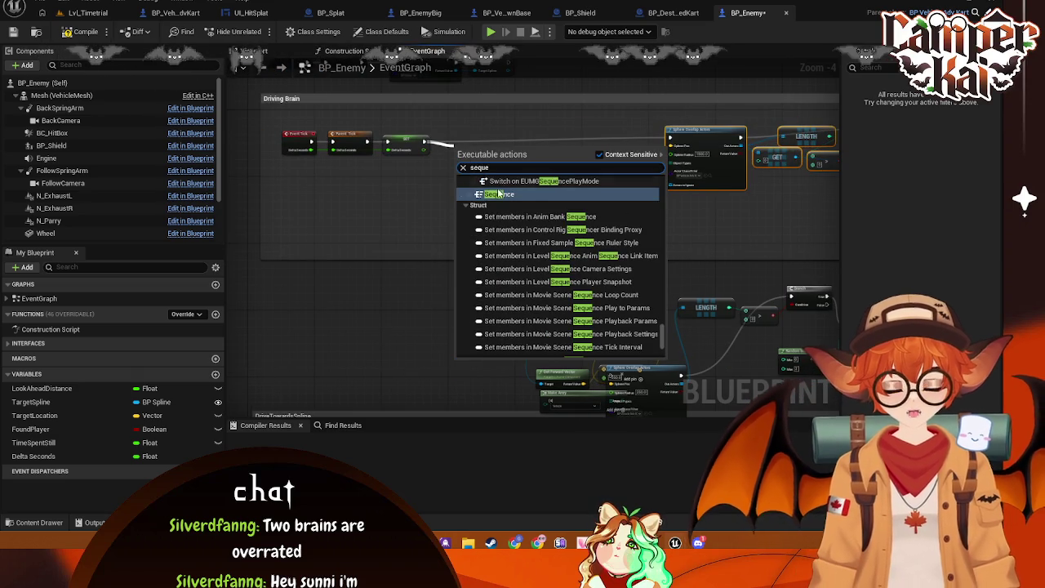
{"action": "left_click", "coordinate": [500, 194]}
{"action": "scroll", "coordinate": [493, 149], "scroll_direction": "up", "scroll_amount": 1}
- Reposition Drive Towards Player above Drive Towards Spline and tidy the branch group
{"action": "left_click_drag", "start_coordinate": [539, 200], "coordinate": [384, 170]}
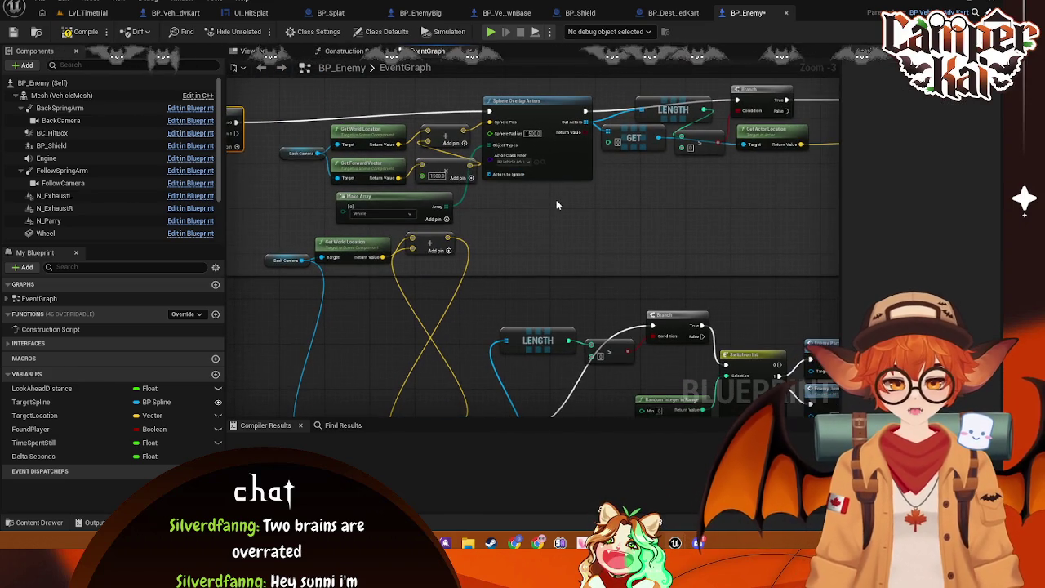
{"action": "scroll", "coordinate": [556, 200], "scroll_direction": "down", "scroll_amount": 1}
{"action": "mouse_move", "coordinate": [561, 205]}
{"action": "left_mouse_down"}
{"action": "mouse_move", "coordinate": [541, 217]}
{"action": "mouse_move", "coordinate": [500, 179]}
{"action": "left_mouse_up"}
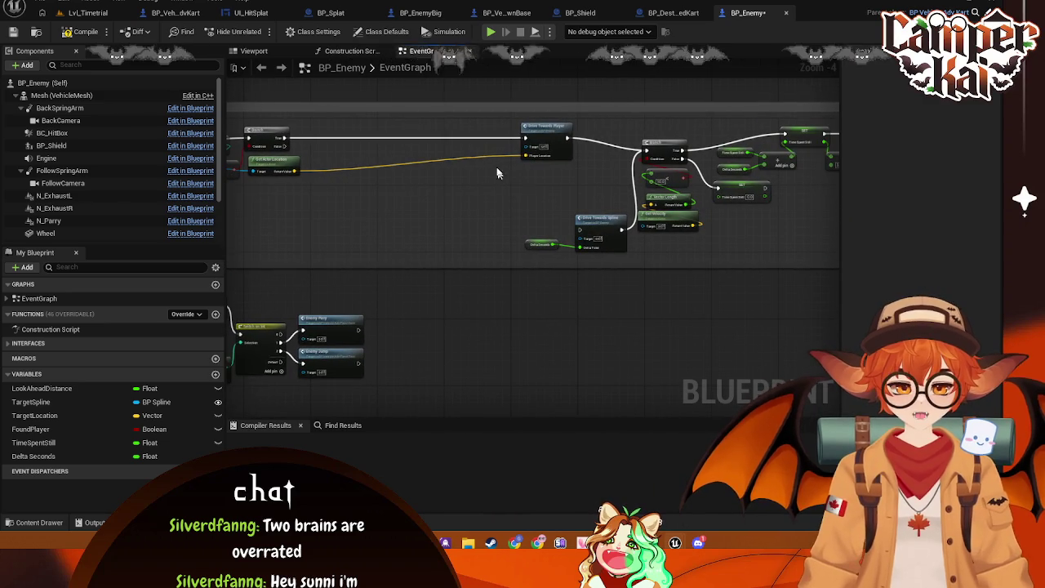
{"action": "mouse_move", "coordinate": [526, 132]}
{"action": "left_mouse_down"}
{"action": "mouse_move", "coordinate": [422, 145]}
{"action": "mouse_move", "coordinate": [488, 145]}
{"action": "mouse_move", "coordinate": [472, 142]}
{"action": "left_mouse_up"}
{"action": "left_click_drag", "start_coordinate": [587, 197], "coordinate": [516, 182]}
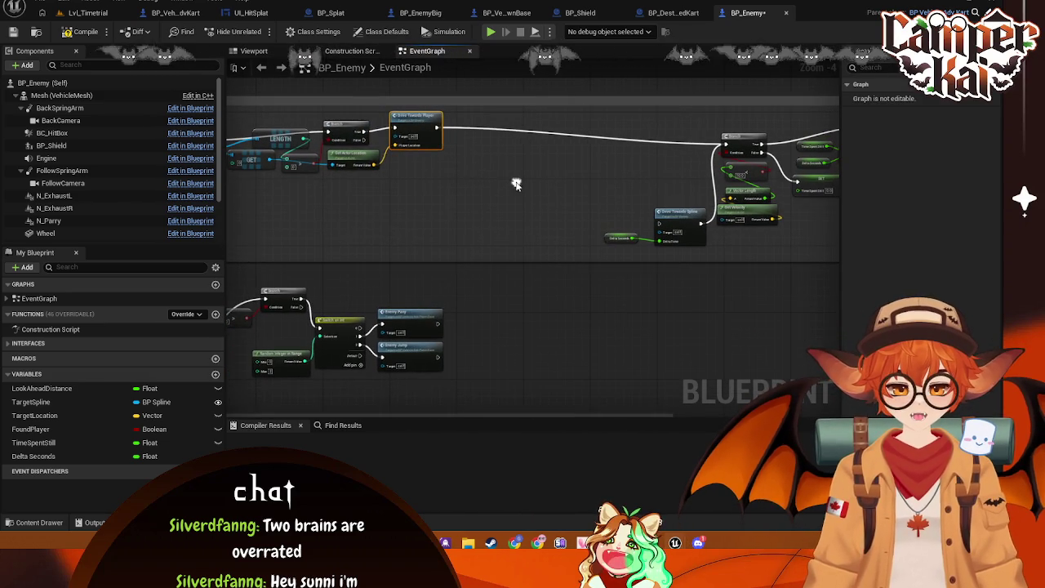
{"action": "mouse_move", "coordinate": [417, 122]}
{"action": "left_mouse_down"}
{"action": "mouse_move", "coordinate": [642, 225]}
{"action": "mouse_move", "coordinate": [674, 225]}
{"action": "mouse_move", "coordinate": [437, 167]}
{"action": "mouse_move", "coordinate": [412, 178]}
{"action": "left_mouse_up"}
{"action": "mouse_move", "coordinate": [750, 242]}
{"action": "left_mouse_down"}
{"action": "mouse_move", "coordinate": [468, 163]}
{"action": "mouse_move", "coordinate": [758, 235]}
{"action": "mouse_move", "coordinate": [496, 231]}
{"action": "left_mouse_up"}
{"action": "left_click", "coordinate": [811, 243]}
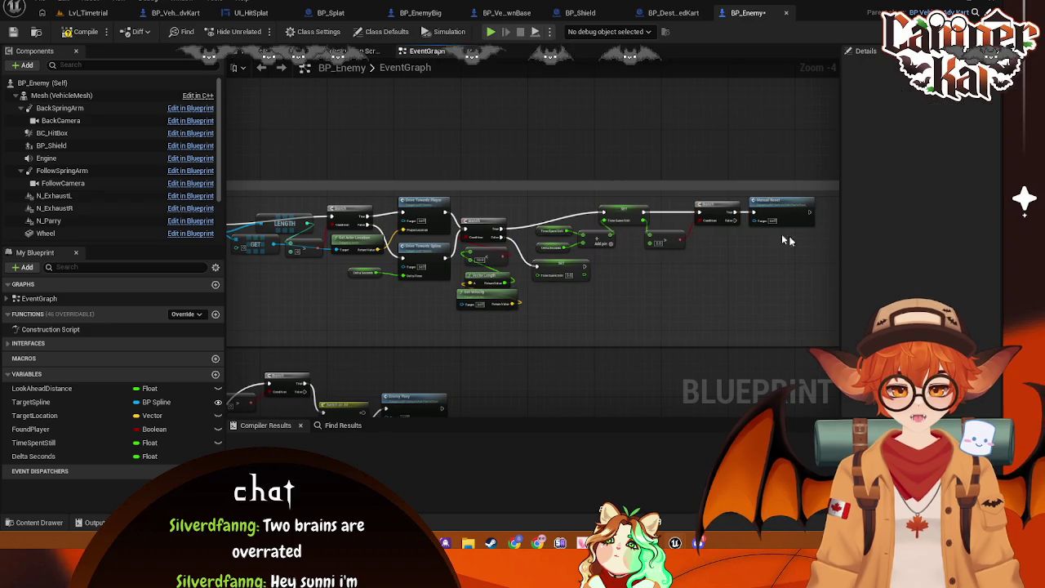
- Shrink the comment box's right edge around the SET, Branch and Manual Reset nodes
{"action": "mouse_move", "coordinate": [813, 239]}
{"action": "left_mouse_down"}
{"action": "mouse_move", "coordinate": [624, 206]}
{"action": "mouse_move", "coordinate": [629, 218]}
{"action": "left_mouse_up"}
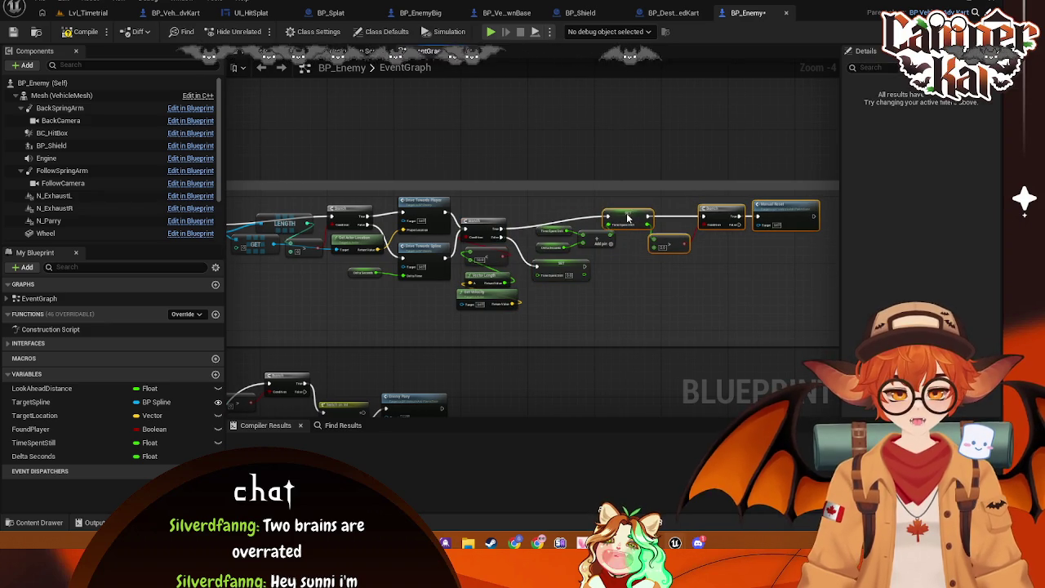
{"action": "left_click", "coordinate": [599, 246]}
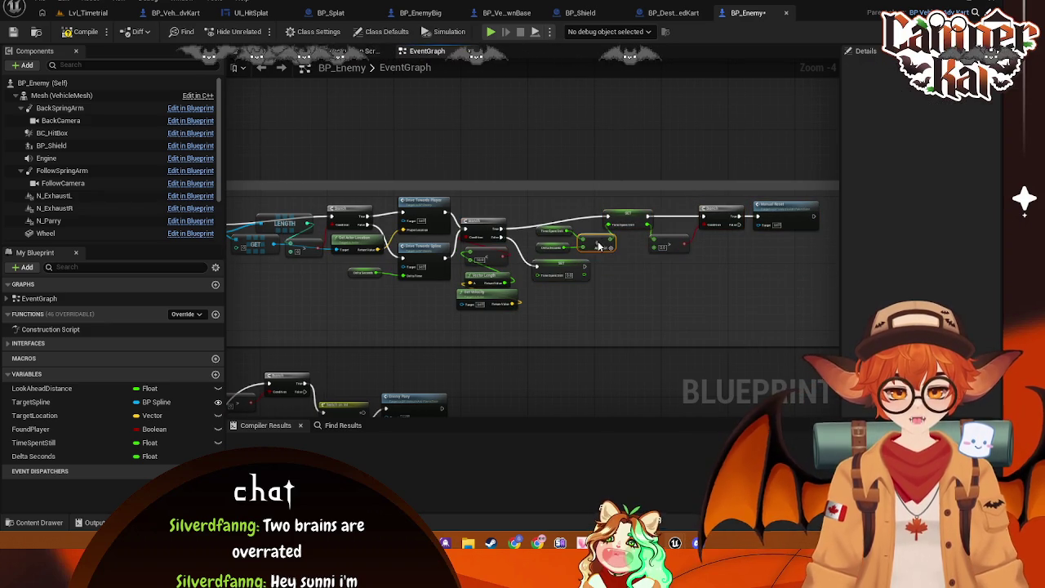
{"action": "mouse_move", "coordinate": [833, 245]}
{"action": "left_mouse_down"}
{"action": "mouse_move", "coordinate": [530, 246]}
{"action": "mouse_move", "coordinate": [623, 212]}
{"action": "left_mouse_up"}
{"action": "scroll", "coordinate": [478, 282], "scroll_direction": "down", "scroll_amount": 2}
{"action": "scroll", "coordinate": [375, 281], "scroll_direction": "up", "scroll_amount": 4}
- Connect Sequence Then 1 to the lower Sphere Overlap Actors and move its vector nodes alongside
{"action": "mouse_move", "coordinate": [574, 317]}
{"action": "left_mouse_down"}
{"action": "mouse_move", "coordinate": [400, 204]}
{"action": "mouse_move", "coordinate": [369, 164]}
{"action": "mouse_move", "coordinate": [497, 210]}
{"action": "left_mouse_up"}
{"action": "mouse_move", "coordinate": [553, 143]}
{"action": "left_mouse_down"}
{"action": "mouse_move", "coordinate": [477, 205]}
{"action": "mouse_move", "coordinate": [744, 226]}
{"action": "mouse_move", "coordinate": [780, 215]}
{"action": "mouse_move", "coordinate": [589, 193]}
{"action": "left_mouse_up"}
{"action": "left_click_drag", "start_coordinate": [556, 347], "coordinate": [415, 322]}
{"action": "left_click_drag", "start_coordinate": [511, 327], "coordinate": [520, 227]}
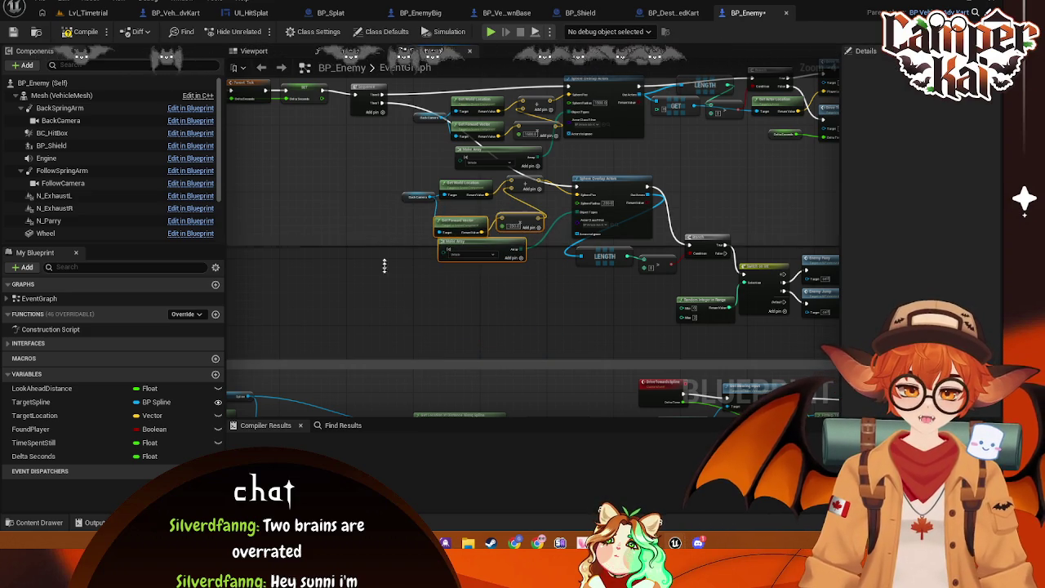
- Move the Branch, Switch and Enemy nodes up and rearrange the location and Make Array nodes
{"action": "left_click_drag", "start_coordinate": [387, 294], "coordinate": [109, 270]}
{"action": "mouse_move", "coordinate": [605, 272]}
{"action": "left_mouse_down"}
{"action": "mouse_move", "coordinate": [286, 151]}
{"action": "mouse_move", "coordinate": [390, 210]}
{"action": "mouse_move", "coordinate": [428, 151]}
{"action": "mouse_move", "coordinate": [451, 164]}
{"action": "left_mouse_up"}
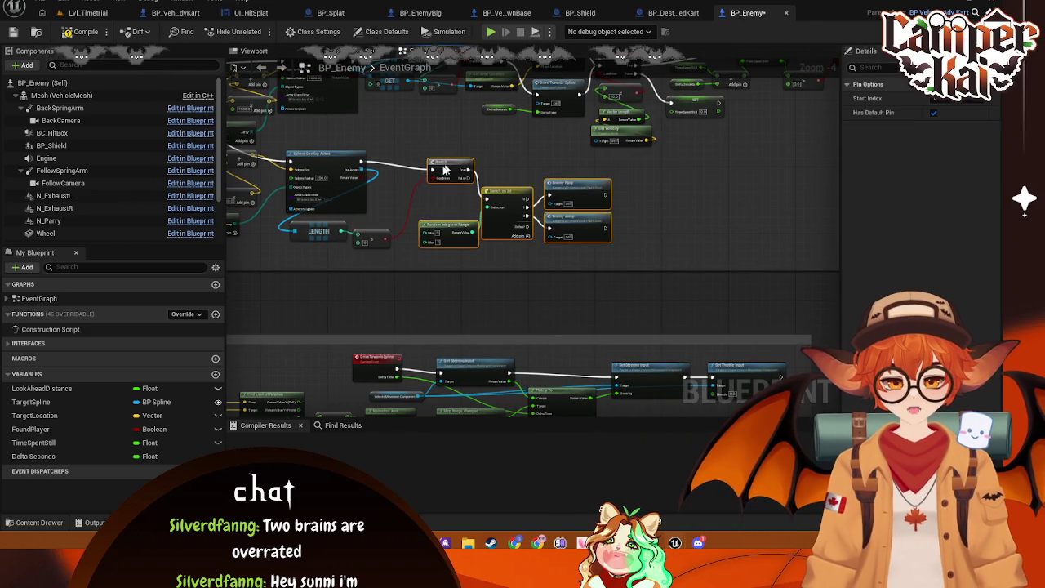
{"action": "left_click", "coordinate": [374, 237]}
{"action": "mouse_move", "coordinate": [311, 249]}
{"action": "left_mouse_down"}
{"action": "mouse_move", "coordinate": [490, 291]}
{"action": "mouse_move", "coordinate": [284, 192]}
{"action": "left_mouse_up"}
{"action": "left_click_drag", "start_coordinate": [420, 205], "coordinate": [421, 217]}
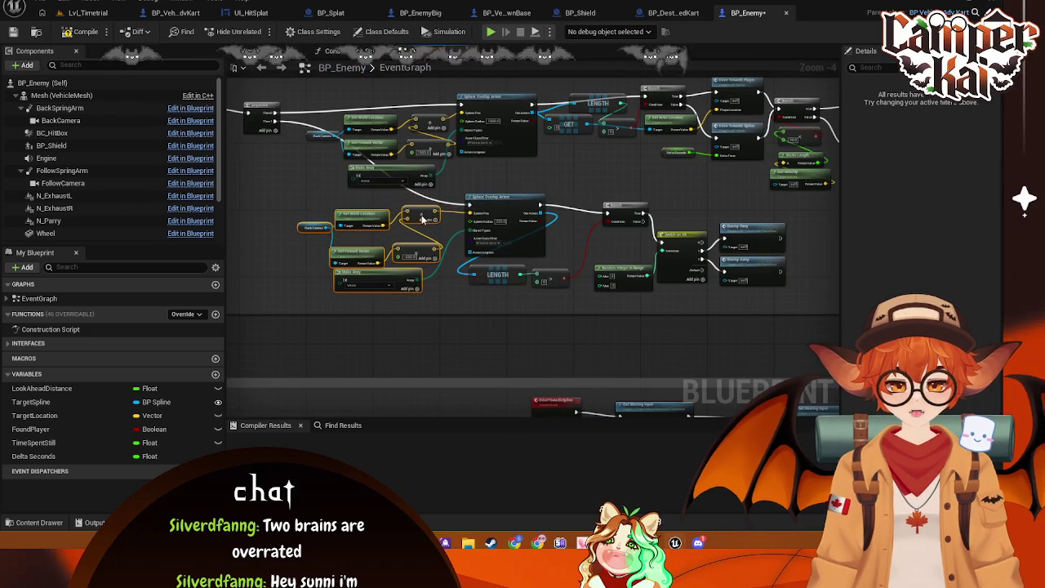
{"action": "mouse_move", "coordinate": [400, 282]}
{"action": "left_mouse_down"}
{"action": "mouse_move", "coordinate": [536, 276]}
{"action": "mouse_move", "coordinate": [564, 235]}
{"action": "left_mouse_up"}
{"action": "left_click", "coordinate": [405, 277]}
{"action": "left_click_drag", "start_coordinate": [458, 242], "coordinate": [483, 263]}
- Shift Random Integer, Switch on Int and both Enemy nodes right to make room after the Branch
{"action": "left_click", "coordinate": [483, 264]}
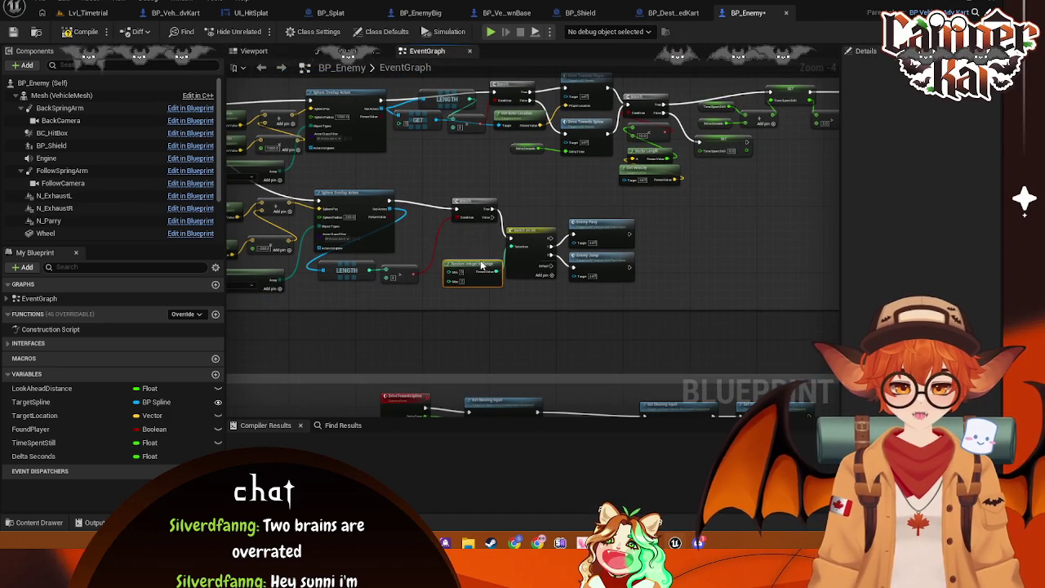
{"action": "left_click", "coordinate": [658, 253]}
{"action": "scroll", "coordinate": [657, 254], "scroll_direction": "up", "scroll_amount": 2}
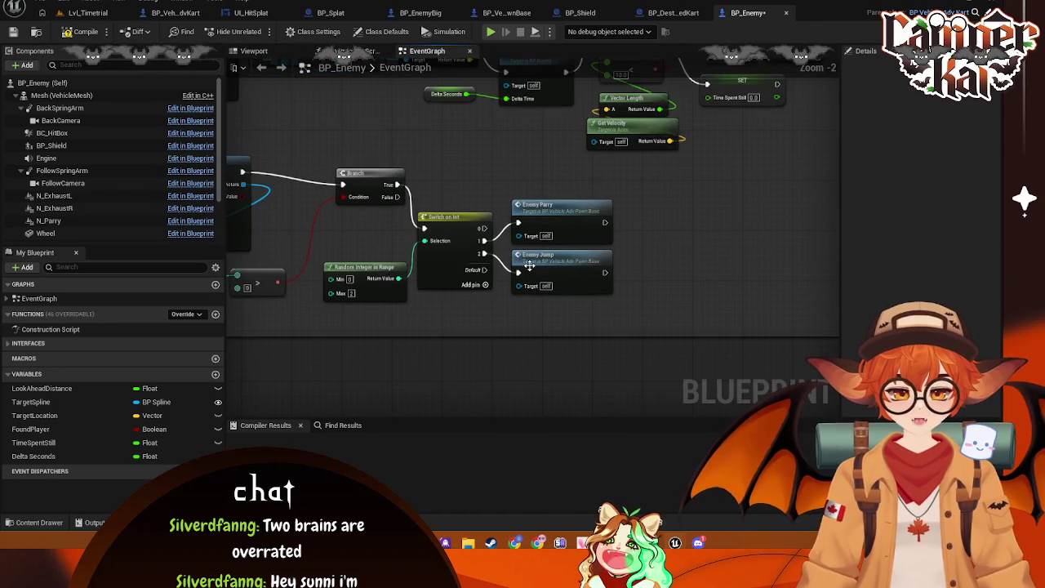
{"action": "scroll", "coordinate": [529, 265], "scroll_direction": "down", "scroll_amount": 2}
{"action": "scroll", "coordinate": [464, 210], "scroll_direction": "up", "scroll_amount": 2}
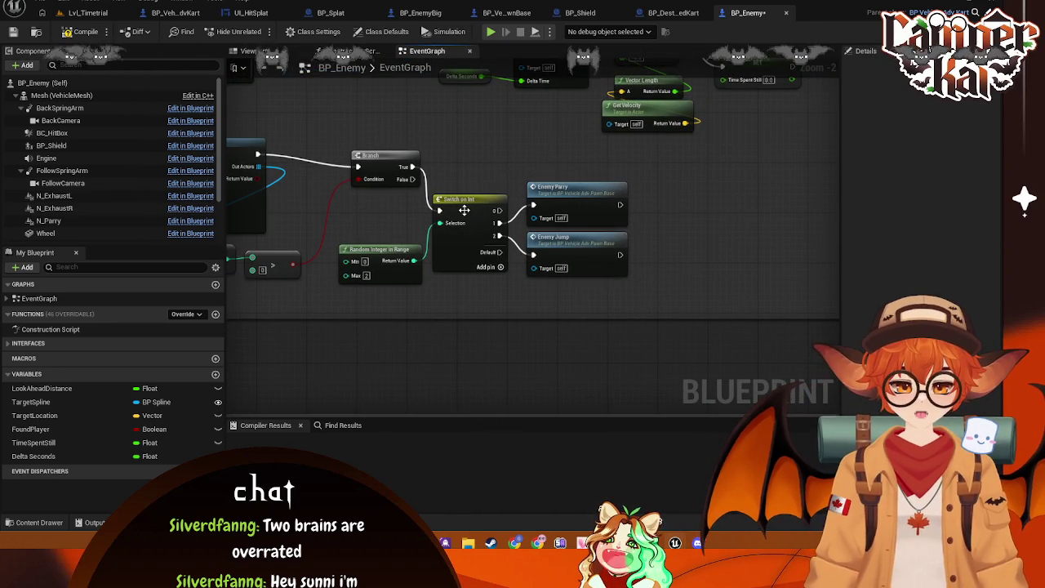
{"action": "left_click_drag", "start_coordinate": [637, 188], "coordinate": [400, 315]}
{"action": "left_click_drag", "start_coordinate": [467, 236], "coordinate": [606, 236]}
{"action": "mouse_move", "coordinate": [501, 187]}
{"action": "left_mouse_down"}
{"action": "mouse_move", "coordinate": [526, 204]}
{"action": "mouse_move", "coordinate": [565, 202]}
{"action": "left_mouse_up"}
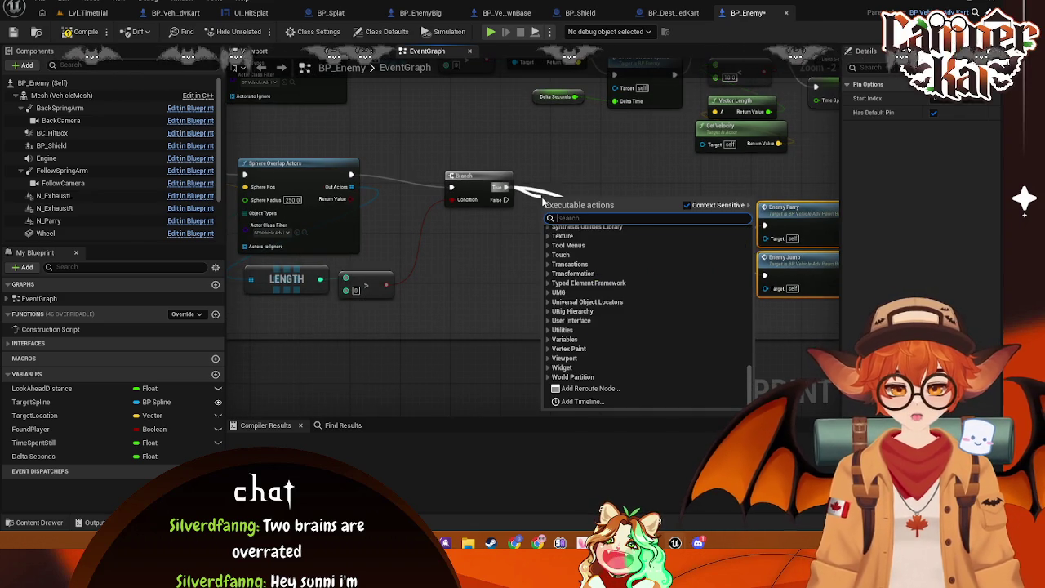
- Add a Random Float in Range node with Min 0.1 and Max 0.25
{"action": "type", "text": "random"}
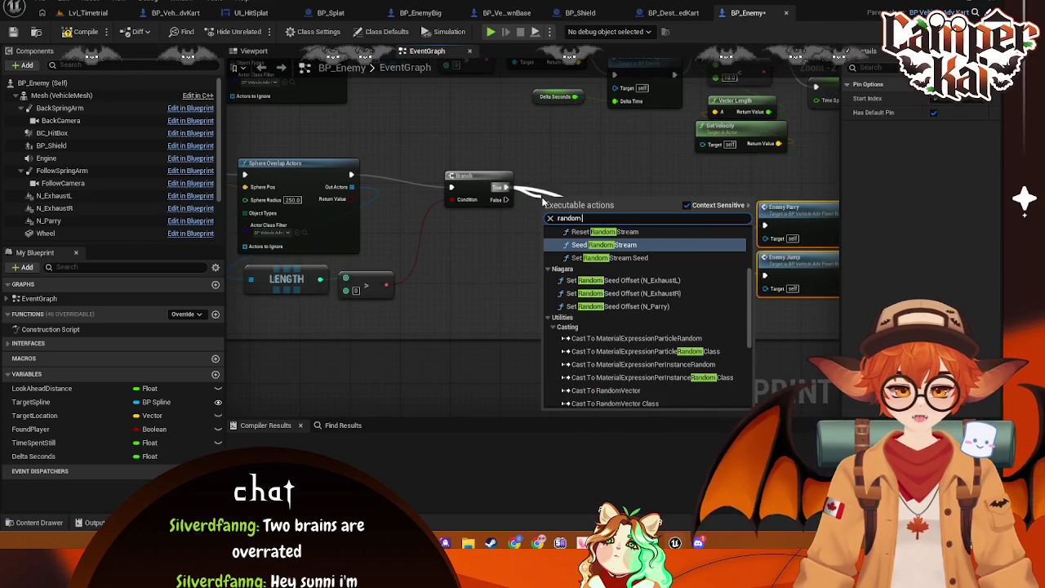
{"action": "type", "text": " float be"}
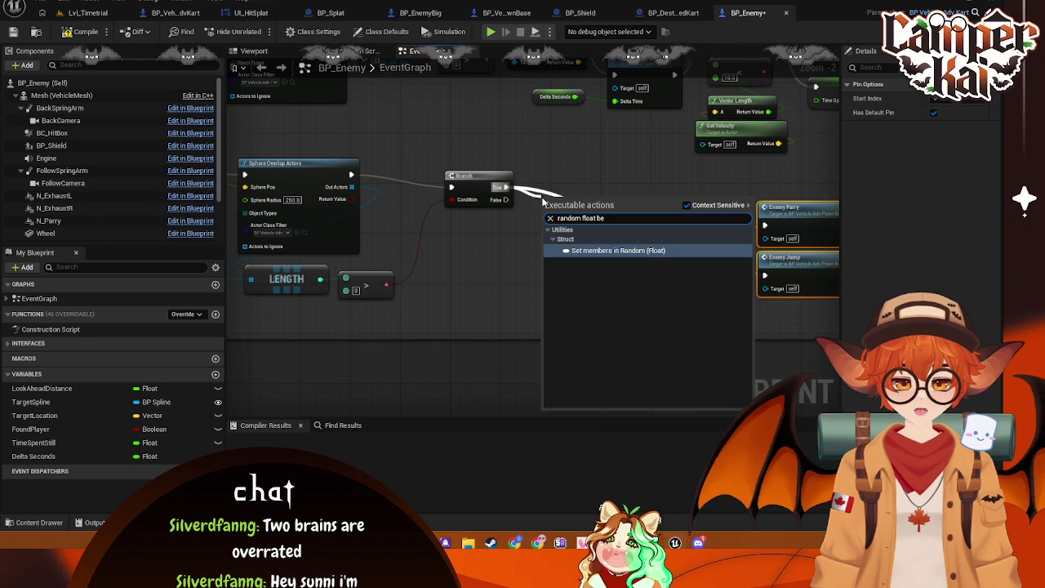
{"action": "left_click", "coordinate": [453, 256]}
{"action": "right_click", "coordinate": [459, 259]}
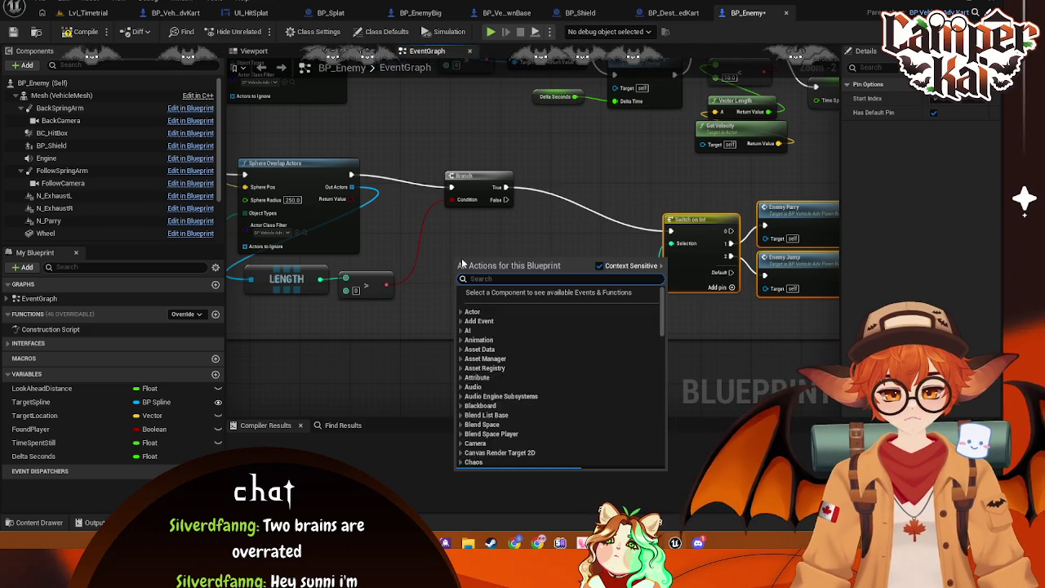
{"action": "type", "text": "random floa"}
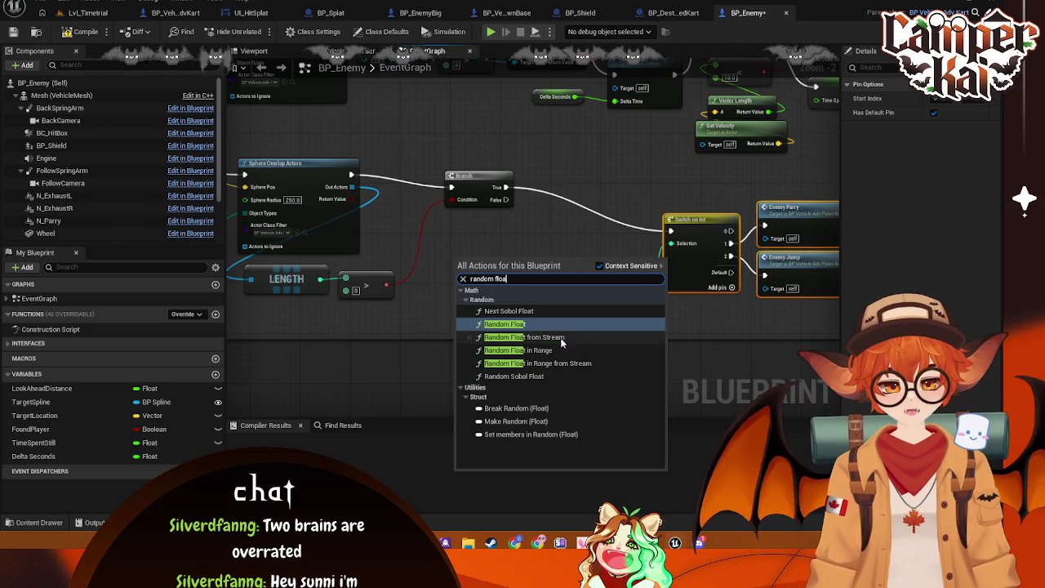
{"action": "left_click", "coordinate": [555, 350]}
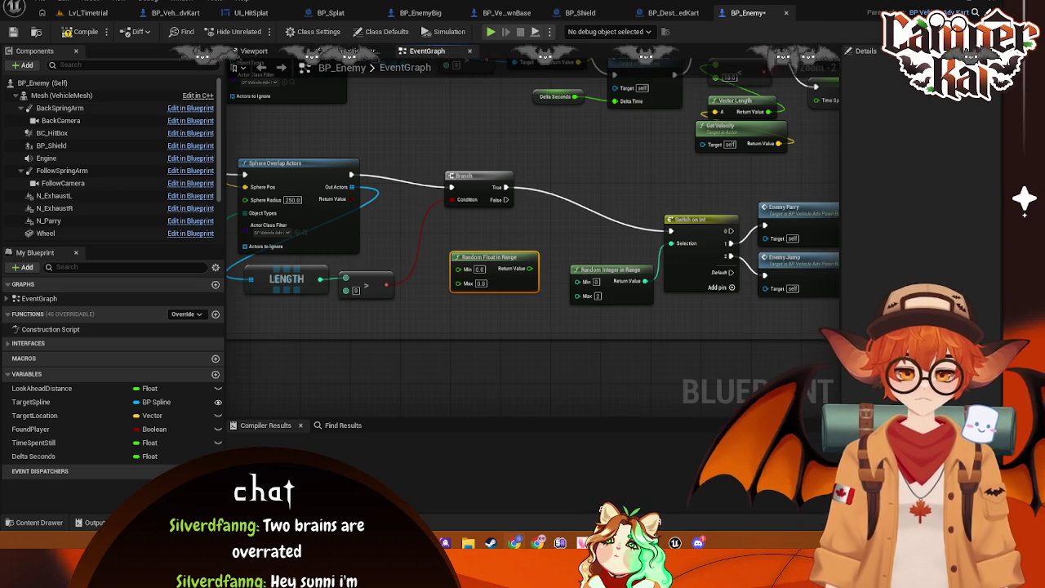
{"action": "left_click_drag", "start_coordinate": [493, 261], "coordinate": [492, 250]}
{"action": "left_click", "coordinate": [480, 270]}
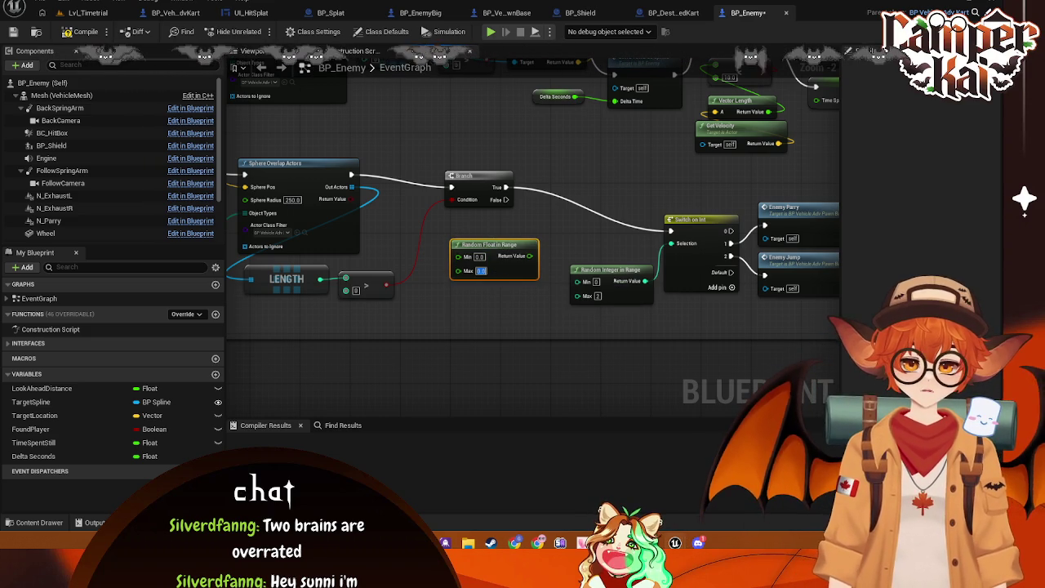
{"action": "type", "text": "85"}
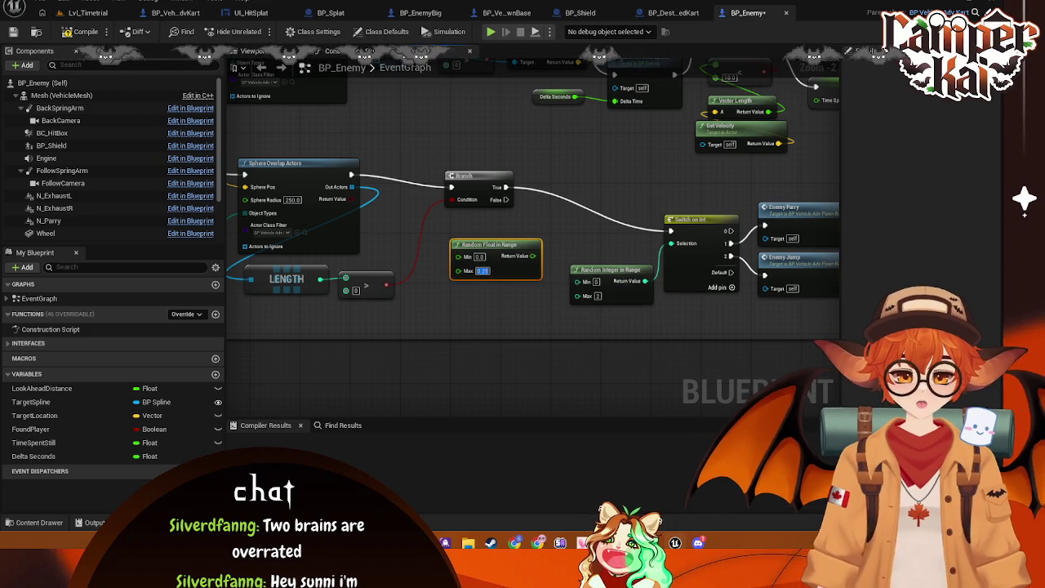
{"action": "key", "text": "Return"}
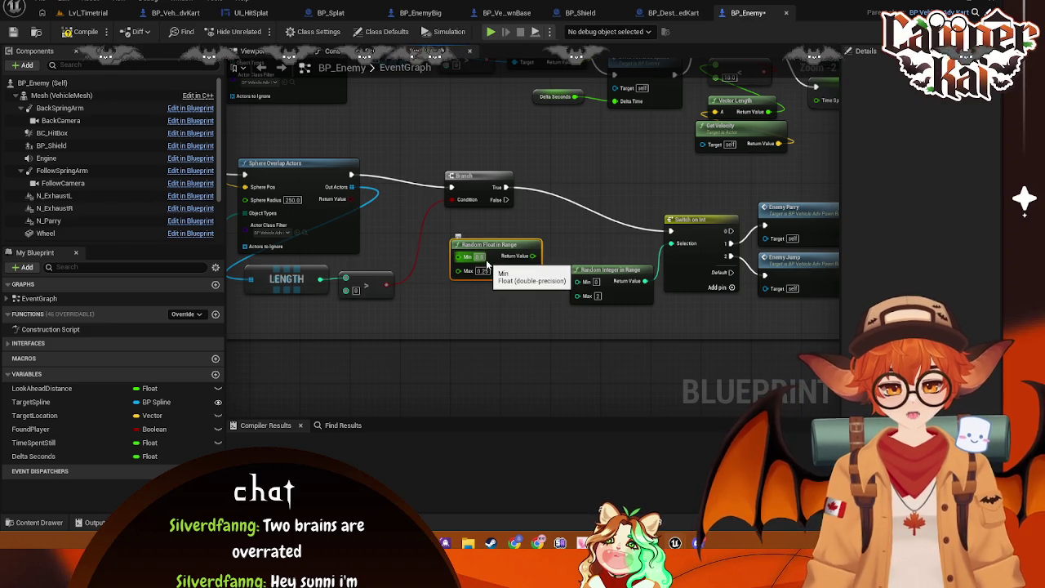
{"action": "type", "text": "0.1"}
{"action": "key", "text": "Return"}
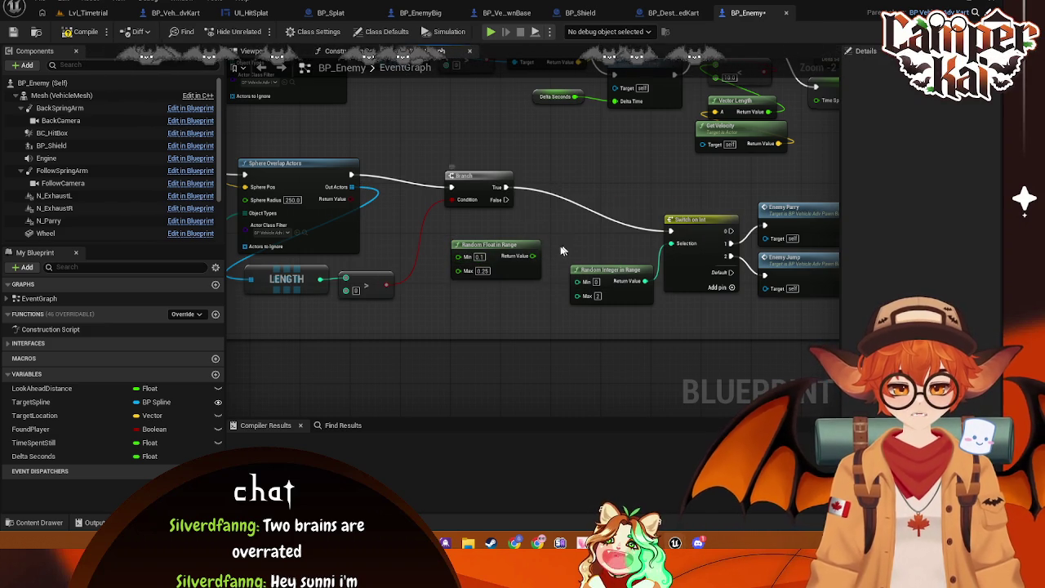
- Add a Delay using the random float, wired from Branch True into Switch on Int
{"action": "left_click_drag", "start_coordinate": [533, 255], "coordinate": [562, 216]}
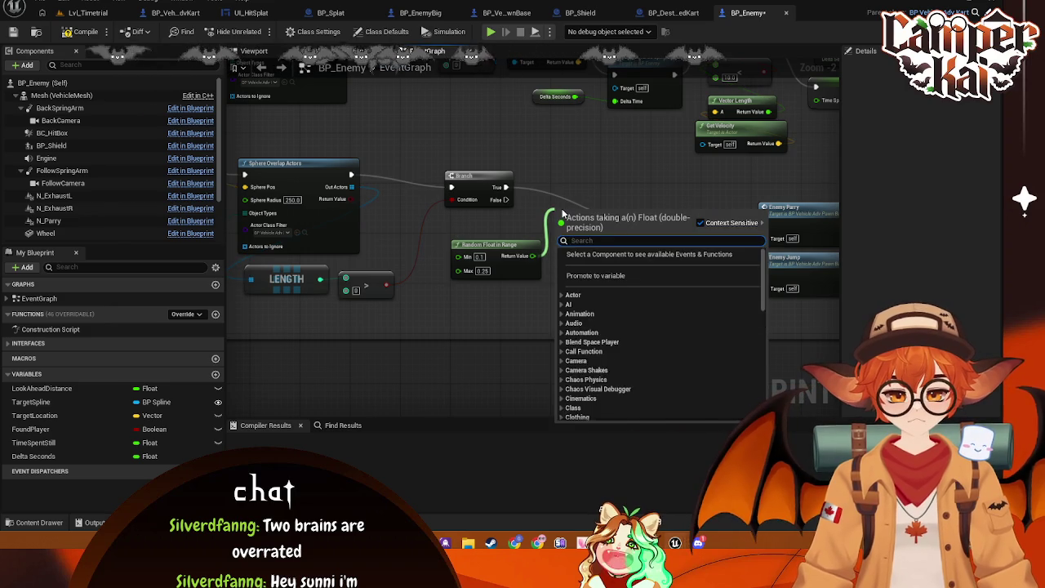
{"action": "type", "text": "dela"}
{"action": "left_click", "coordinate": [597, 264]}
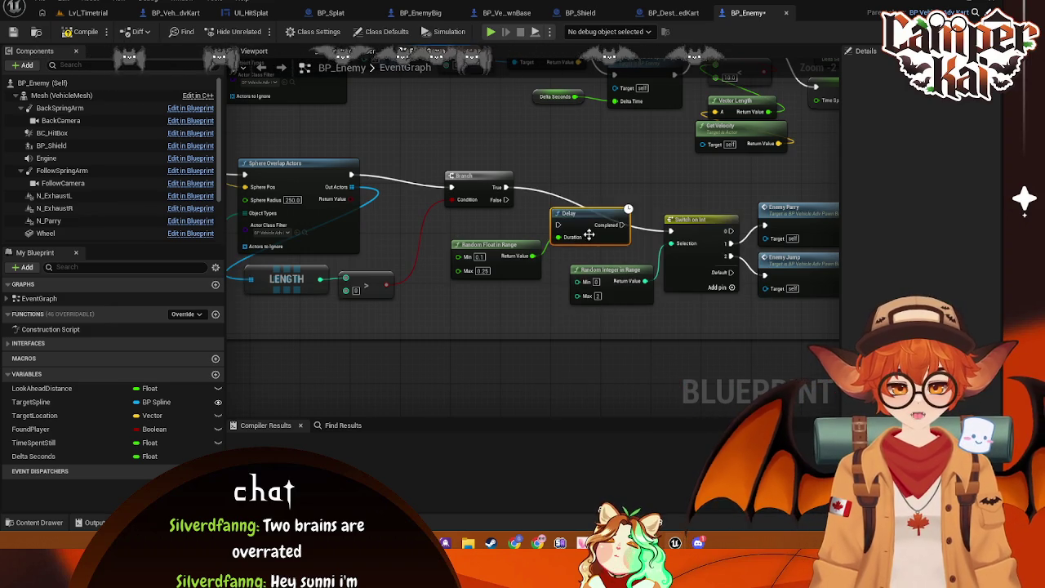
{"action": "mouse_move", "coordinate": [622, 206]}
{"action": "left_mouse_down"}
{"action": "mouse_move", "coordinate": [637, 224]}
{"action": "mouse_move", "coordinate": [670, 231]}
{"action": "left_mouse_up"}
{"action": "mouse_move", "coordinate": [490, 244]}
{"action": "left_mouse_down"}
{"action": "mouse_move", "coordinate": [469, 238]}
{"action": "mouse_move", "coordinate": [577, 216]}
{"action": "mouse_move", "coordinate": [563, 217]}
{"action": "left_mouse_up"}
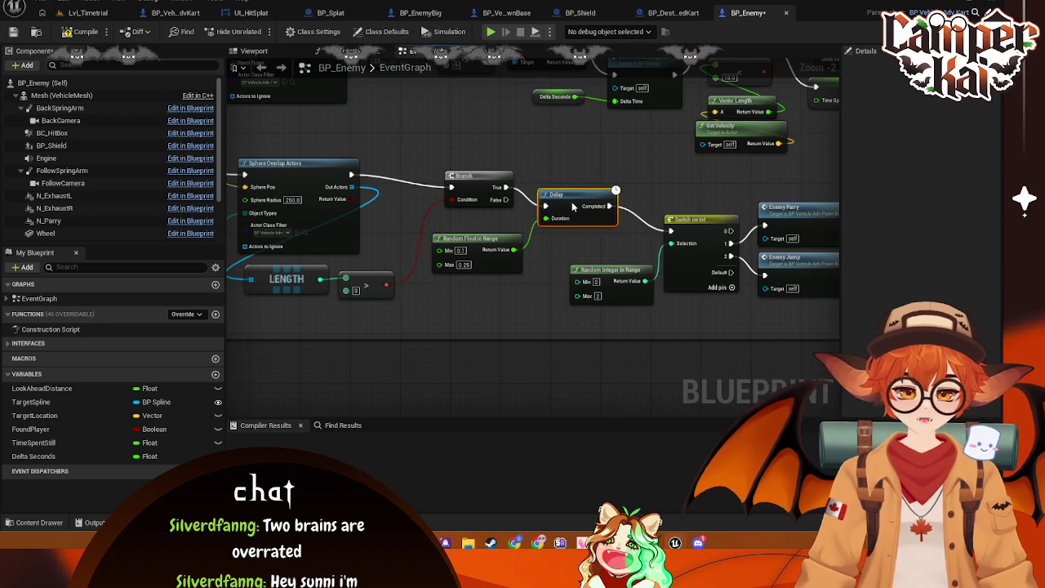
- Line up Random Integer, Switch on Int, Enemy Parry and Enemy Jump after the Delay
{"action": "mouse_move", "coordinate": [619, 281]}
{"action": "left_mouse_down"}
{"action": "mouse_move", "coordinate": [580, 251]}
{"action": "mouse_move", "coordinate": [444, 241]}
{"action": "left_mouse_up"}
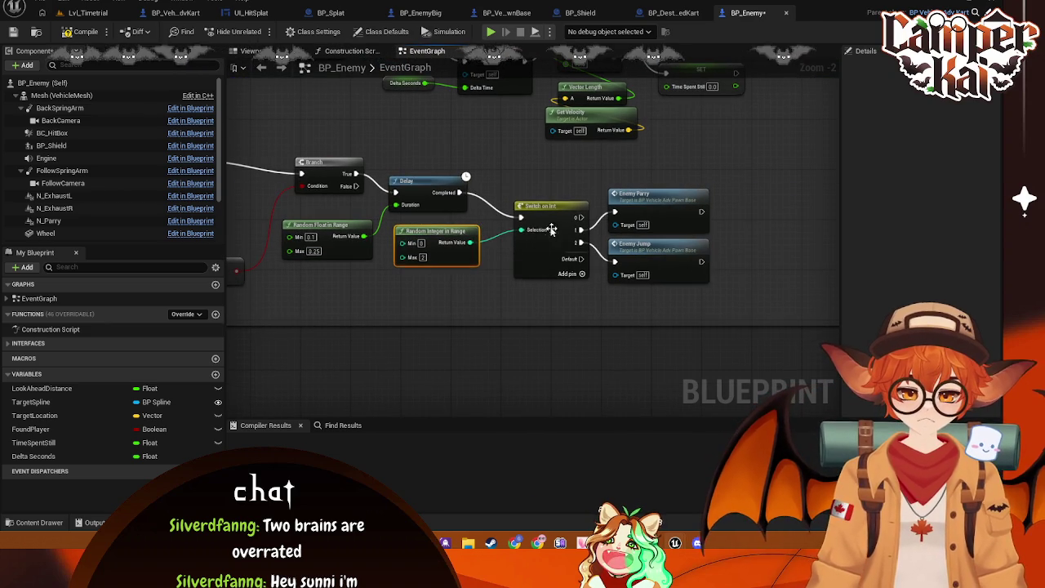
{"action": "left_click_drag", "start_coordinate": [535, 205], "coordinate": [523, 199]}
{"action": "left_click", "coordinate": [692, 220]}
{"action": "left_click", "coordinate": [682, 263], "text": "ctrl"}
{"action": "left_click_drag", "start_coordinate": [682, 263], "coordinate": [663, 258]}
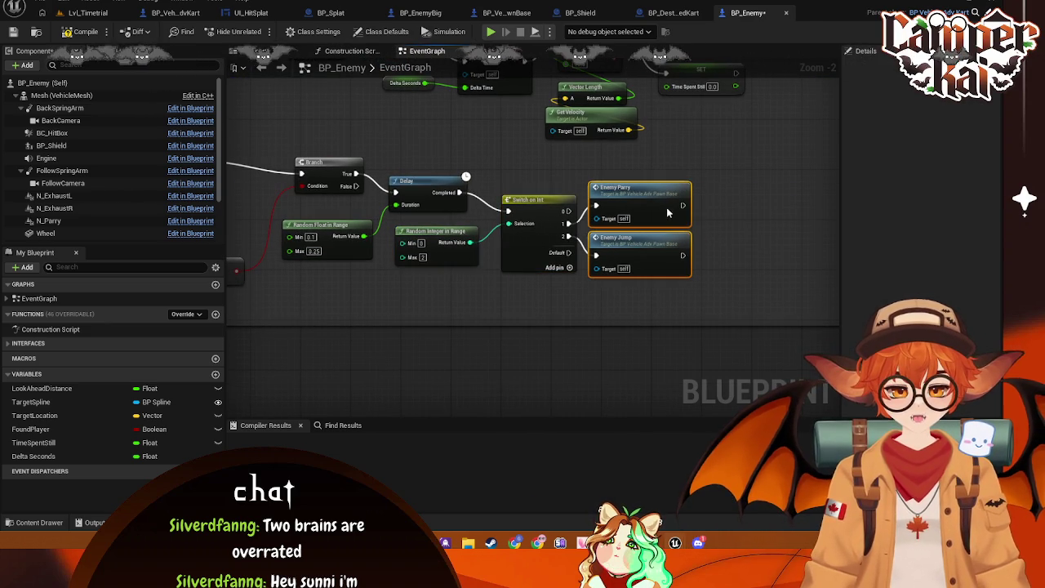
{"action": "left_click_drag", "start_coordinate": [343, 316], "coordinate": [592, 317]}
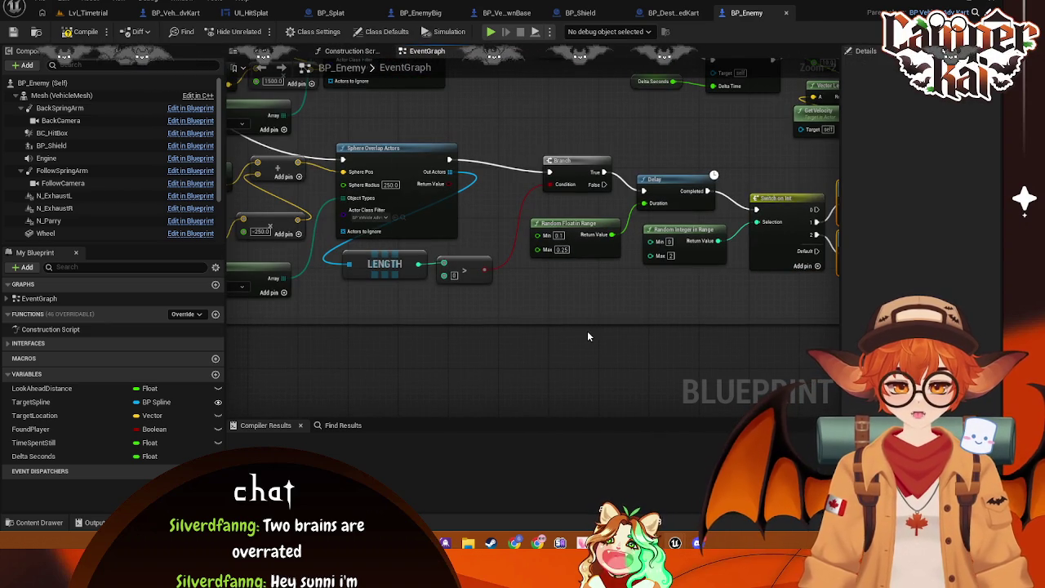
- Nudge the Driving Brain comment group and its nodes slightly left in the BP_Enemy graph
{"action": "scroll", "coordinate": [624, 352], "scroll_direction": "down", "scroll_amount": 3}
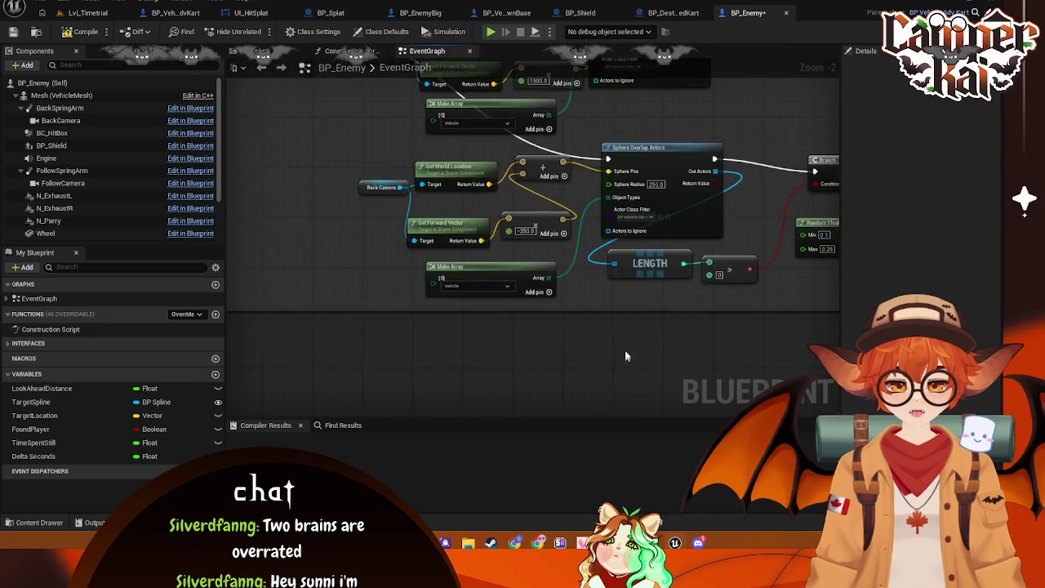
{"action": "scroll", "coordinate": [663, 301], "scroll_direction": "up", "scroll_amount": 2}
{"action": "scroll", "coordinate": [663, 302], "scroll_direction": "down", "scroll_amount": 3}
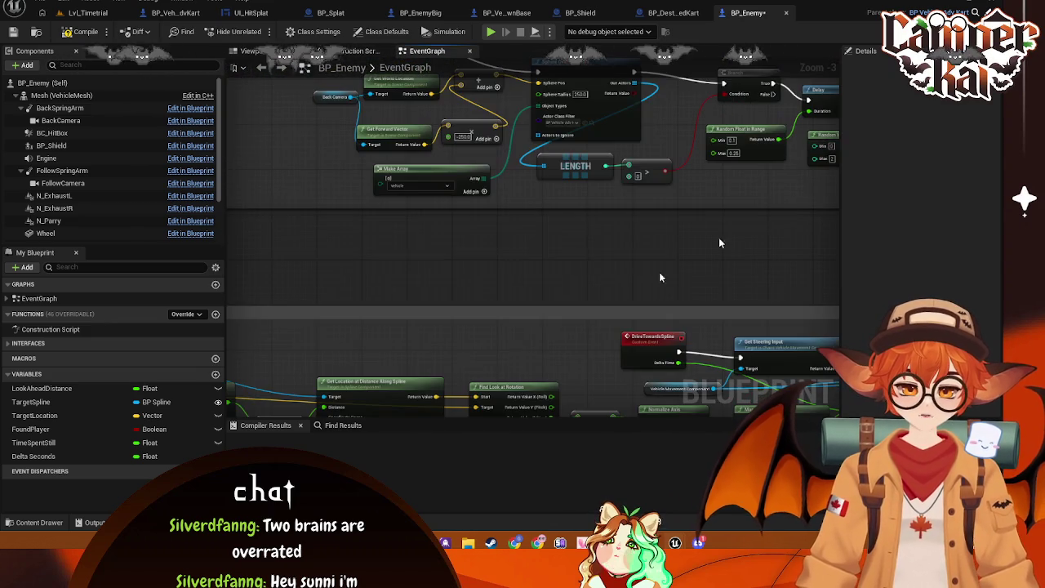
{"action": "scroll", "coordinate": [675, 324], "scroll_direction": "up", "scroll_amount": 3}
{"action": "scroll", "coordinate": [558, 215], "scroll_direction": "down", "scroll_amount": 4}
{"action": "scroll", "coordinate": [532, 133], "scroll_direction": "up", "scroll_amount": 3}
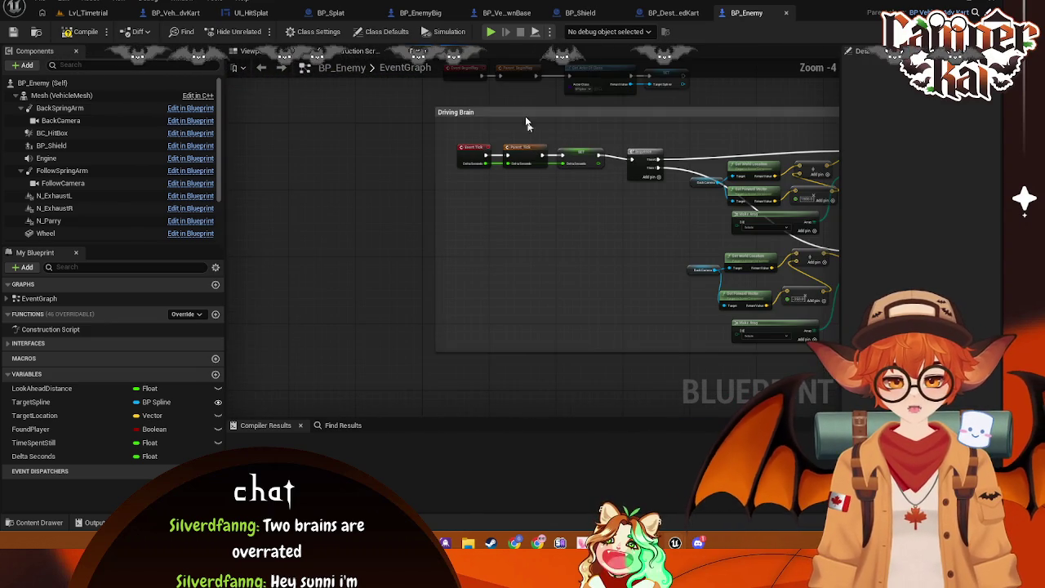
{"action": "left_click", "coordinate": [516, 113]}
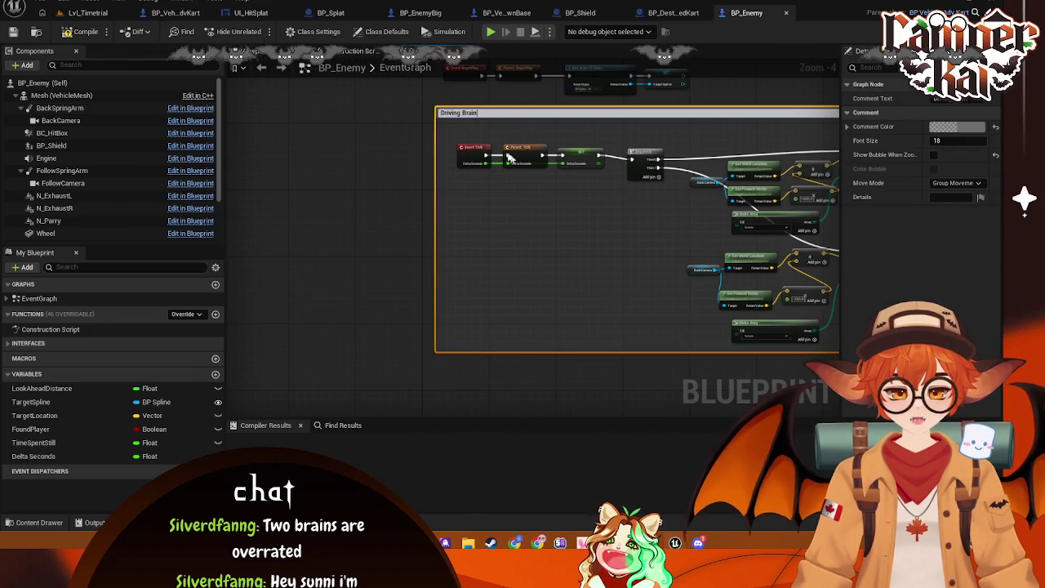
{"action": "left_click", "coordinate": [474, 191]}
{"action": "left_click", "coordinate": [470, 124]}
{"action": "scroll", "coordinate": [368, 311], "scroll_direction": "down", "scroll_amount": 2}
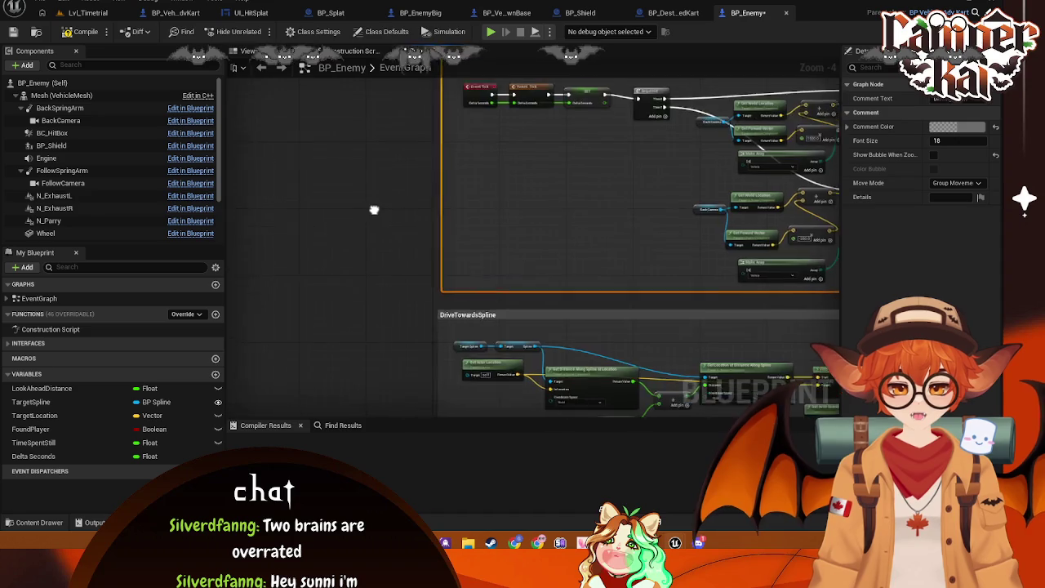
{"action": "scroll", "coordinate": [505, 125], "scroll_direction": "up", "scroll_amount": 2}
{"action": "left_click_drag", "start_coordinate": [499, 122], "coordinate": [490, 122]}
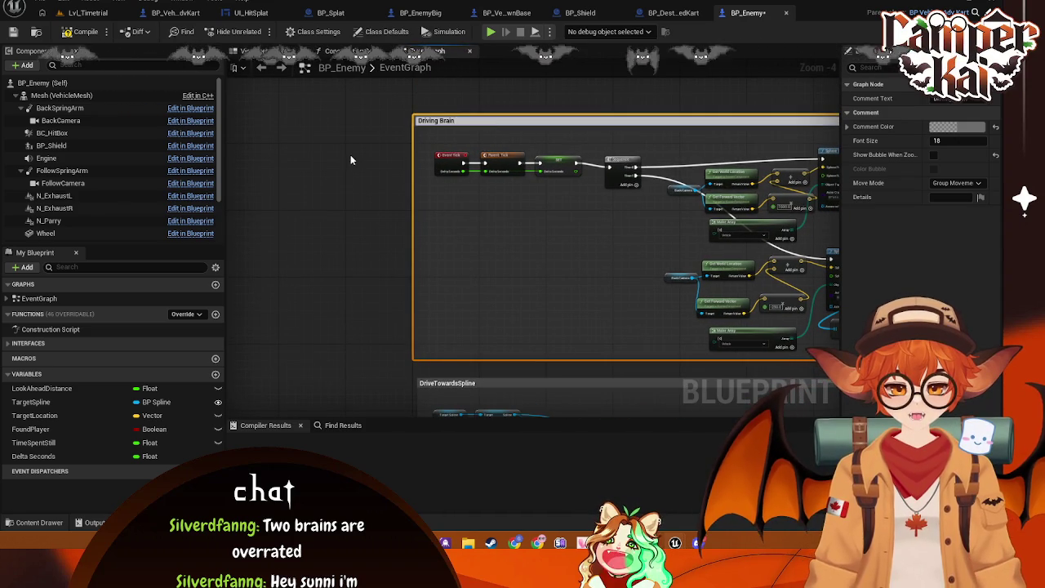
{"action": "left_click_drag", "start_coordinate": [461, 120], "coordinate": [466, 122]}
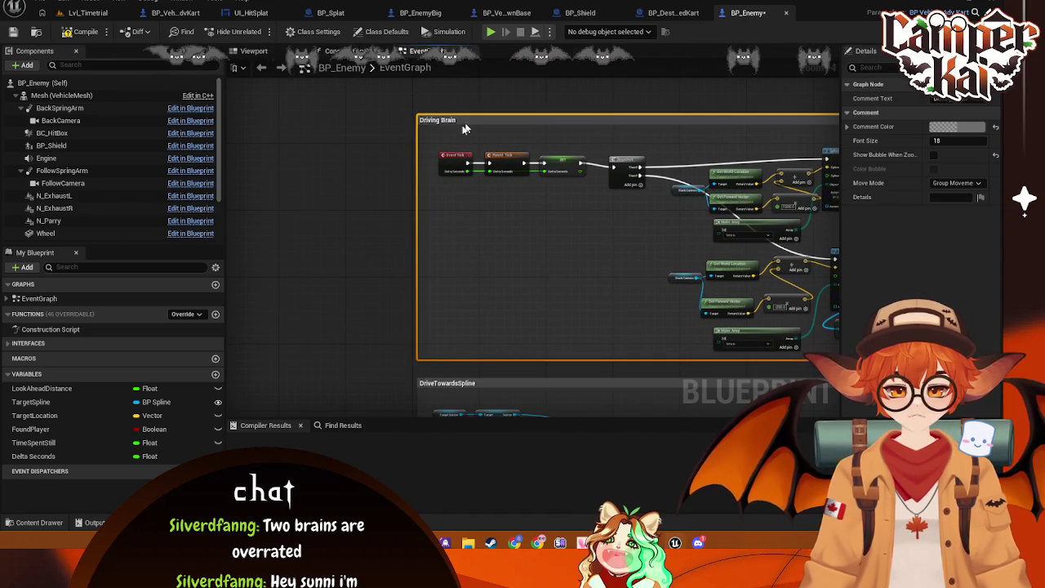
- Save and compile BP_Enemy, then return to the Lvl_Timetrial level
{"action": "left_click", "coordinate": [353, 183]}
{"action": "key", "text": "ctrl+s"}
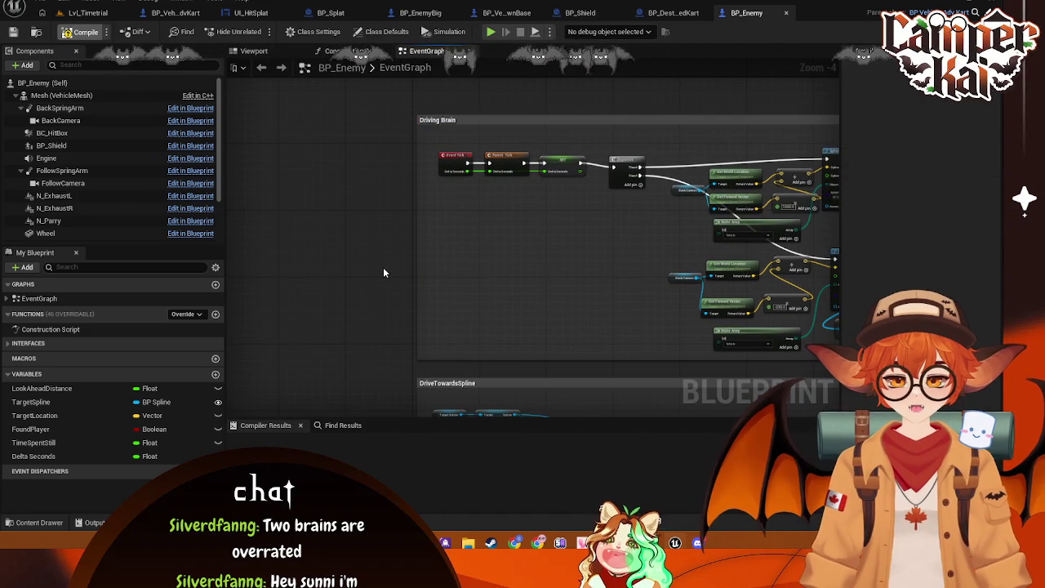
{"action": "left_click", "coordinate": [82, 33]}
{"action": "left_click", "coordinate": [88, 13]}
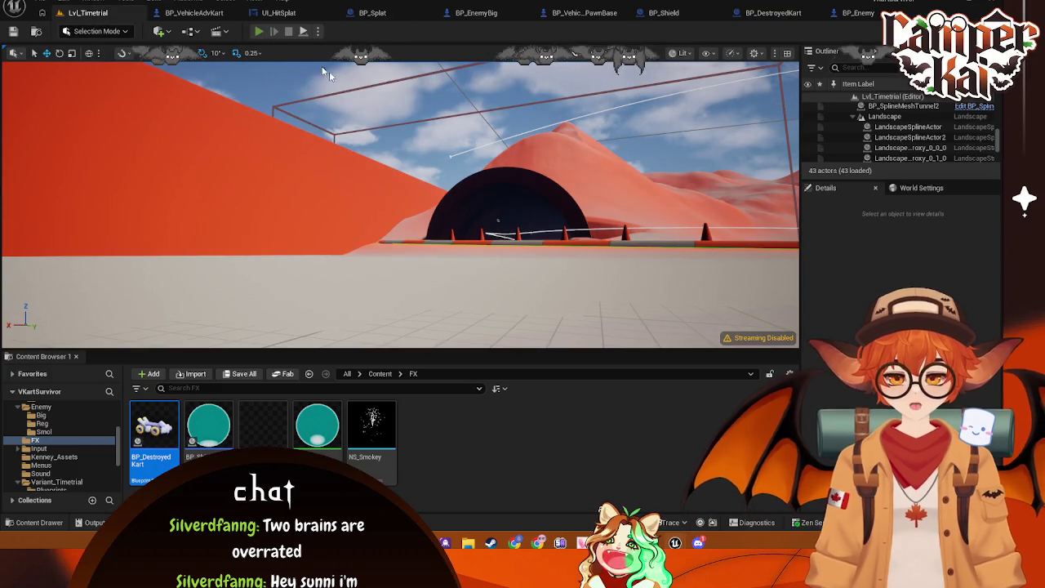
- Start Play-in-Editor and accelerate the kart with W through the cones and along the curving track
{"action": "left_click", "coordinate": [260, 31]}
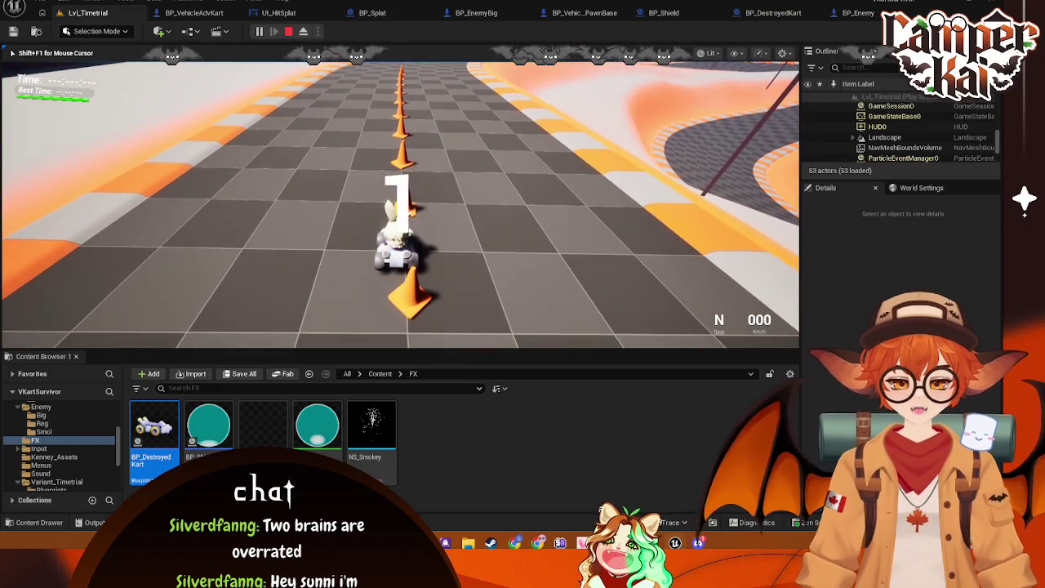
{"action": "key", "text": "w"}
{"action": "key", "text": "w"}
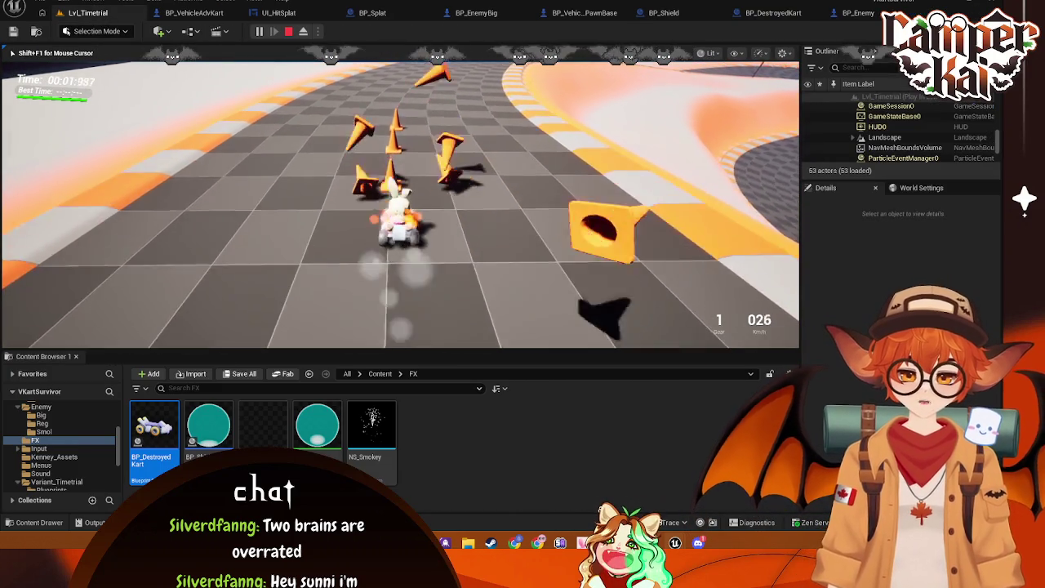
{"action": "key", "text": "w"}
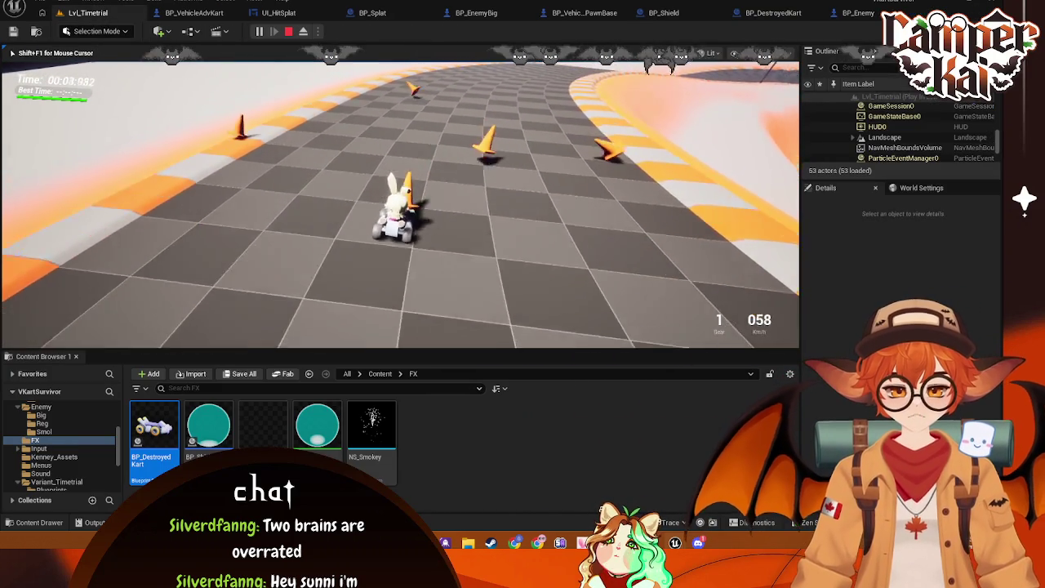
{"action": "key", "text": "w"}
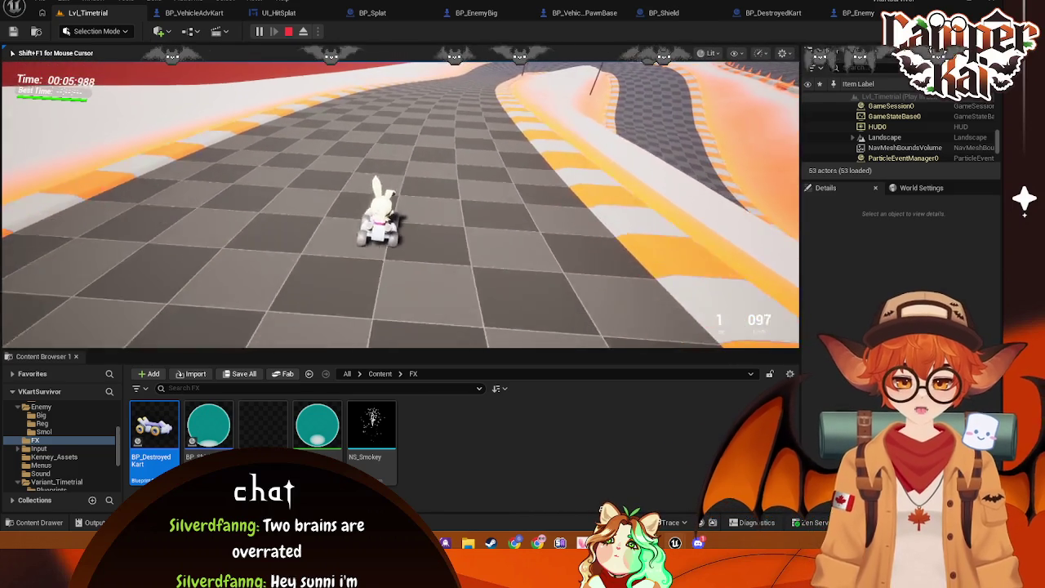
{"action": "key", "text": "w"}
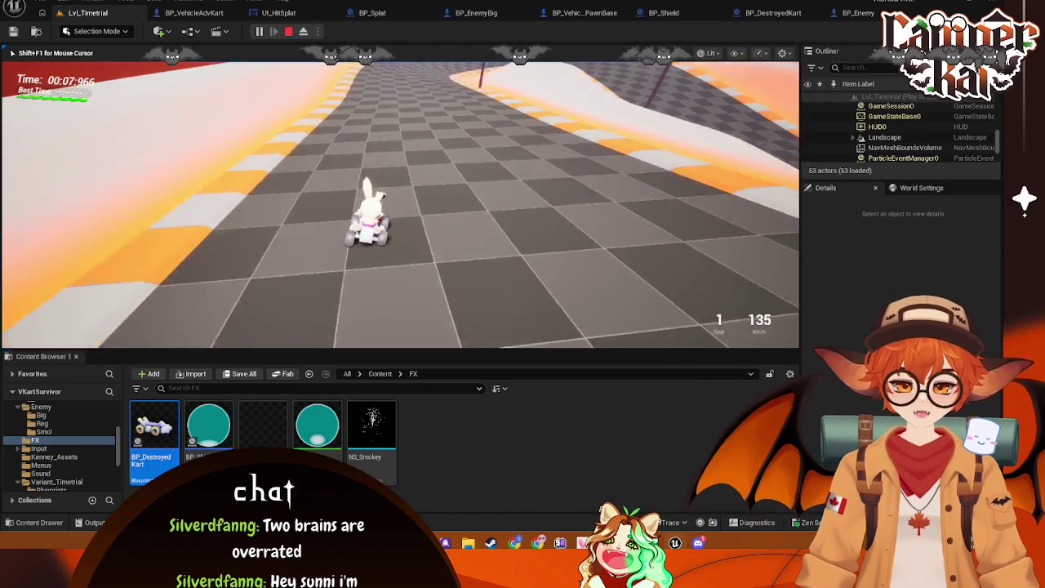
{"action": "key", "text": "w"}
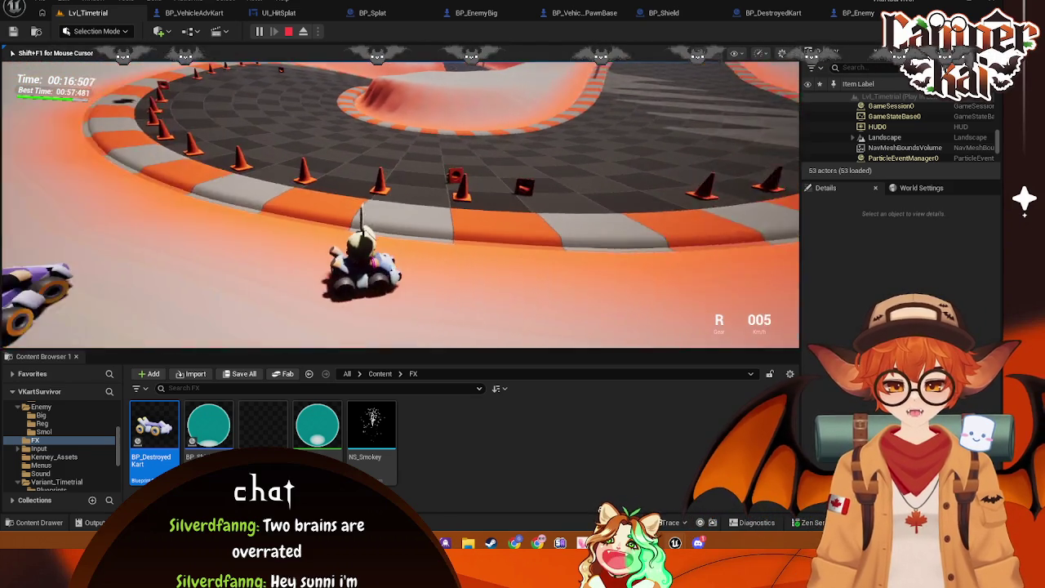
- Keep driving the kart, steering right and left, then brake into reverse
{"action": "key", "text": "d"}
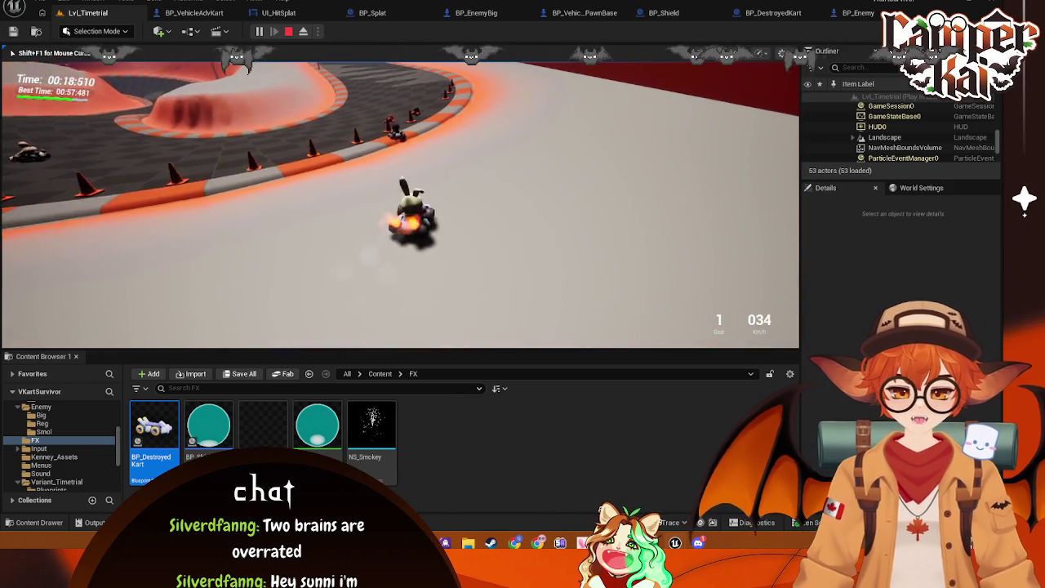
{"action": "key", "text": "a"}
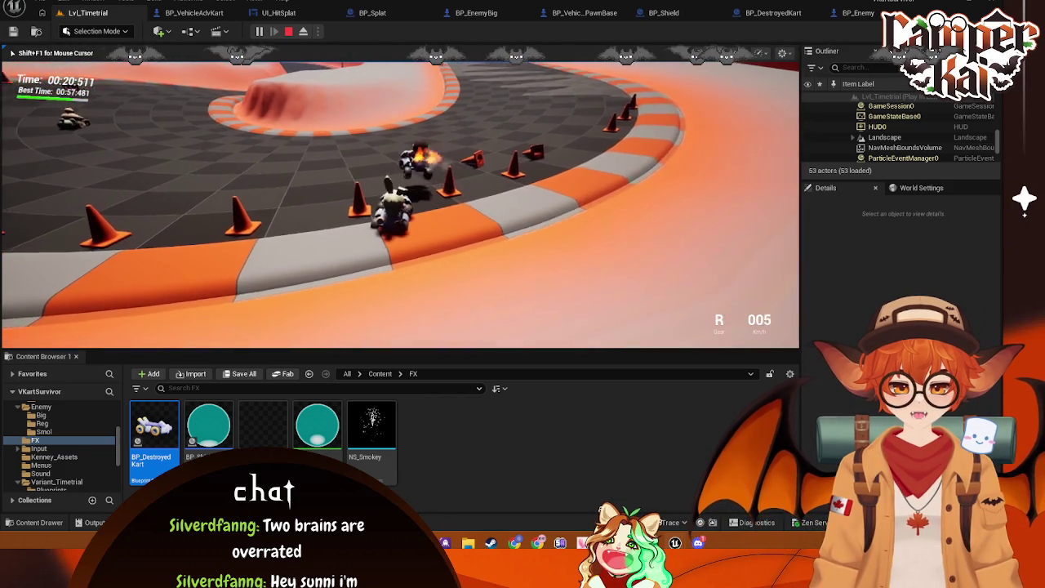
{"action": "key", "text": "w"}
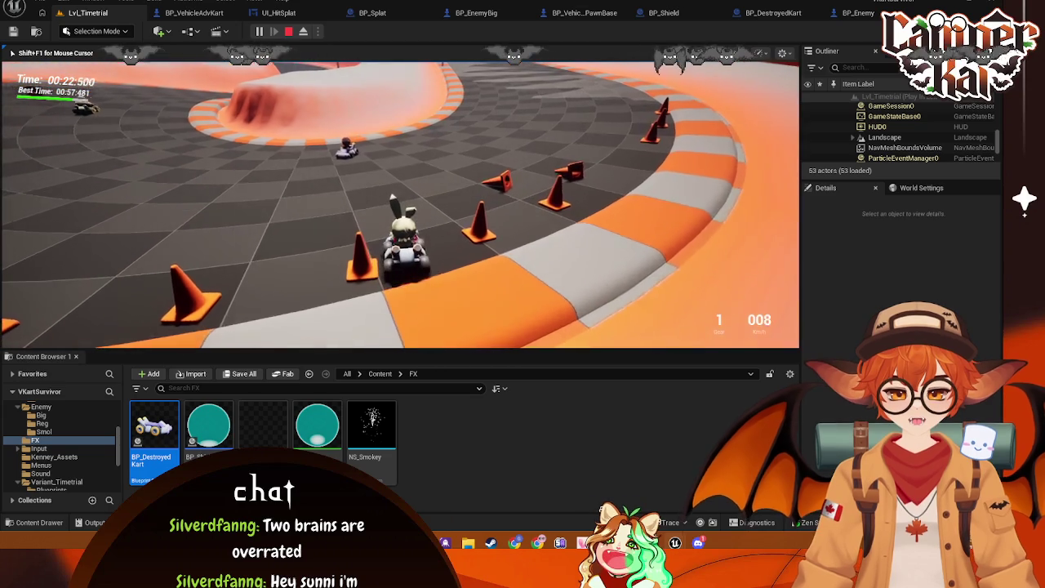
{"action": "key", "text": "s"}
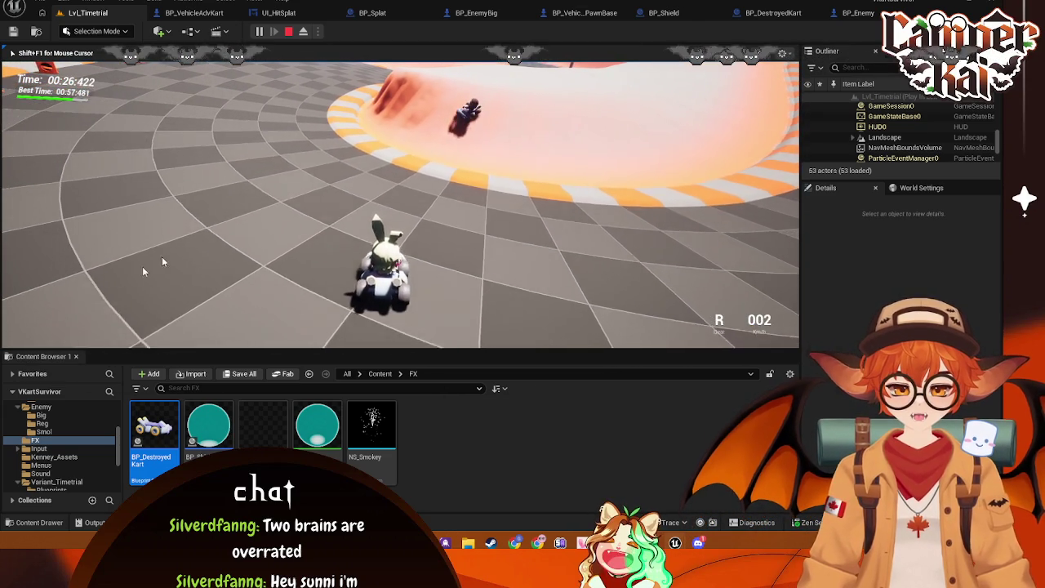
{"action": "key", "text": "shift+F1"}
- Pause and eject to a free camera, inspect BP_EnemyReg3's Details, then stop the playtest
{"action": "left_click", "coordinate": [257, 33]}
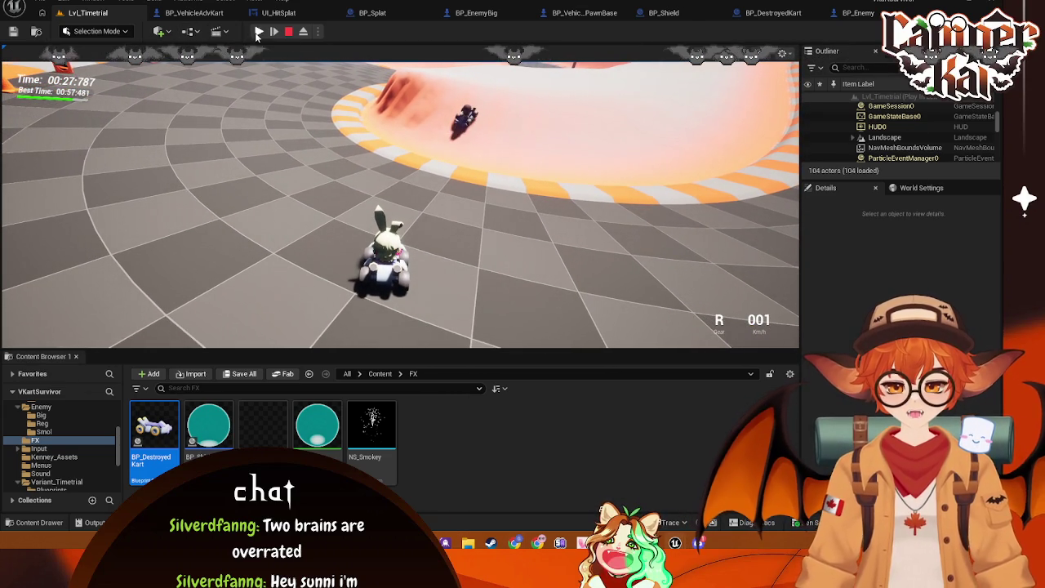
{"action": "left_click", "coordinate": [463, 131]}
{"action": "key", "text": "shift+F1"}
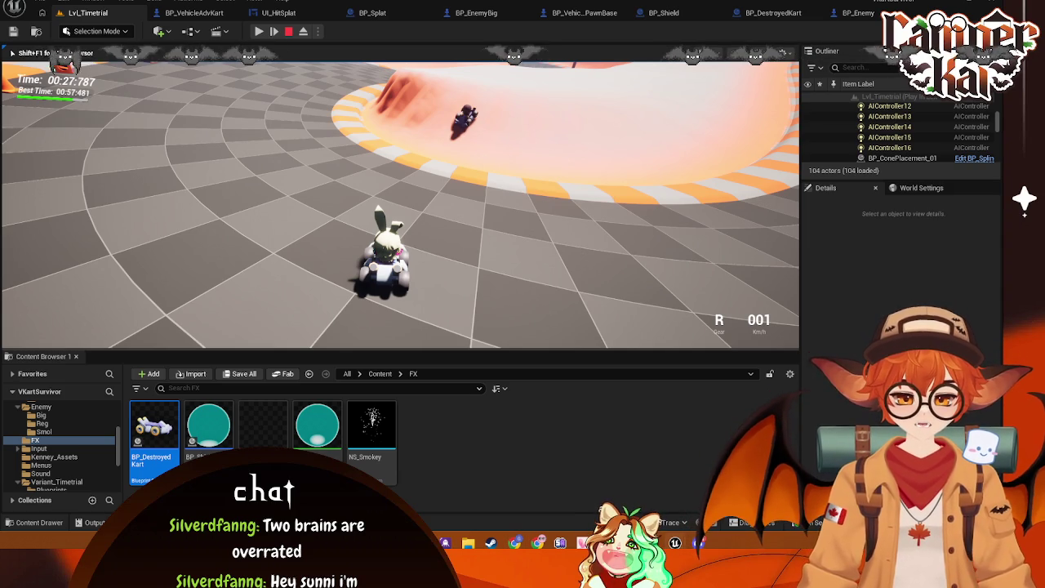
{"action": "key", "text": "F8"}
{"action": "left_click", "coordinate": [493, 75]}
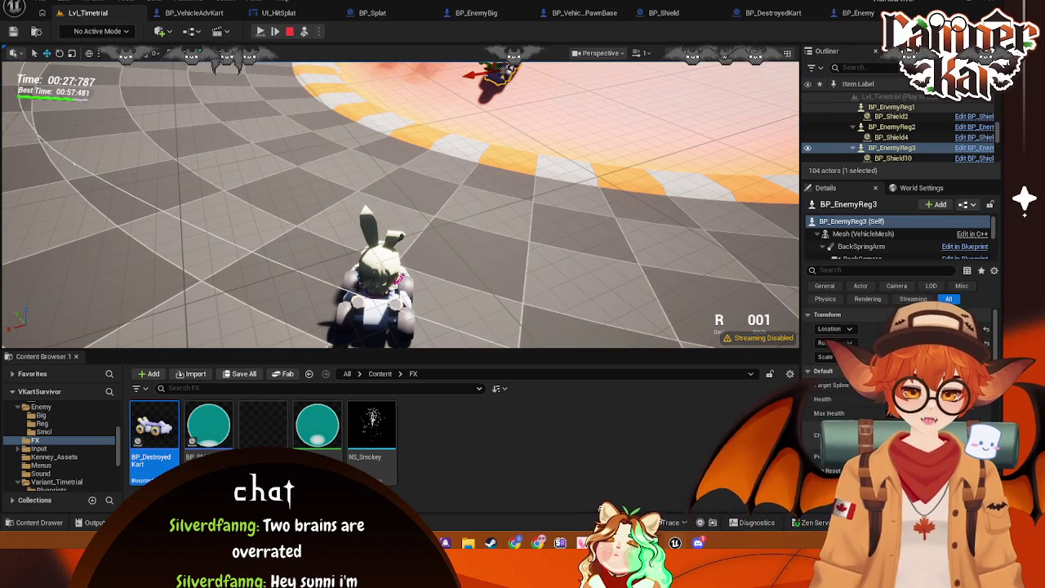
{"action": "scroll", "coordinate": [876, 408], "scroll_direction": "down", "scroll_amount": 5}
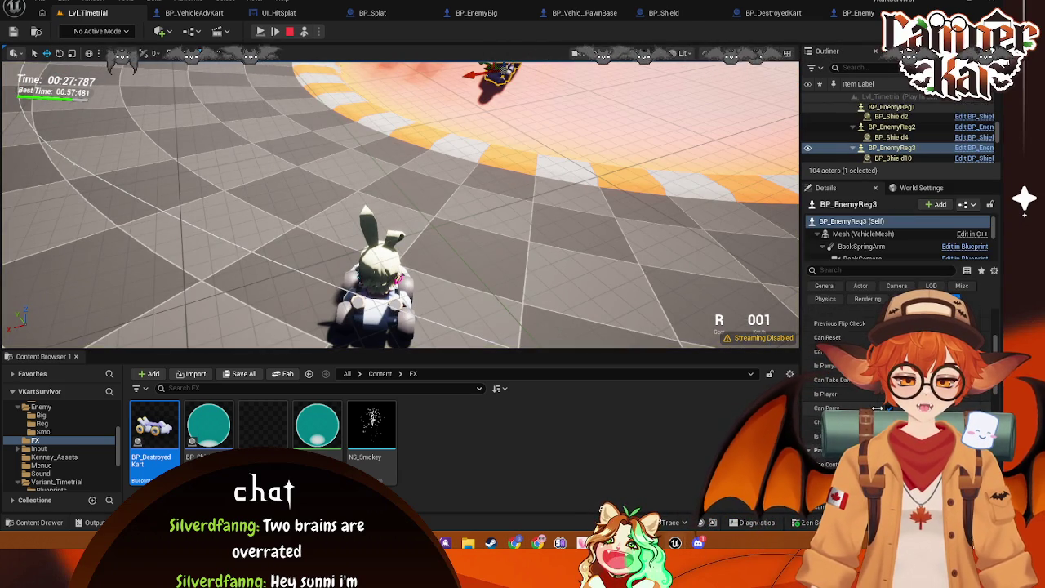
{"action": "left_click", "coordinate": [290, 32]}
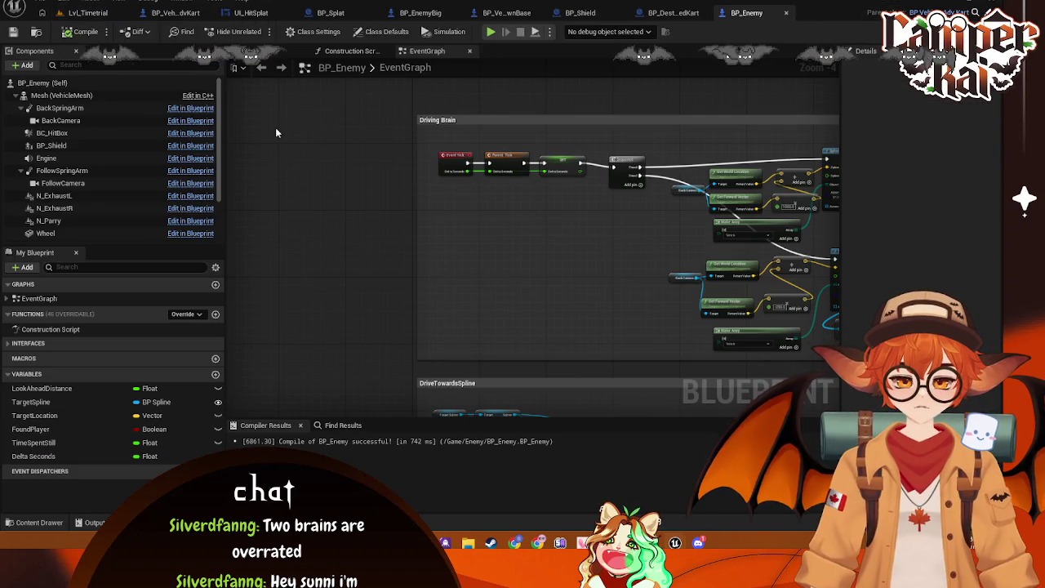
- Return to the Lvl_Timetrial level editor and bring up the File menu
{"action": "left_click", "coordinate": [73, 13]}
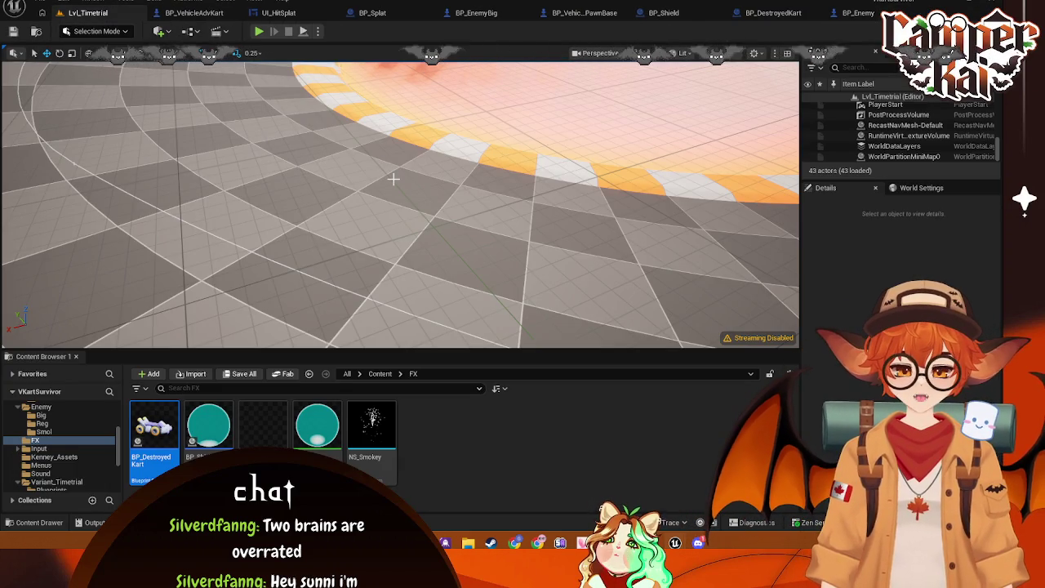
{"action": "scroll", "coordinate": [468, 192], "scroll_direction": "up", "scroll_amount": 1}
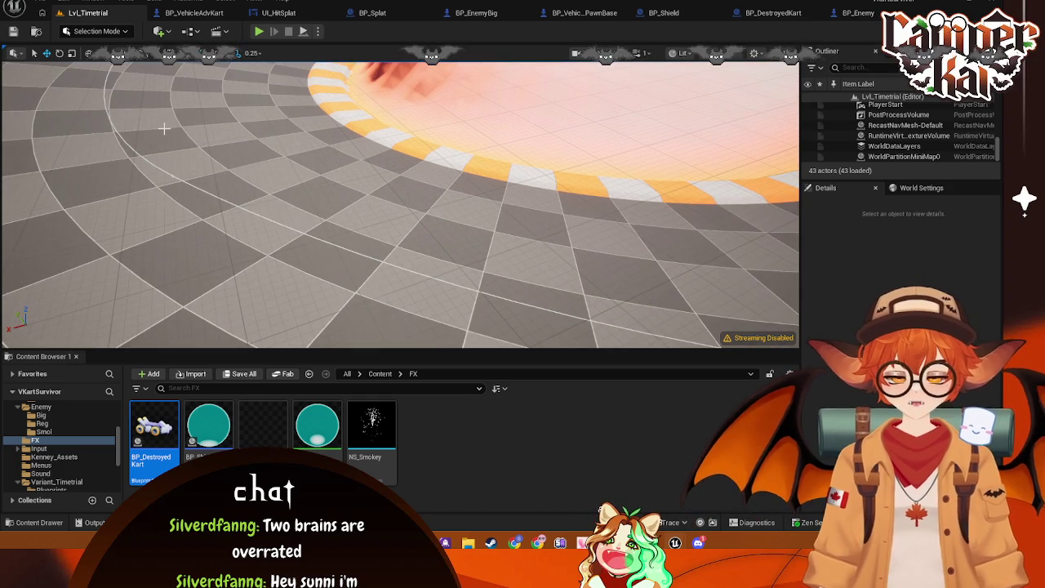
{"action": "left_click", "coordinate": [40, 2]}
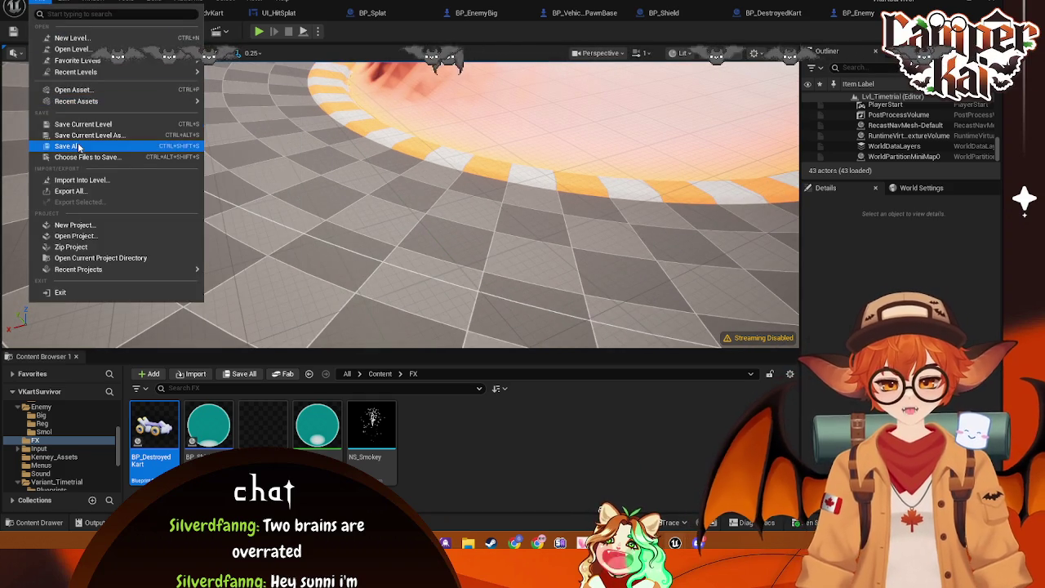
- Choose Save All, then select LandscapeSplineActor2 in the Outliner to view its properties
{"action": "left_click", "coordinate": [82, 145]}
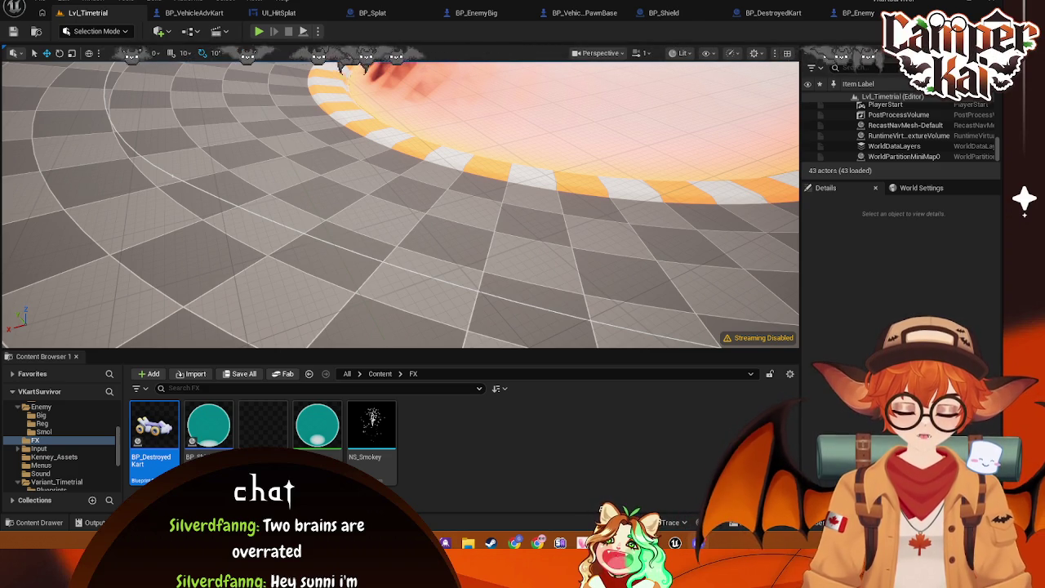
{"action": "left_click", "coordinate": [71, 69]}
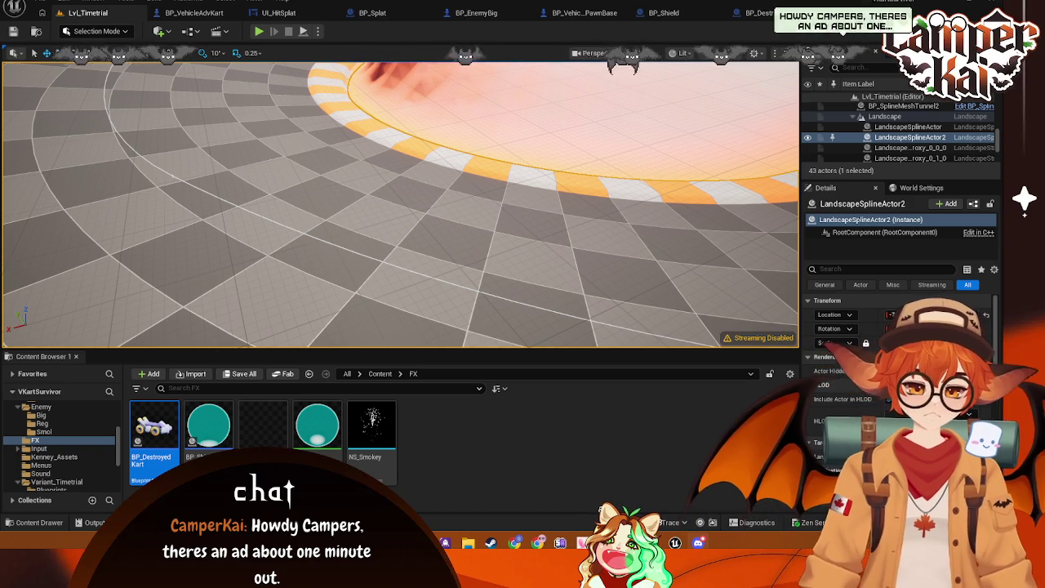
- Run Platforms > Package Project and pick VKart_Survivor as the output folder
{"action": "left_click", "coordinate": [149, 2]}
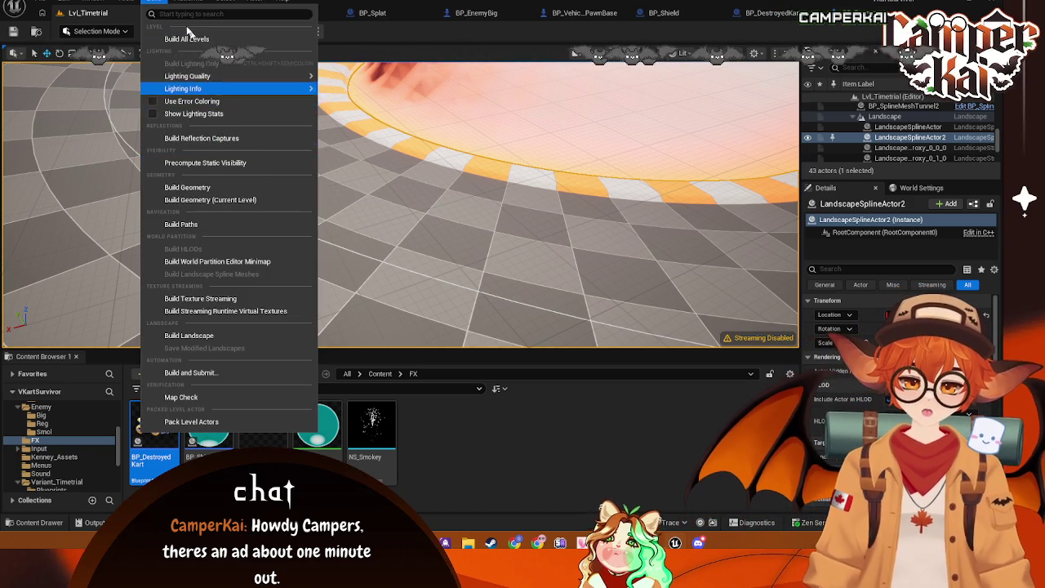
{"action": "left_click", "coordinate": [197, 5]}
{"action": "mouse_move", "coordinate": [245, 107]}
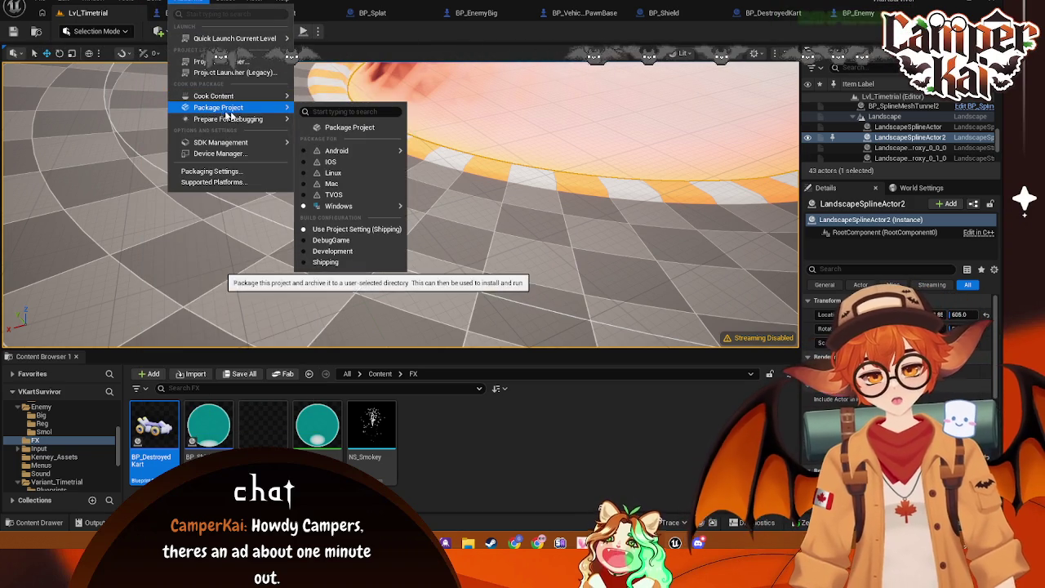
{"action": "left_click", "coordinate": [357, 129]}
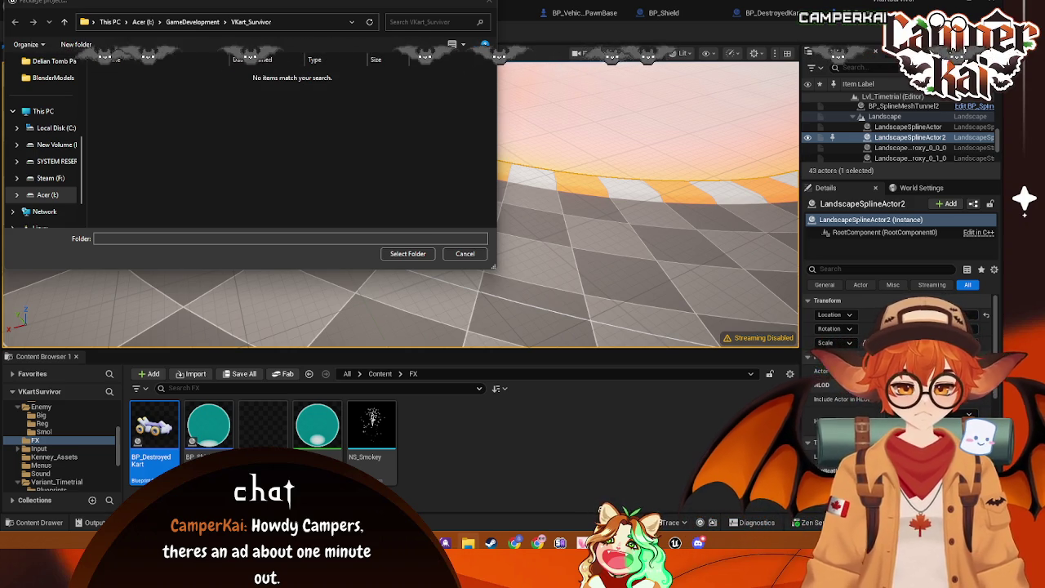
{"action": "left_click", "coordinate": [418, 255]}
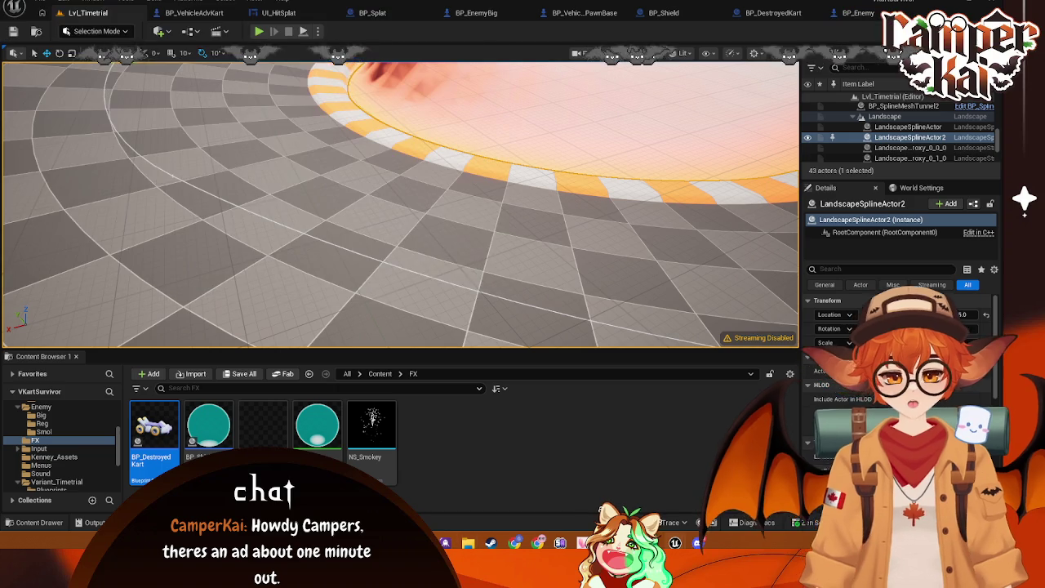